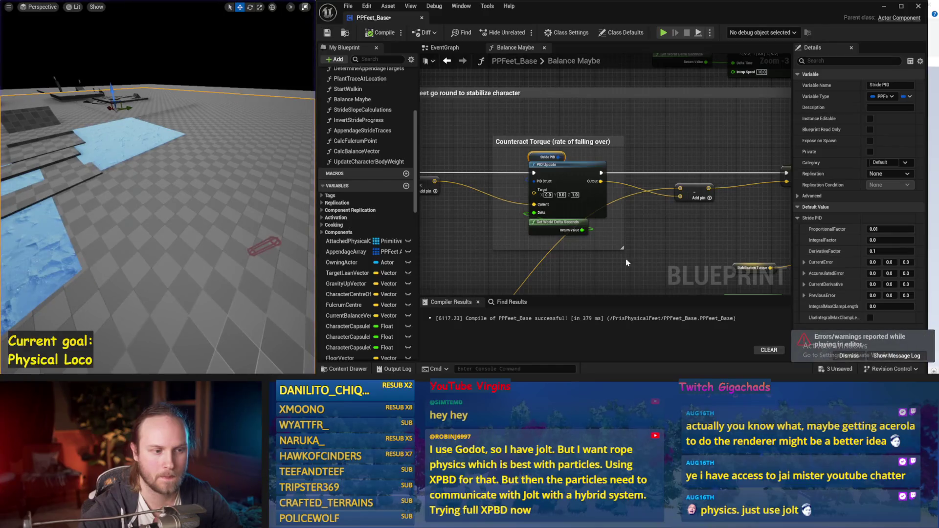
Wire the scaled Stabilization Torque output into the Target Stride Velocity XY Add node.
mouse_move(713, 248)
left_mouse_down()
mouse_move(620, 197)
mouse_move(509, 187)
left_mouse_up()
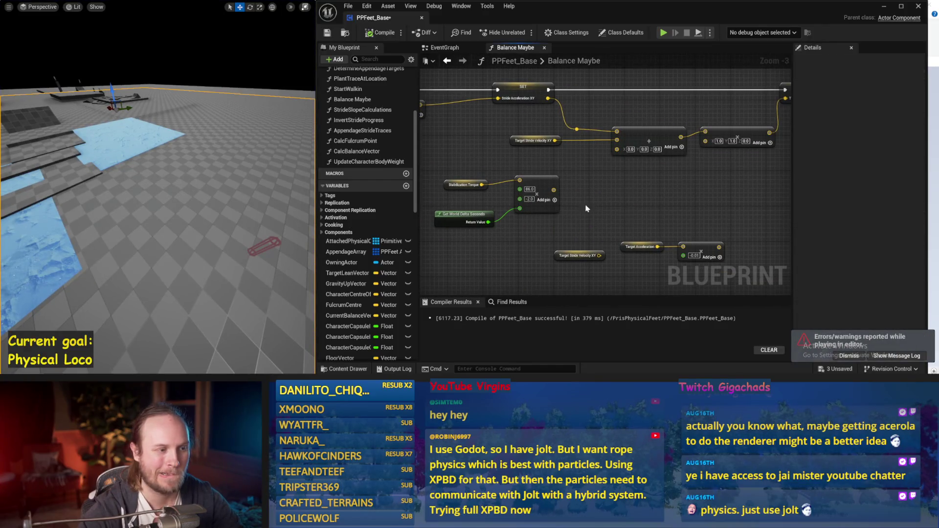
left_click_drag(587, 209, 615, 176)
mouse_move(428, 175)
left_mouse_down()
mouse_move(460, 175)
mouse_move(420, 186)
left_mouse_up()
left_click(533, 147)
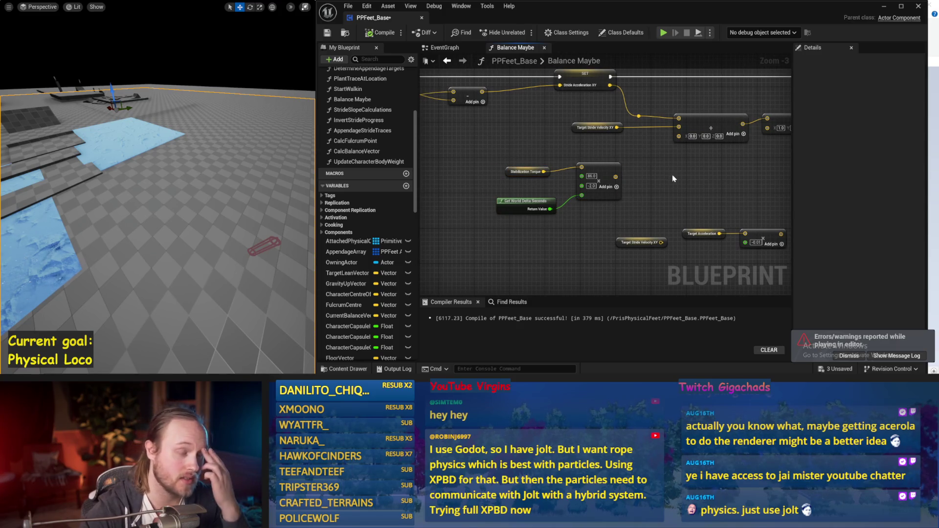
mouse_move(533, 154)
left_mouse_down()
mouse_move(535, 174)
mouse_move(461, 190)
left_mouse_up()
left_click_drag(541, 190, 544, 196)
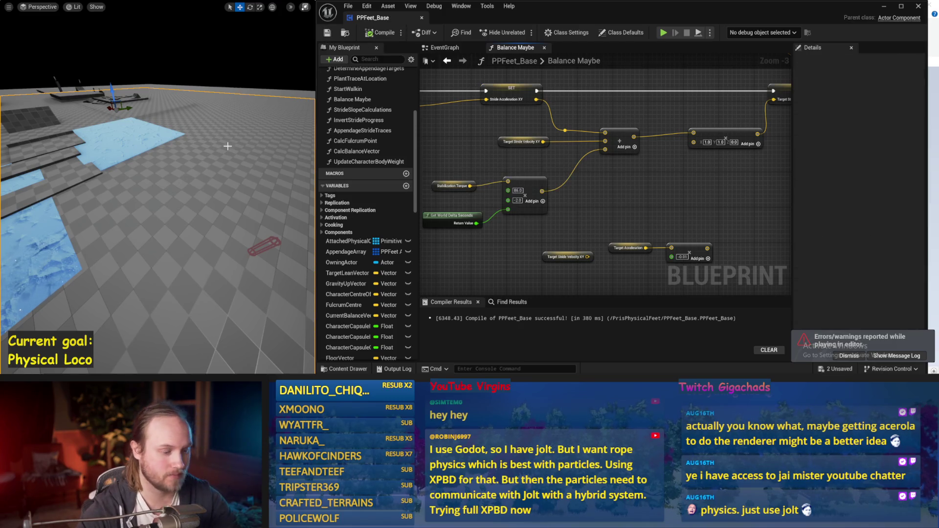
Test the change in a simulation run, then reframe the graph on the Counteract Torque section.
key("alt+p")
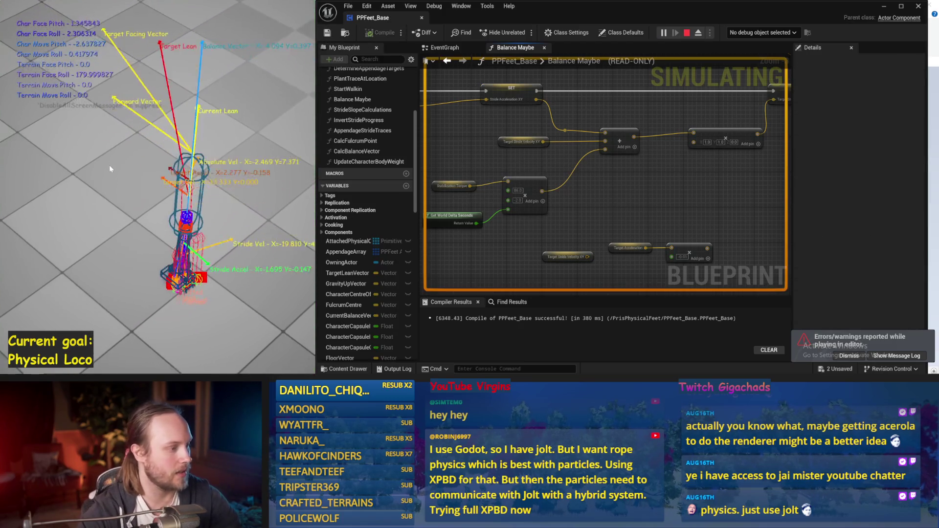
key("Escape")
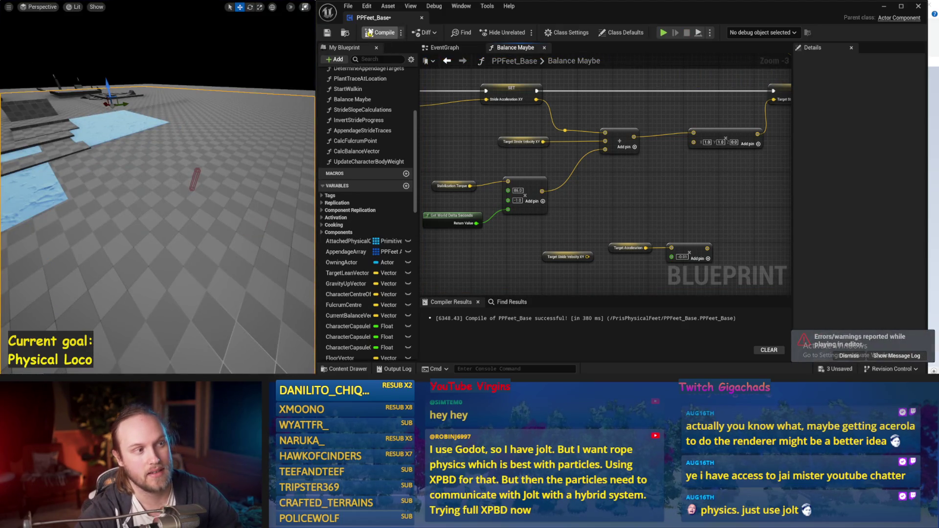
left_click_drag(468, 151, 570, 163)
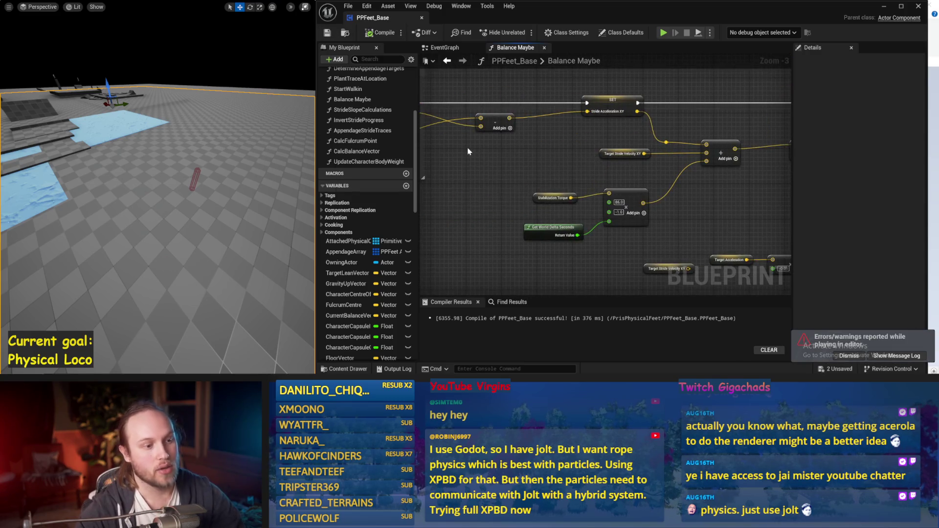
left_click_drag(512, 232, 638, 175)
scroll(638, 175, "down", 1)
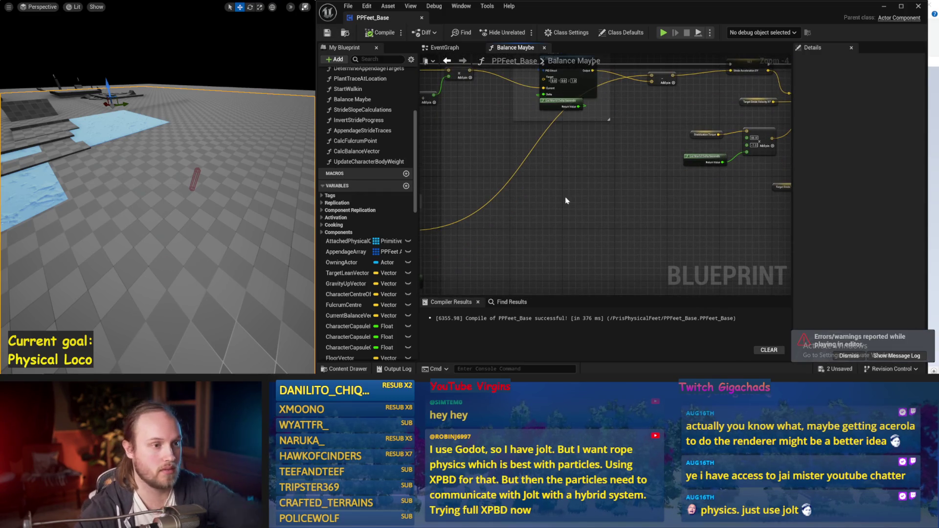
left_click_drag(565, 200, 531, 258)
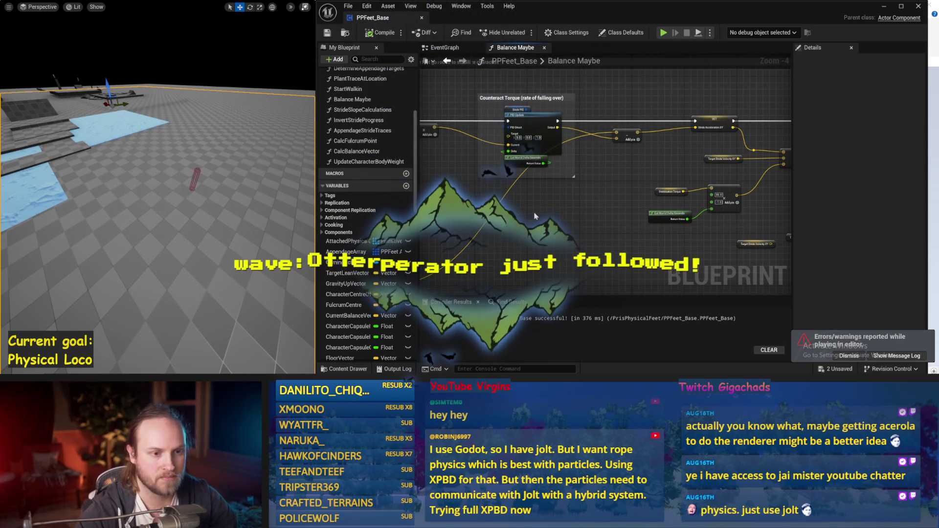
mouse_move(535, 215)
left_mouse_down()
mouse_move(651, 221)
mouse_move(486, 166)
left_mouse_up()
key("alt+p")
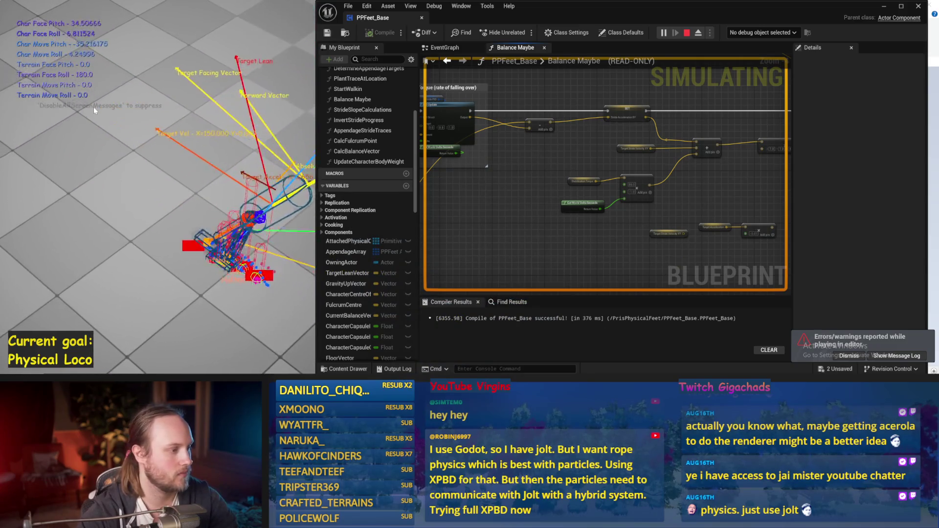
key("Escape")
key("alt+p")
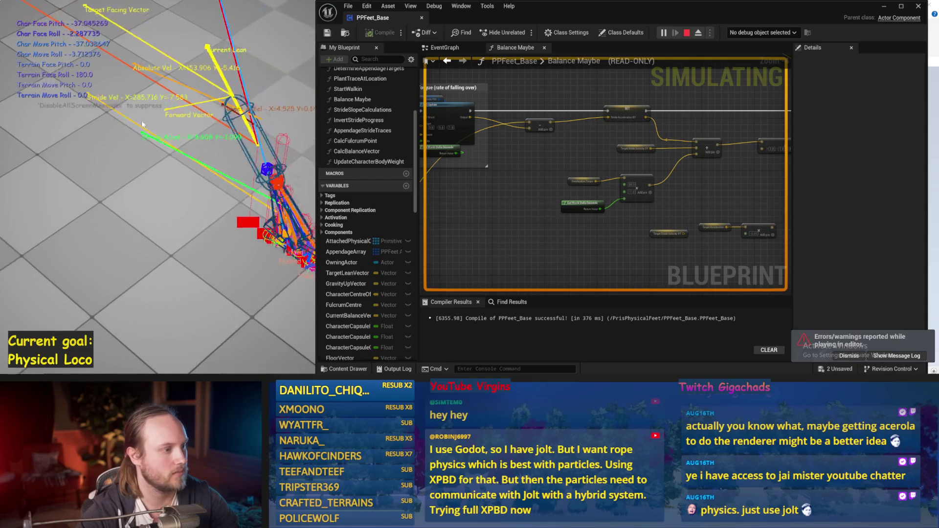
key("Escape")
key("alt+p")
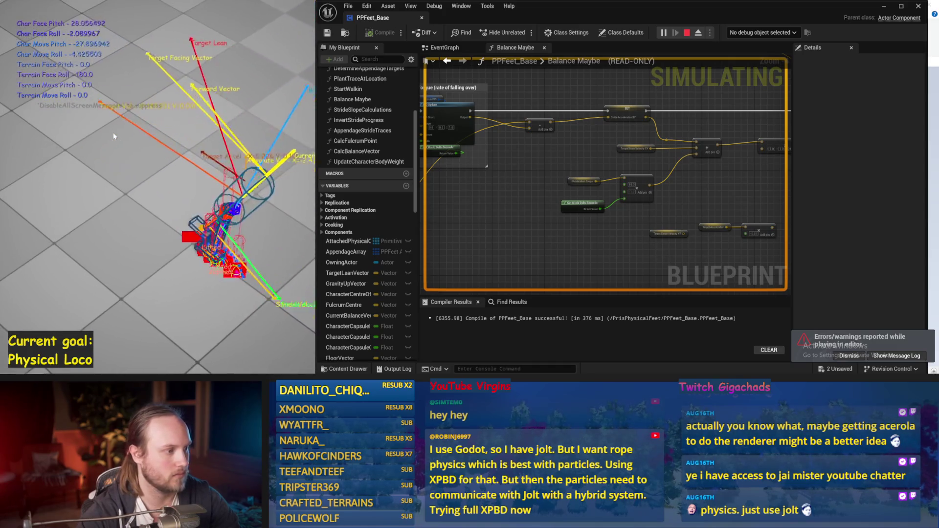
key("Escape")
key("alt+p")
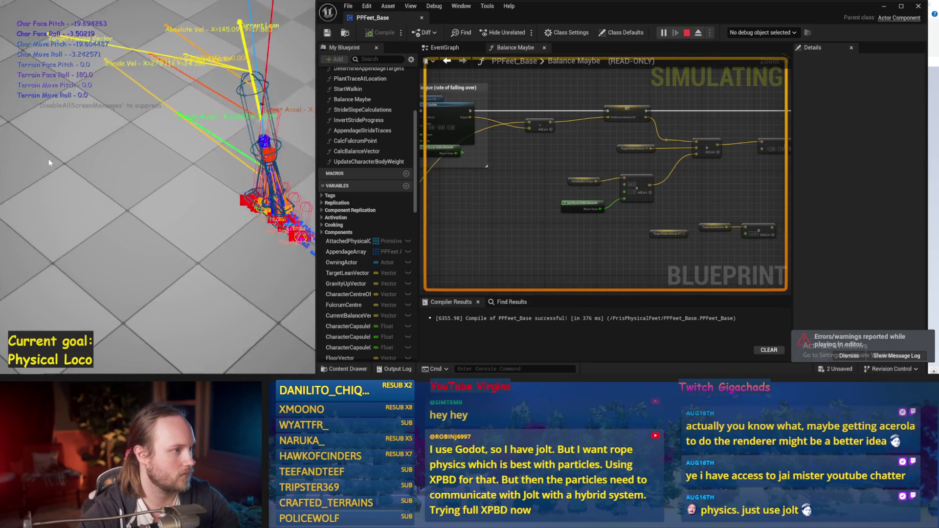
key("Escape")
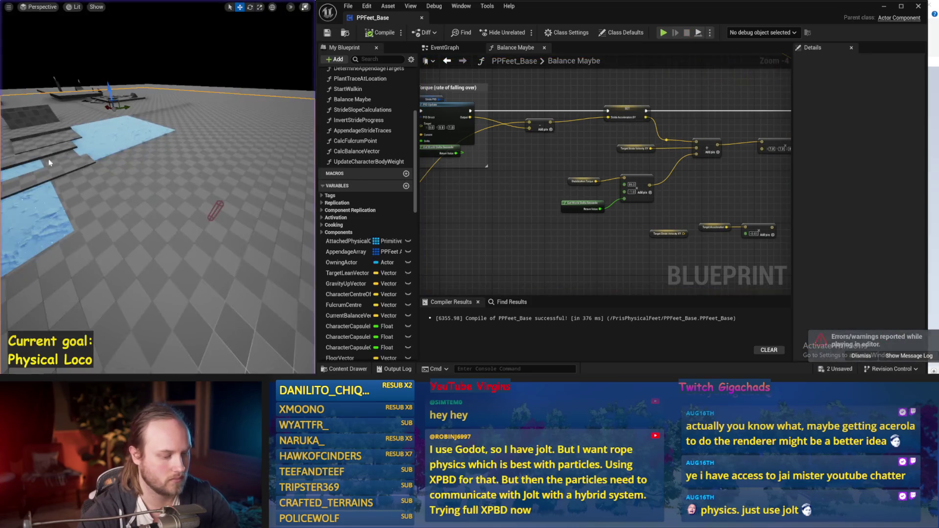
key("alt+p")
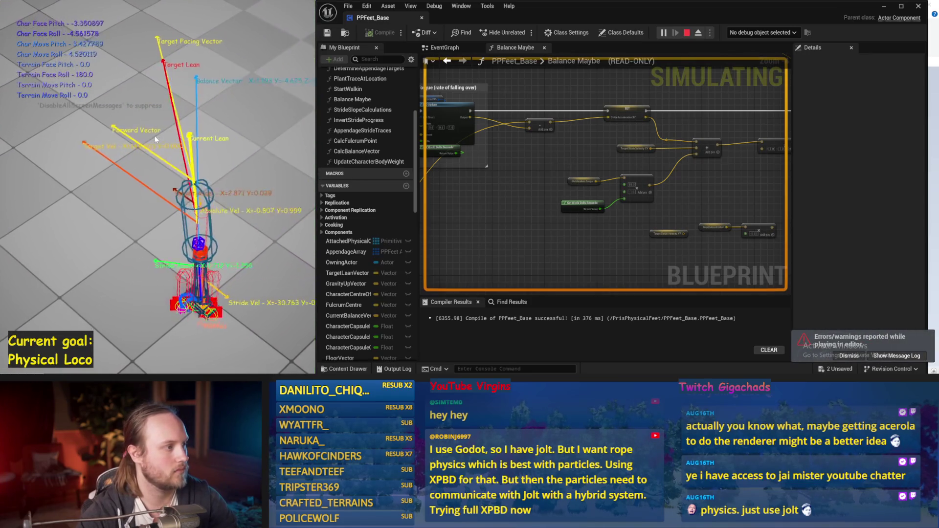
key("Escape")
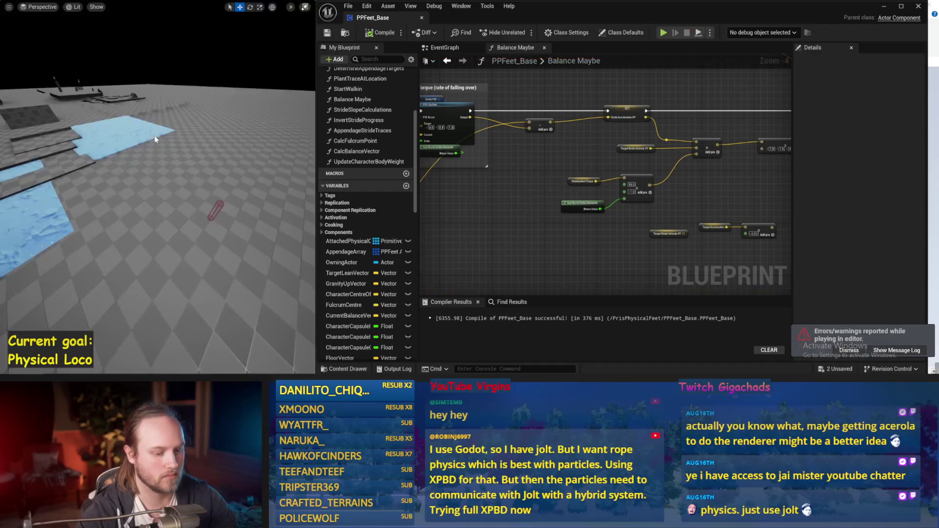
key("alt+p")
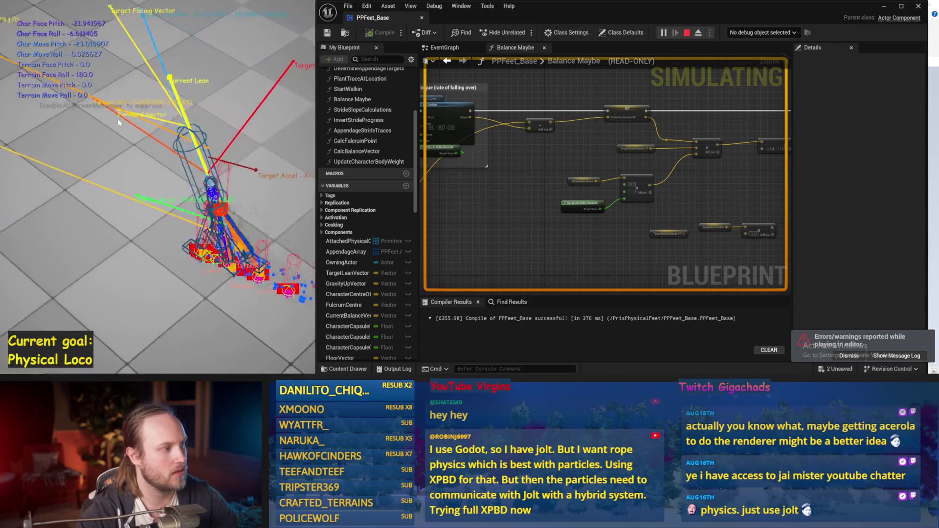
key("Escape")
Set the Acceleration PID DerivativeFactor to 0.05 and test it in simulation.
left_click_drag(445, 168, 576, 220)
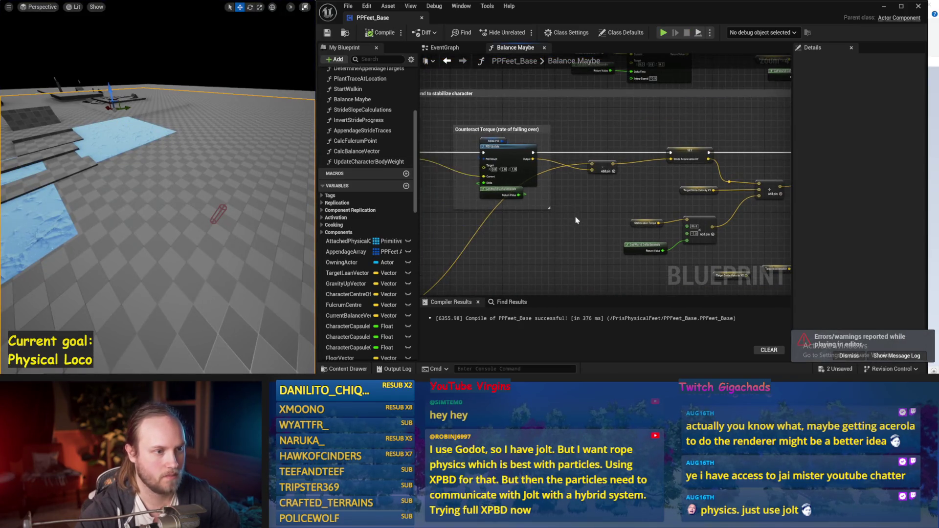
left_click_drag(535, 112, 580, 163)
left_click(600, 157)
left_click_drag(741, 255, 706, 226)
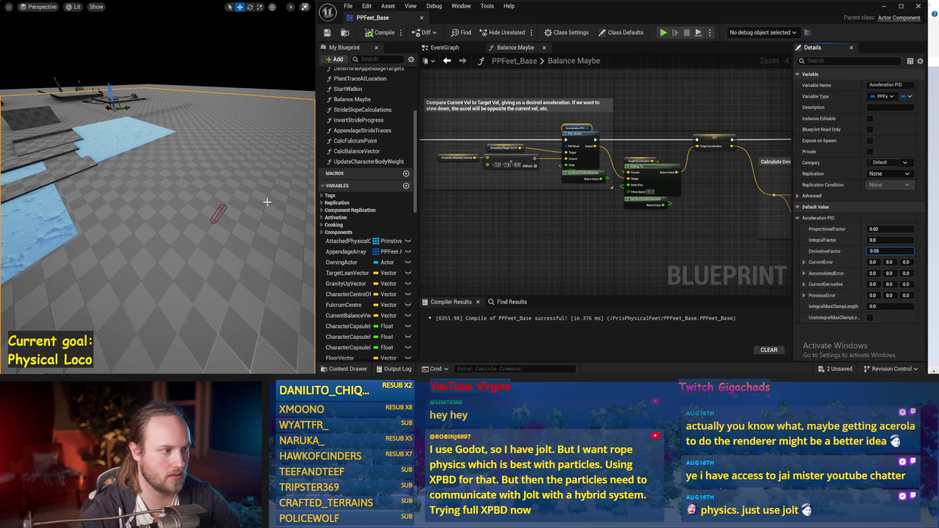
left_click_drag(267, 202, 268, 204)
key("alt+p")
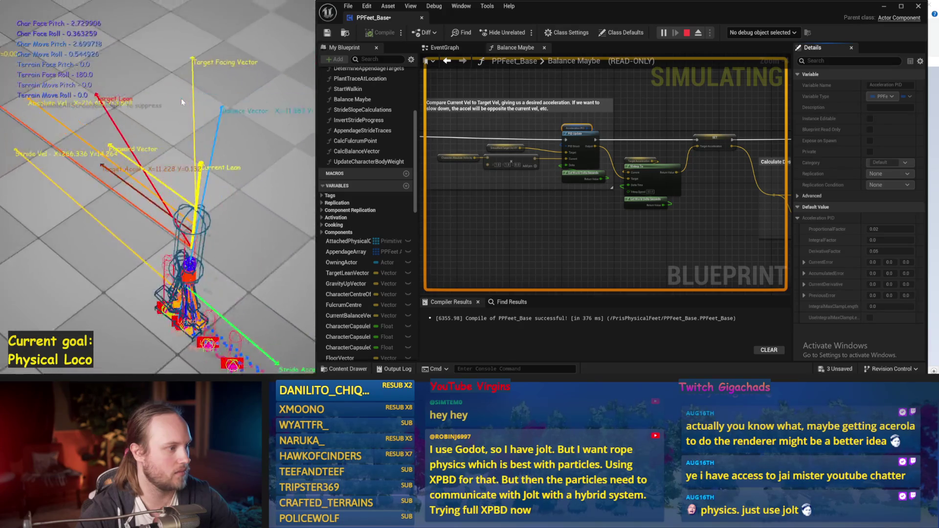
key("Escape")
type("0.02")
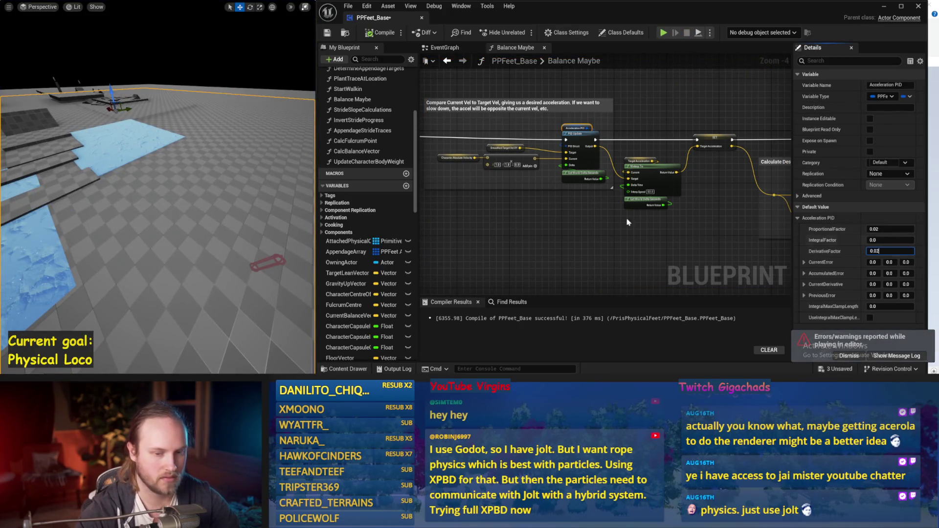
Change the DerivativeFactor to 0.02 and run another simulation test.
key("Return")
key("alt+p")
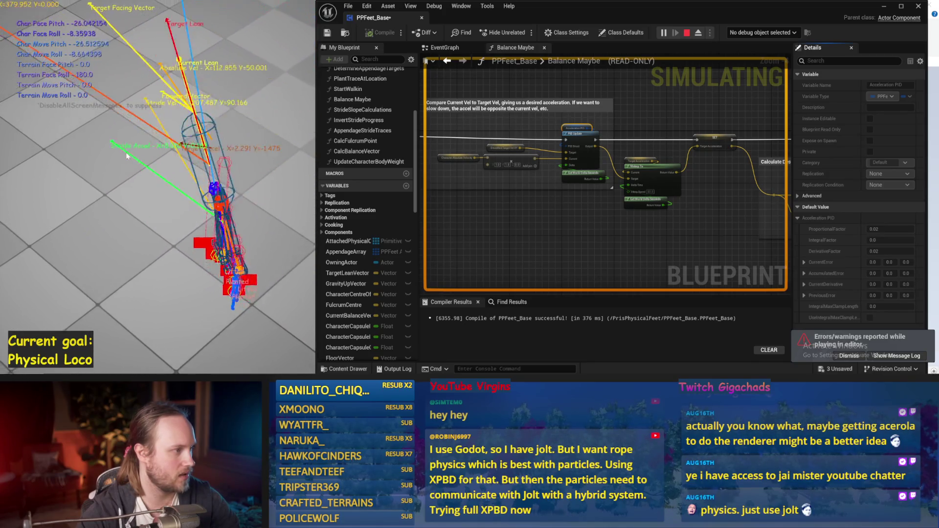
key("Escape")
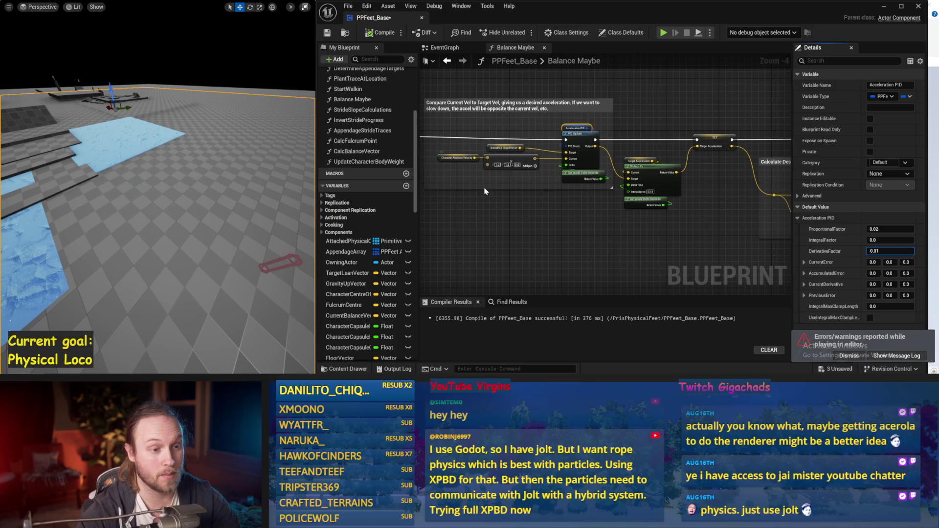
left_click_drag(490, 180, 535, 194)
Run a simulation to check the character's current balance.
left_click_drag(161, 175, 169, 175)
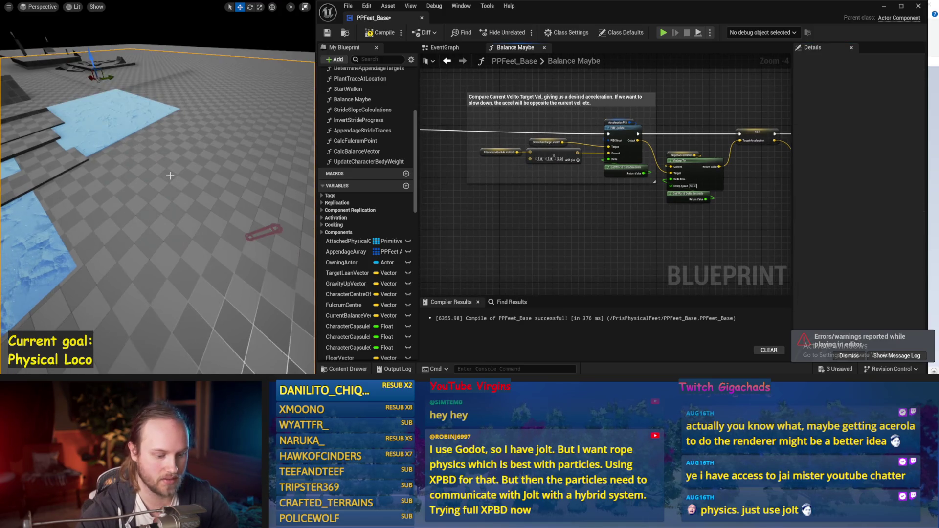
key("alt+s")
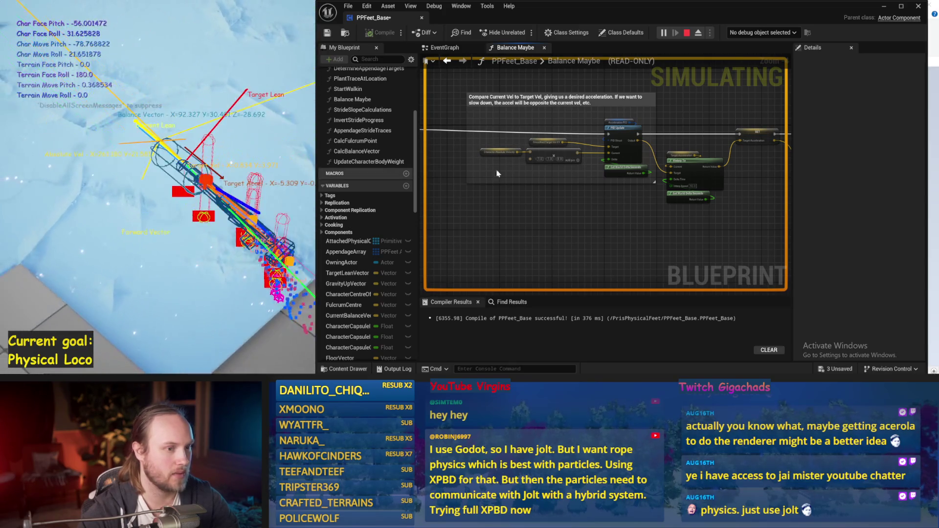
key("Escape")
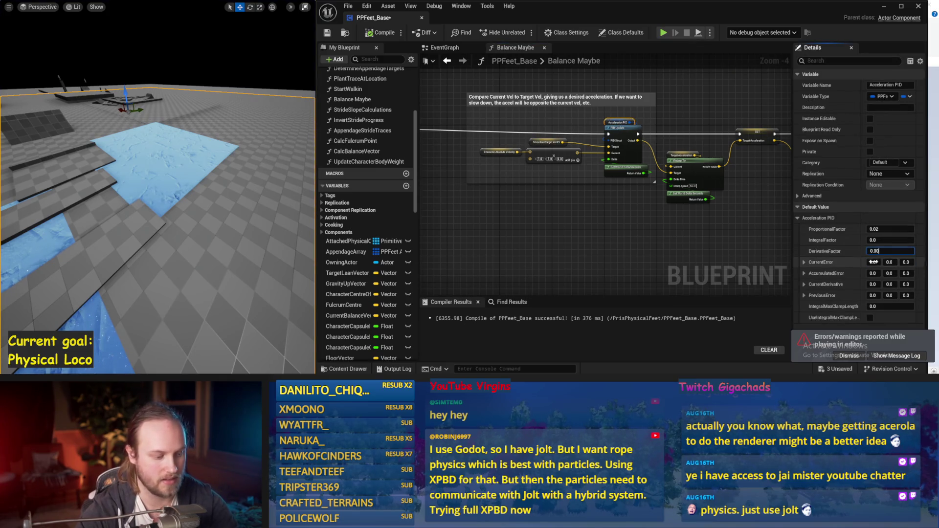
type("1")
Test the Acceleration PID DerivativeFactor of 0.001 in another simulation run.
scroll(243, 183, "up", 2)
key("alt+s")
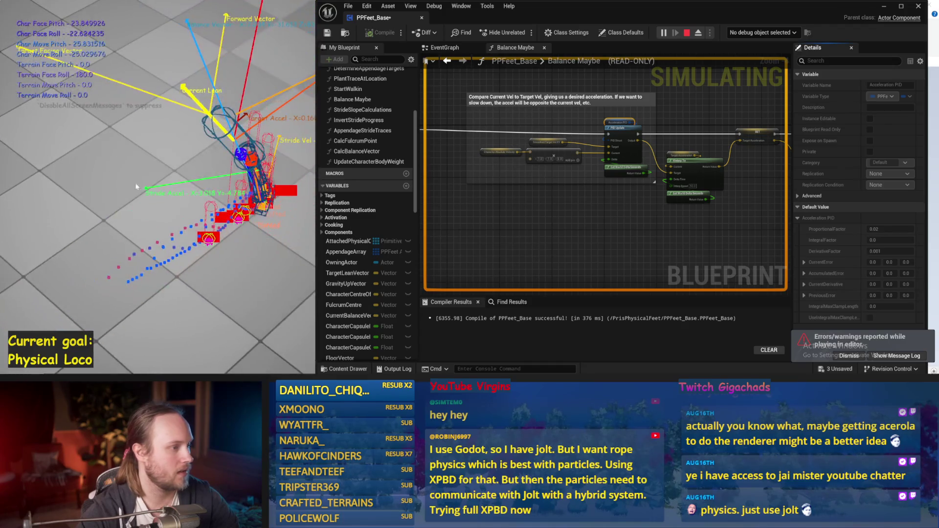
key("Escape")
left_click_drag(644, 201, 609, 120)
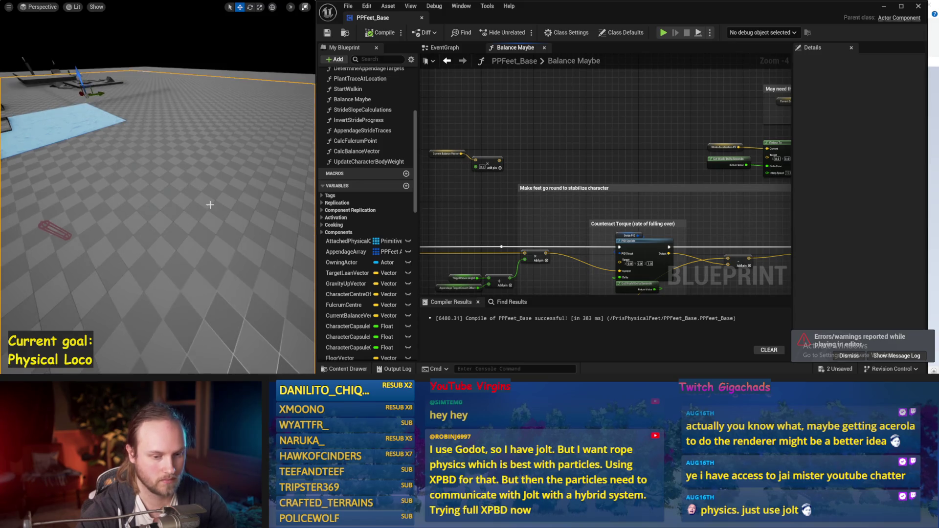
After a test simulation, set the Multiply following the ACOSd/TANd calculation to 1.5.
key("alt+s")
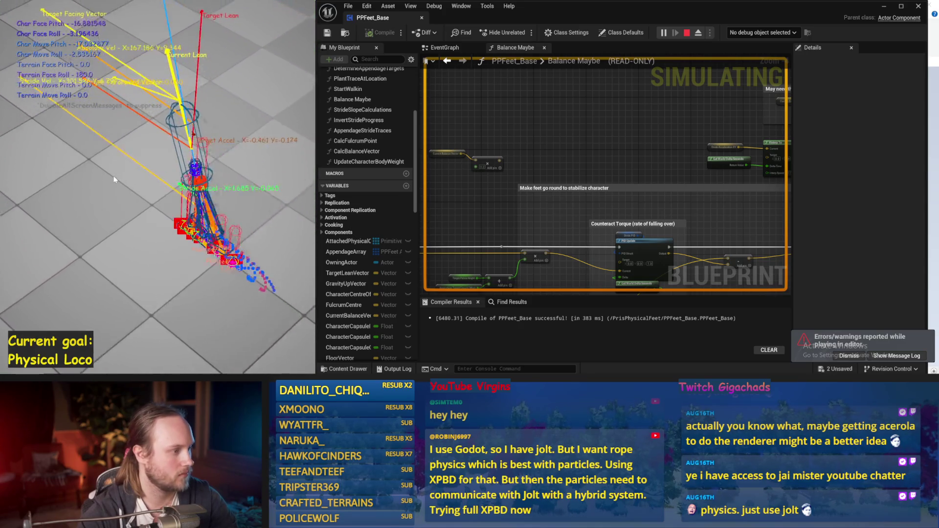
key("Escape")
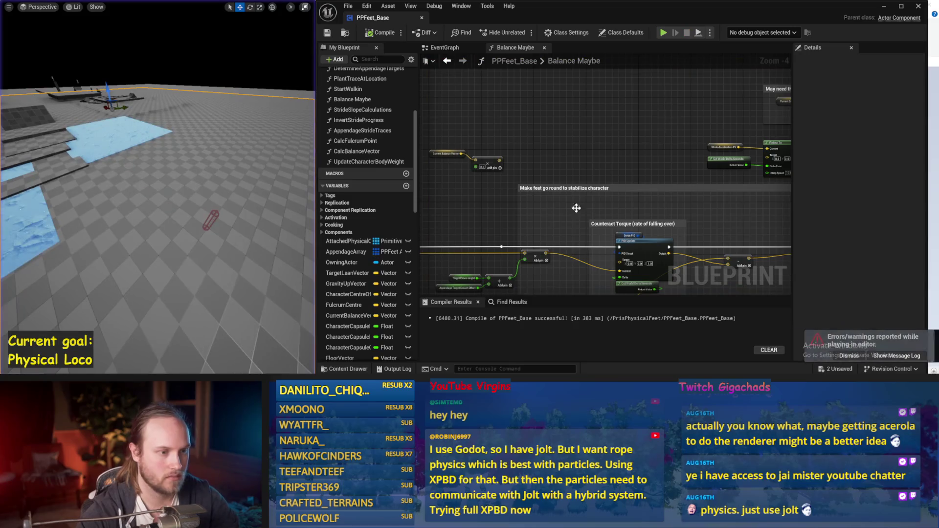
left_click_drag(576, 208, 608, 145)
mouse_move(601, 233)
left_mouse_down()
mouse_move(598, 134)
mouse_move(624, 190)
left_mouse_up()
scroll(606, 162, "down", 1)
scroll(623, 190, "up", 2)
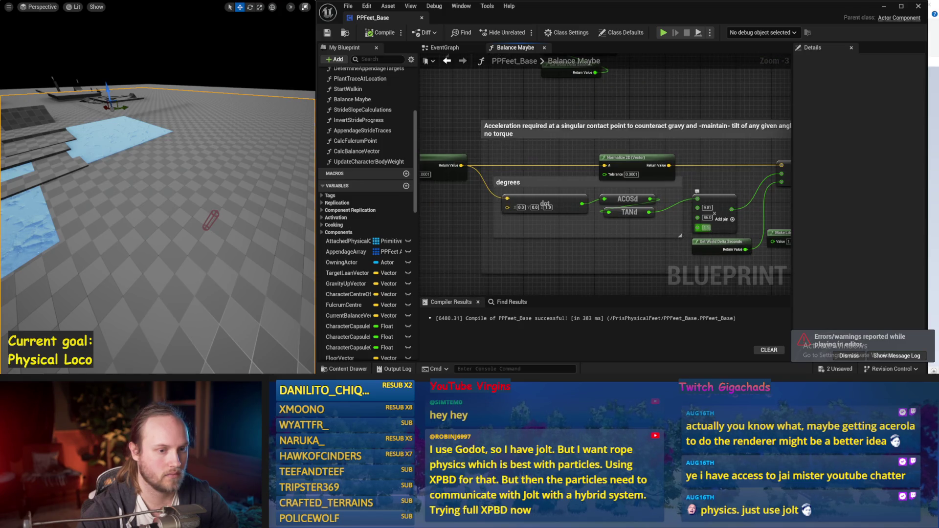
key("Return")
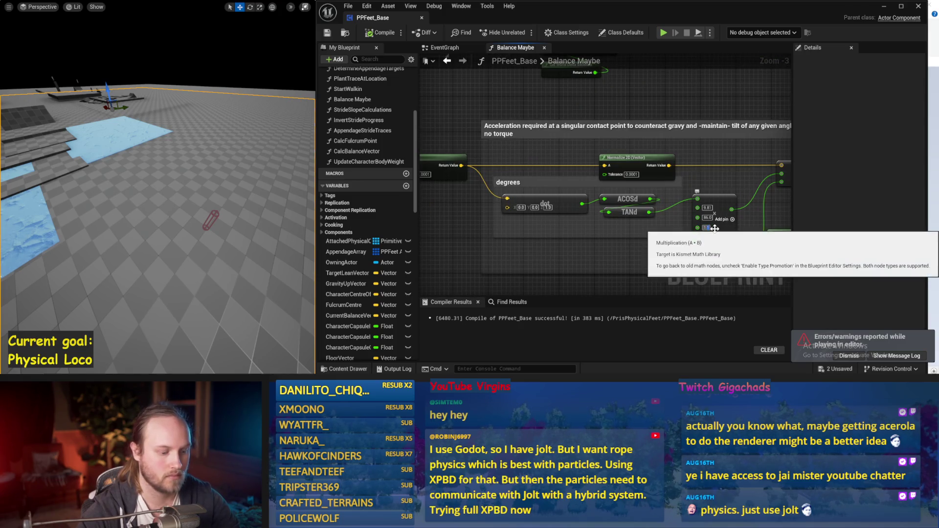
Test the 1.5 multiplier in two simulation runs and save PPFeet_Base.
left_click_drag(196, 186, 169, 178)
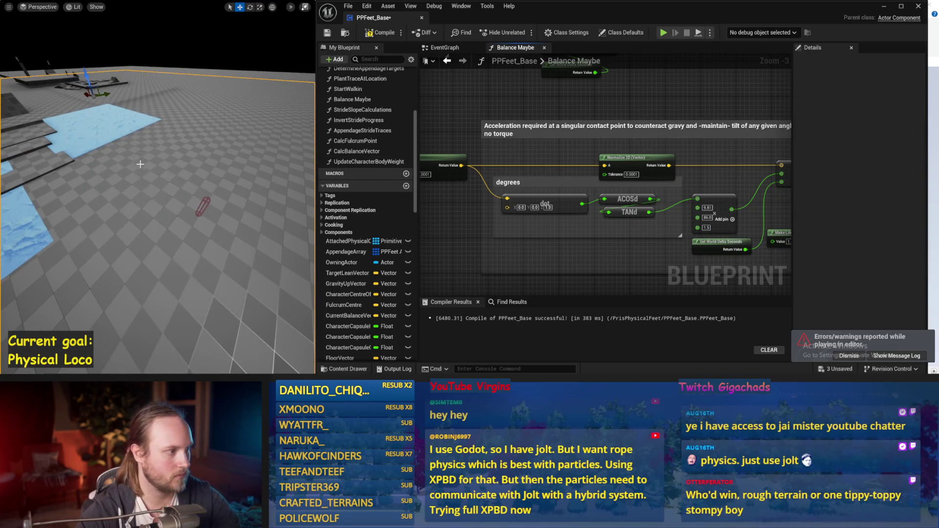
key("alt+p")
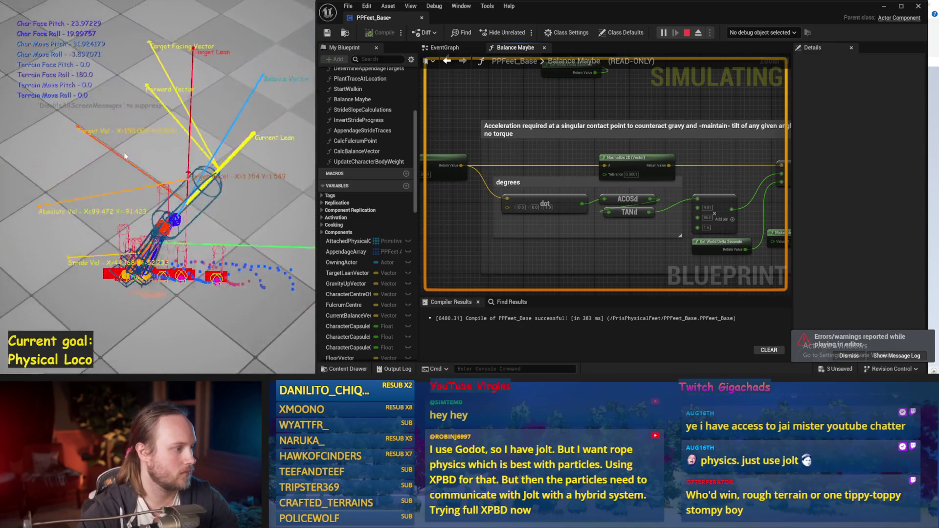
key("Escape")
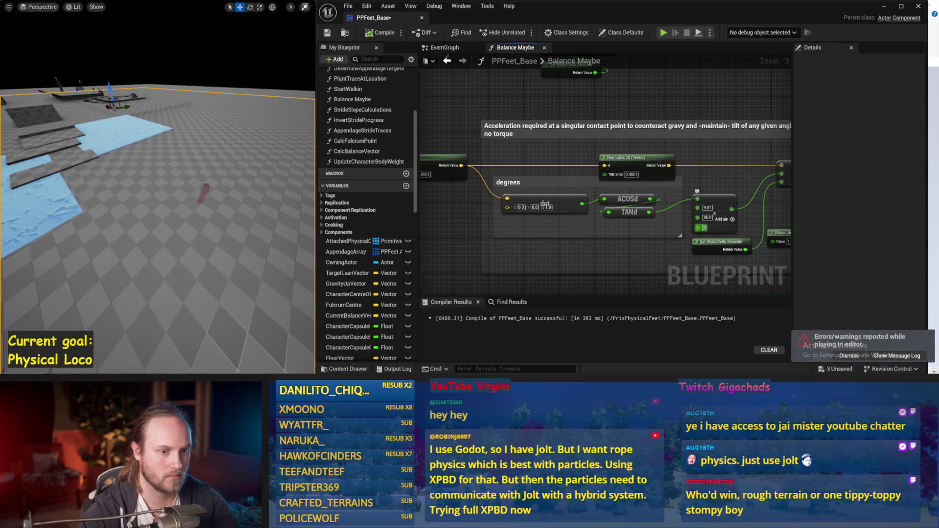
left_click_drag(189, 177, 189, 176)
key("alt+p")
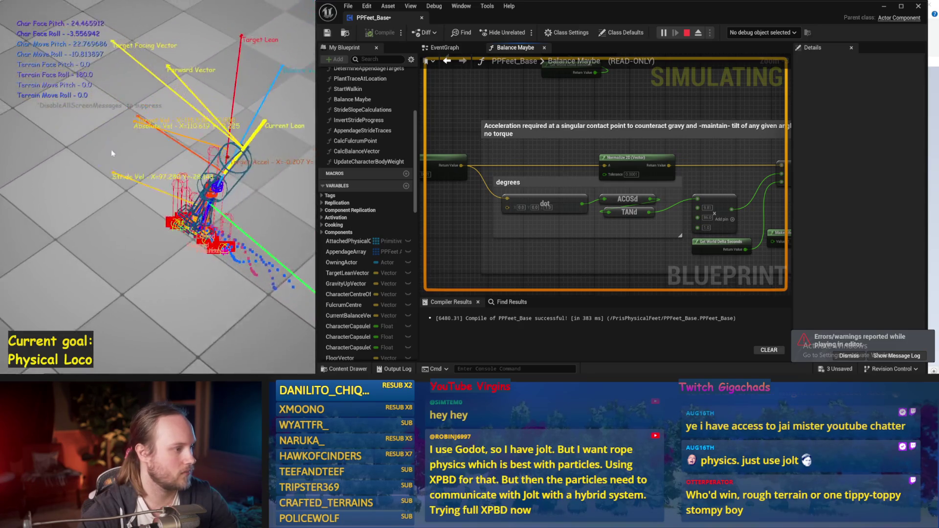
key("Escape")
key("ctrl+s")
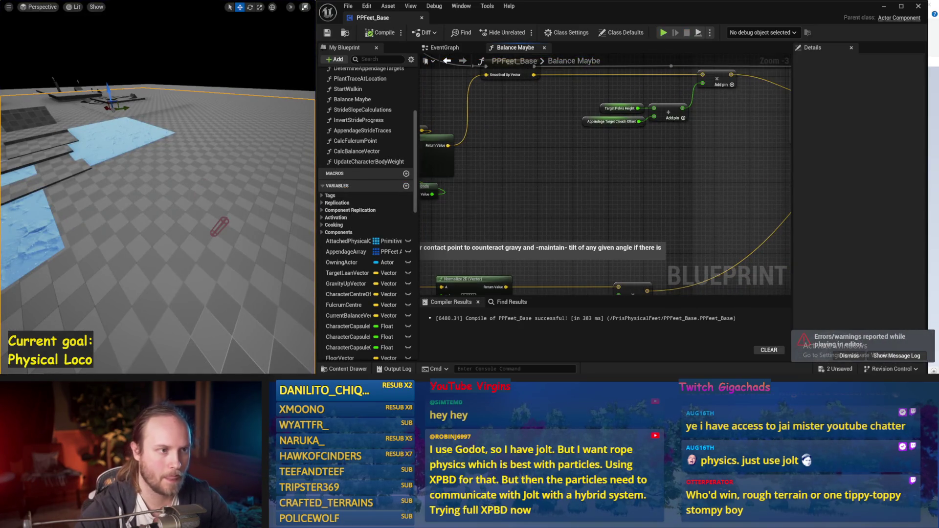
Run another simulation test and save PPFeet_Base.
left_click_drag(668, 289, 714, 246)
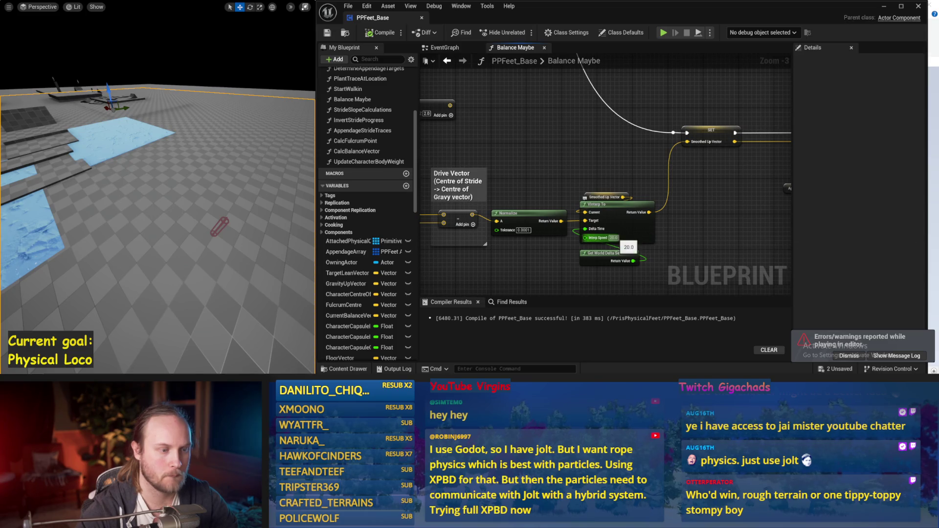
scroll(174, 169, "down", 1)
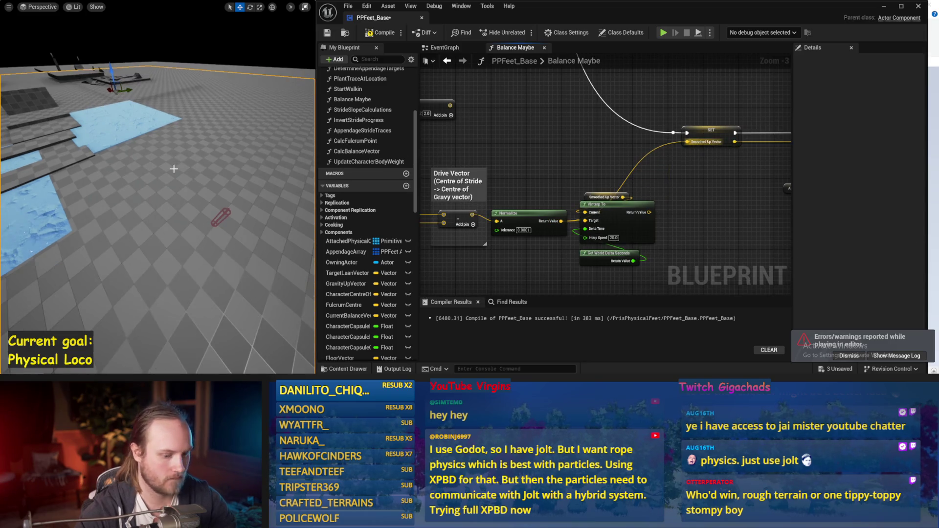
key("alt+p")
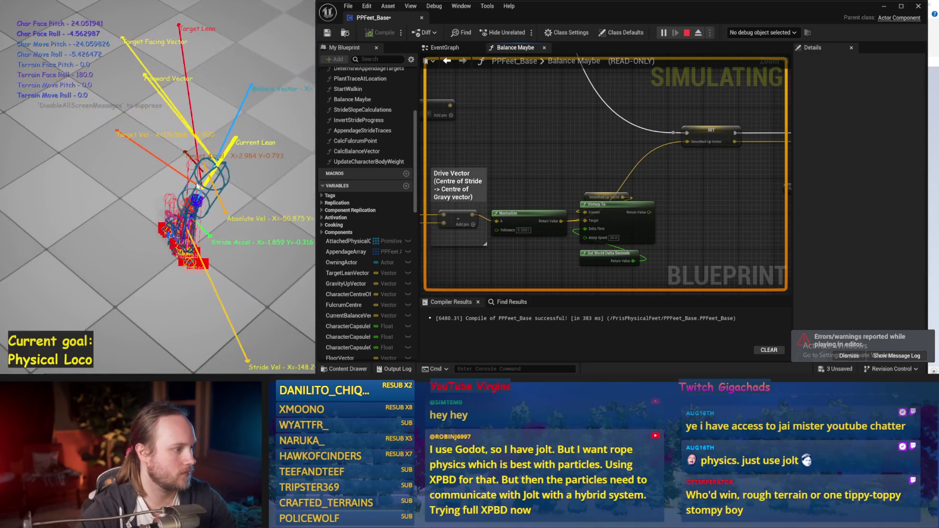
key("Escape")
key("ctrl+s")
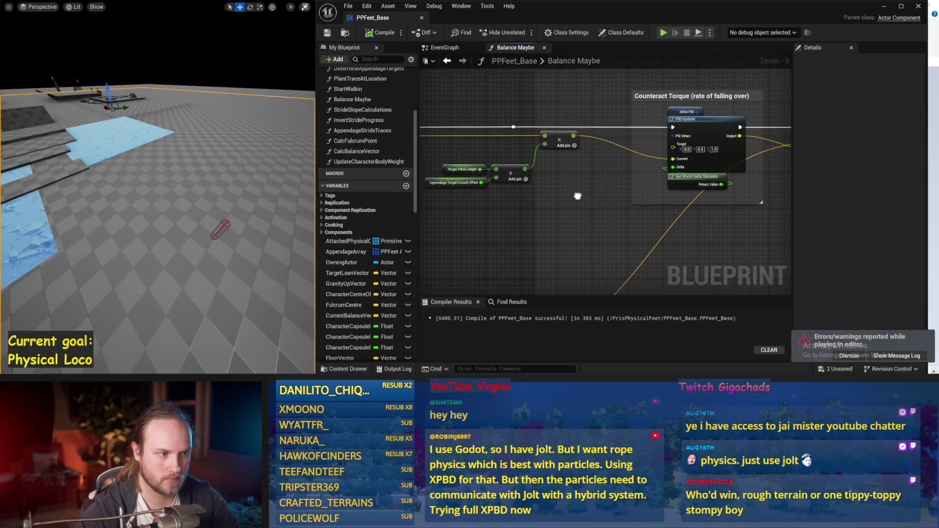
Set the Stabilization Torque multiplier to -2.0 and test it in simulation.
mouse_move(625, 194)
left_mouse_down()
mouse_move(484, 201)
mouse_move(498, 210)
mouse_move(391, 196)
left_mouse_up()
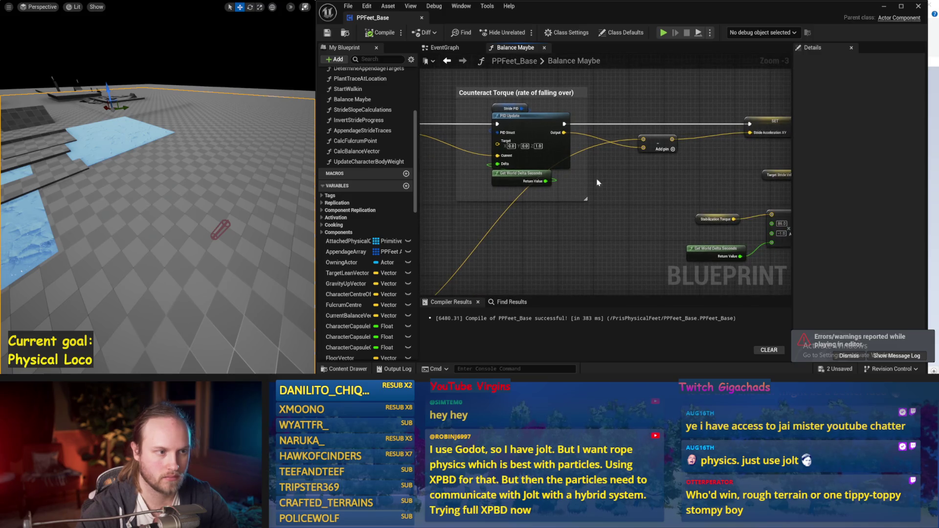
left_click_drag(578, 216, 468, 153)
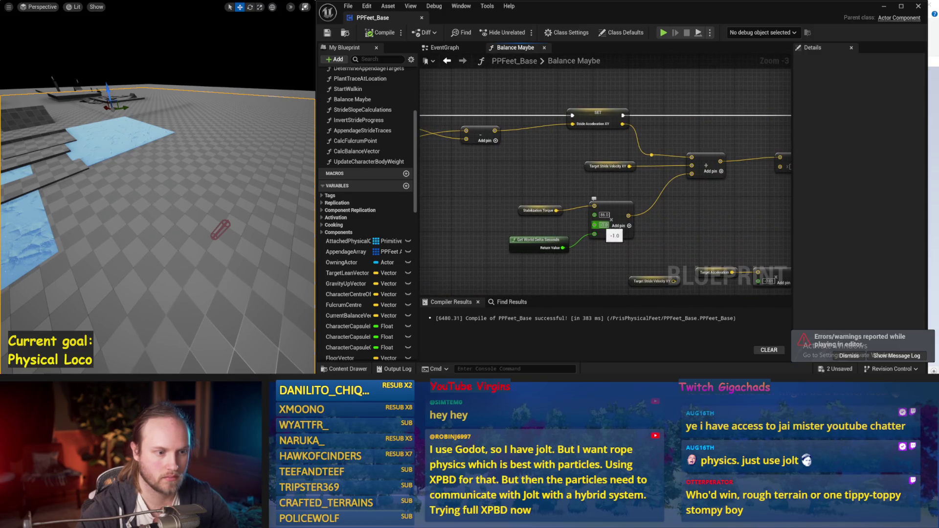
type("-2")
key("Return")
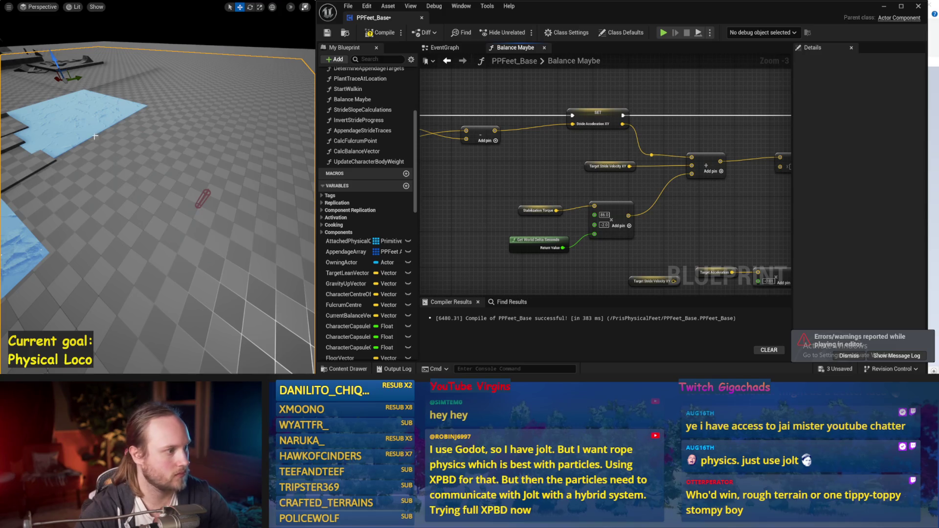
key("alt+p")
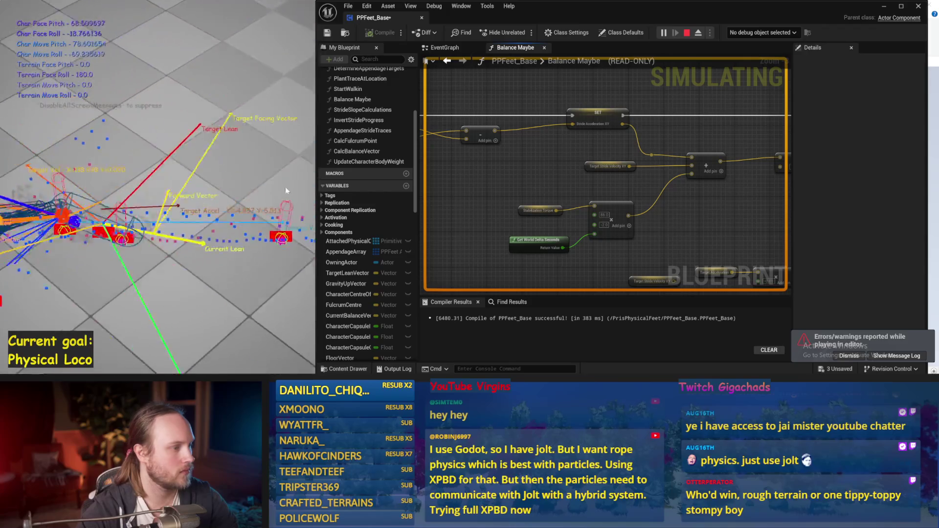
key("Escape")
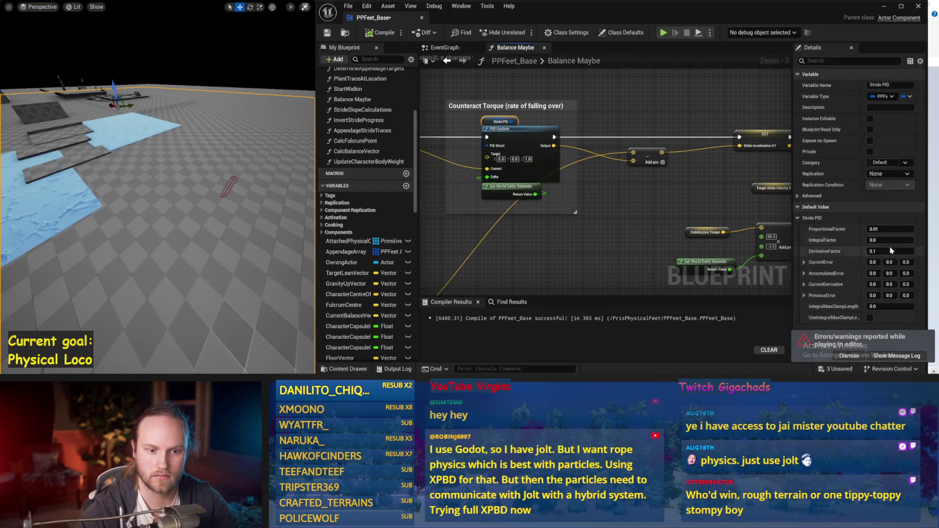
Set Stride PID DerivativeFactor to 0.2 and ProportionalFactor to 0.0, simulating after each.
type("2")
key("Return")
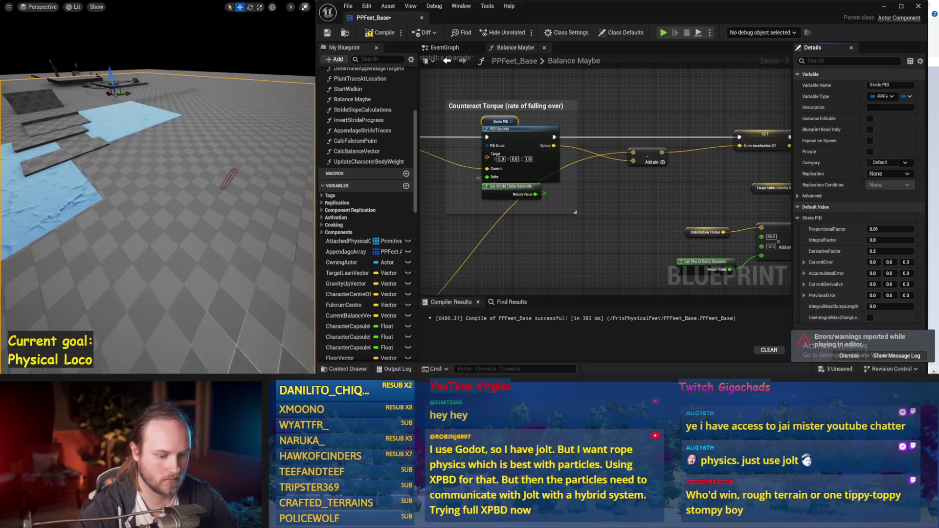
key("alt+p")
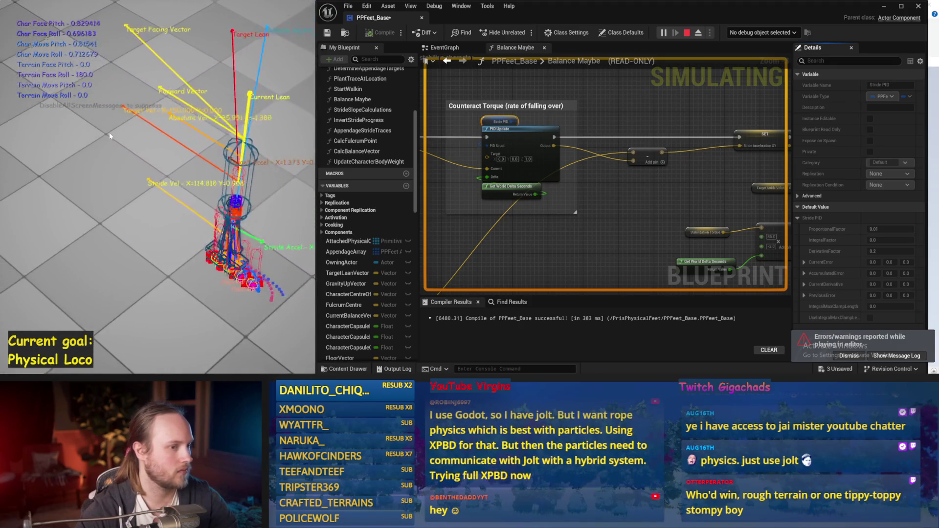
key("Escape")
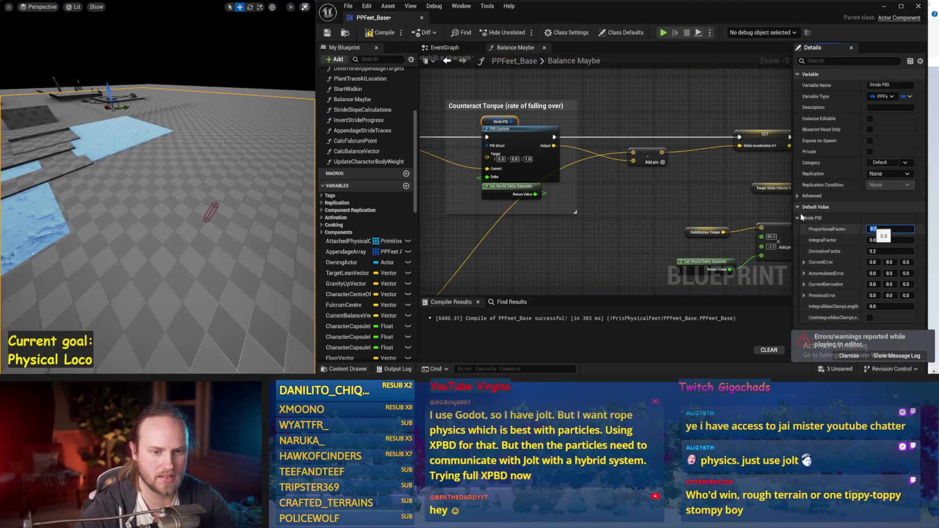
mouse_move(236, 171)
left_mouse_down()
mouse_move(234, 156)
mouse_move(235, 171)
left_mouse_up()
key("alt+p")
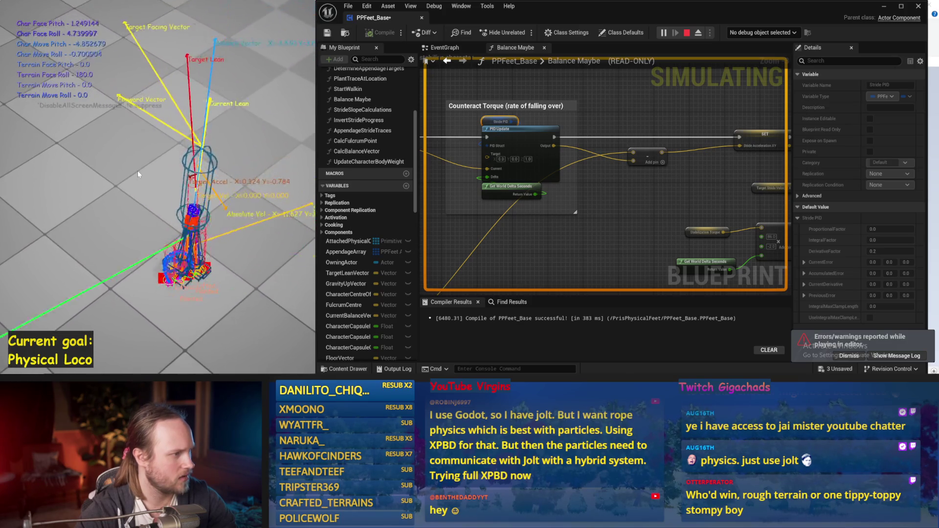
key("Escape")
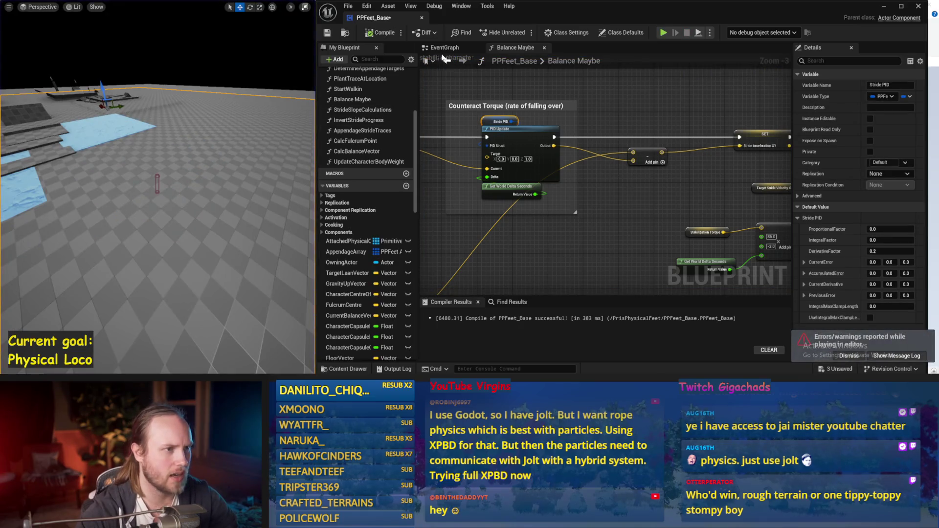
Review the EventGraph, select the Character Absolute Velocity and vector nodes in Balance Maybe.
left_click(442, 48)
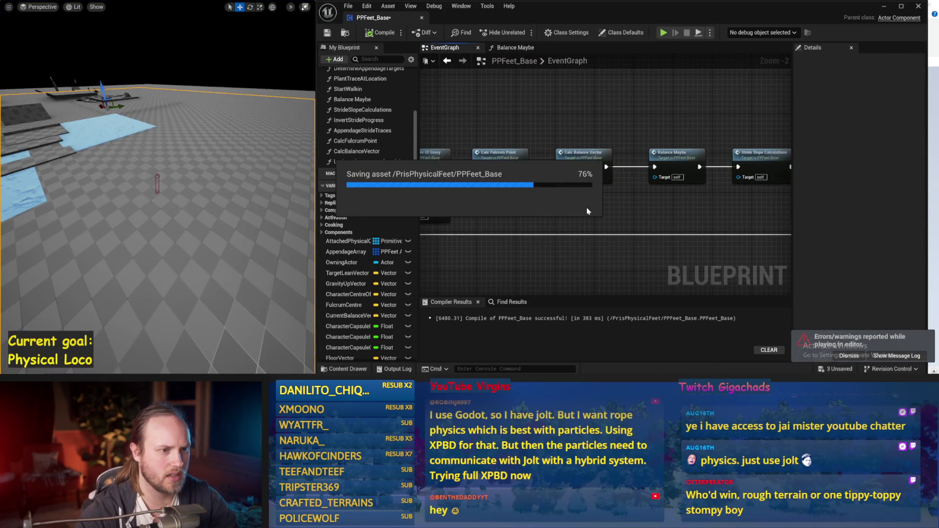
left_click_drag(657, 225, 478, 227)
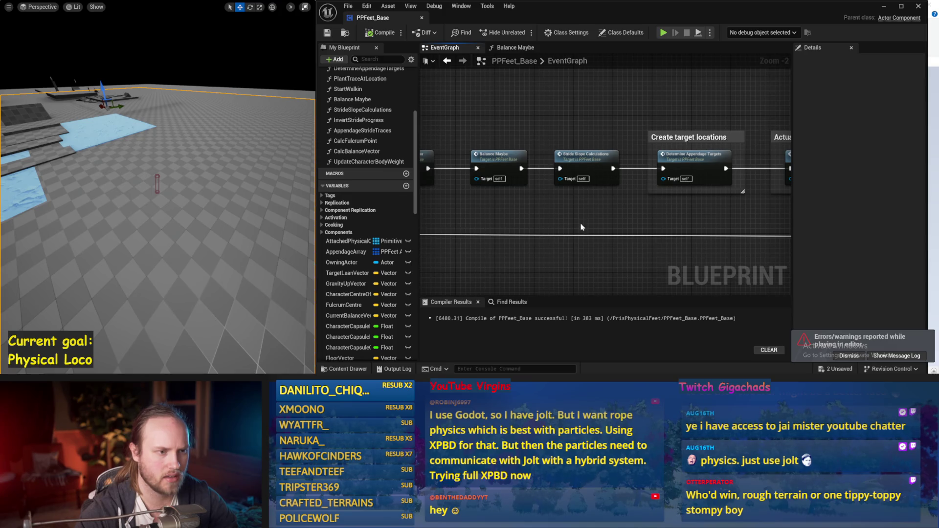
left_click(447, 61)
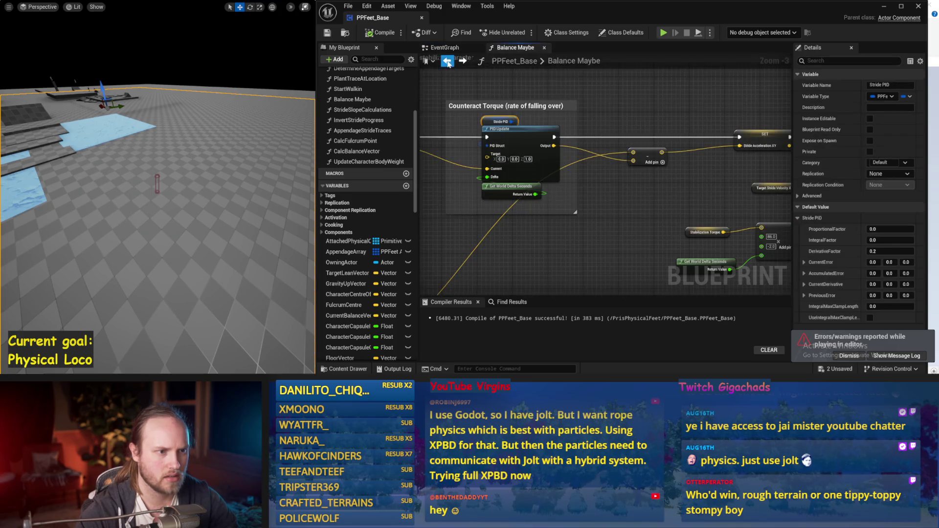
left_click_drag(625, 204, 669, 234)
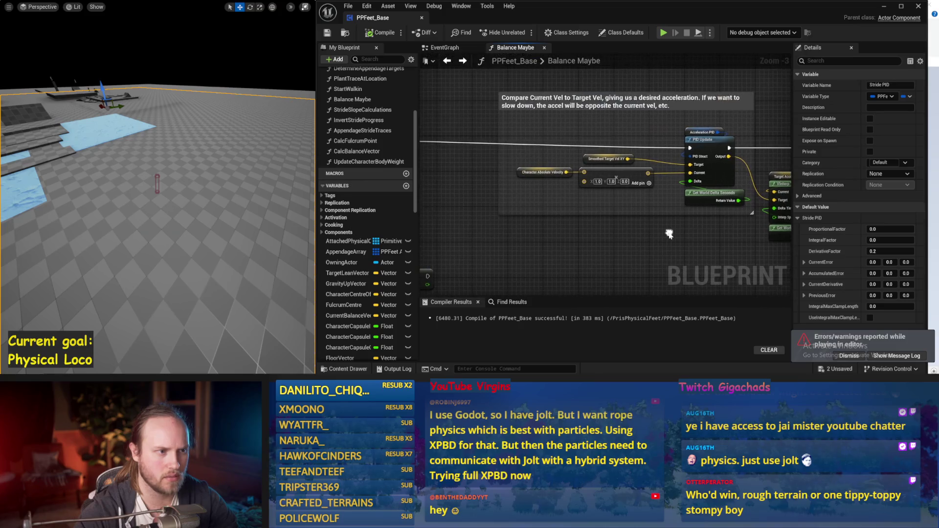
left_click_drag(537, 191, 638, 186)
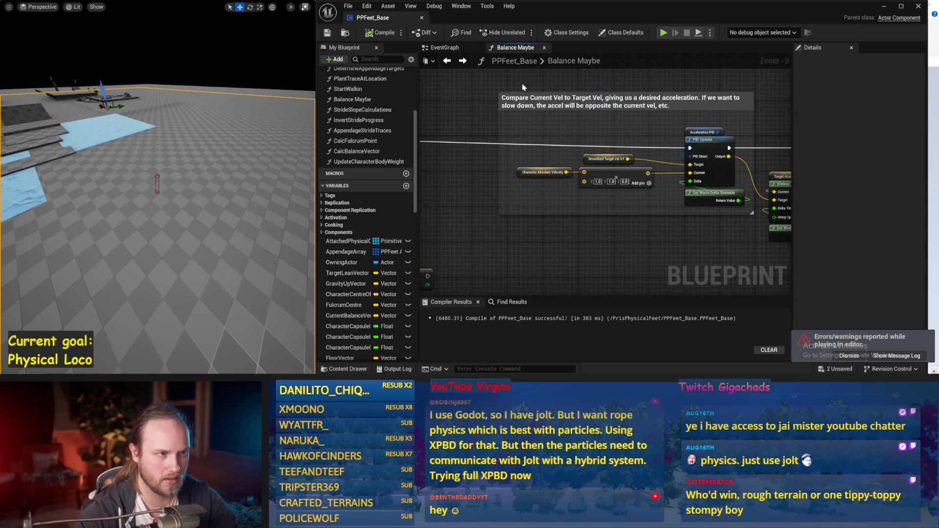
left_click(438, 48)
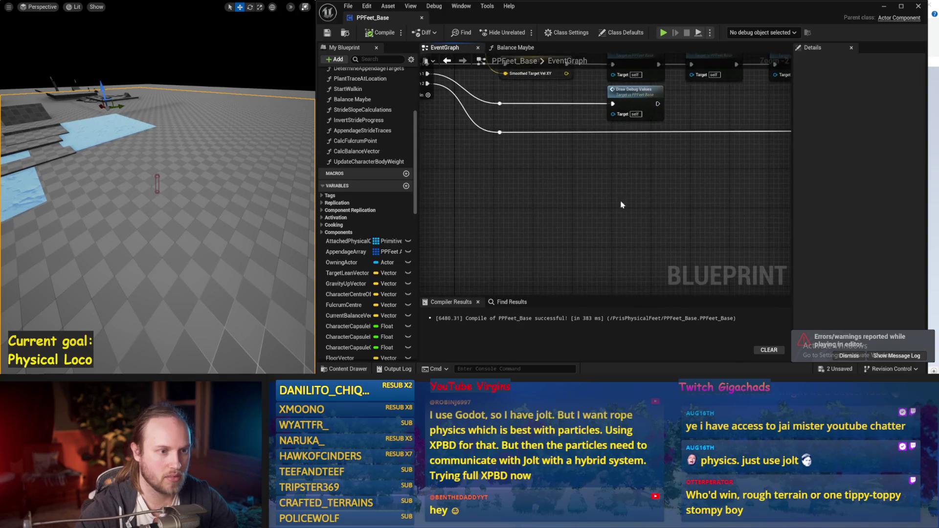
Open the DrawDebugValues function graph and locate the Character Absolute Velocity node.
double_click(646, 95)
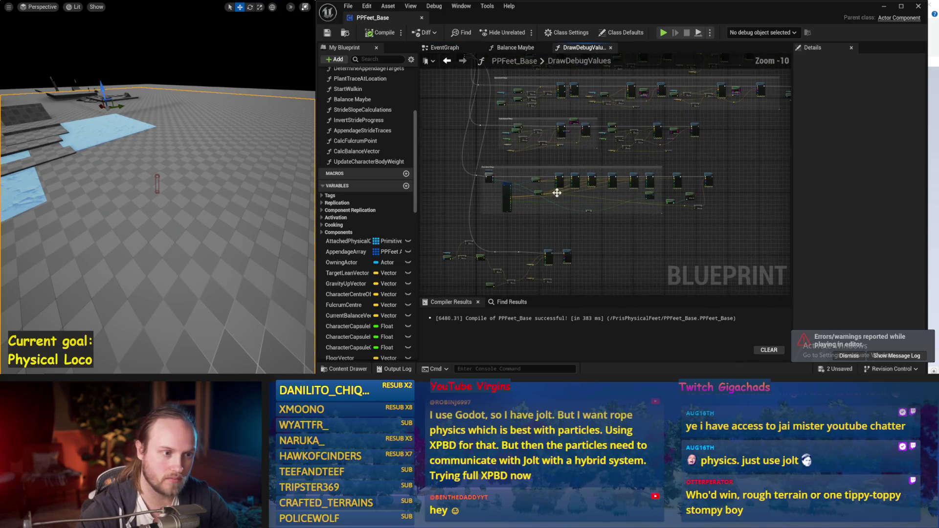
left_click_drag(540, 182, 493, 242)
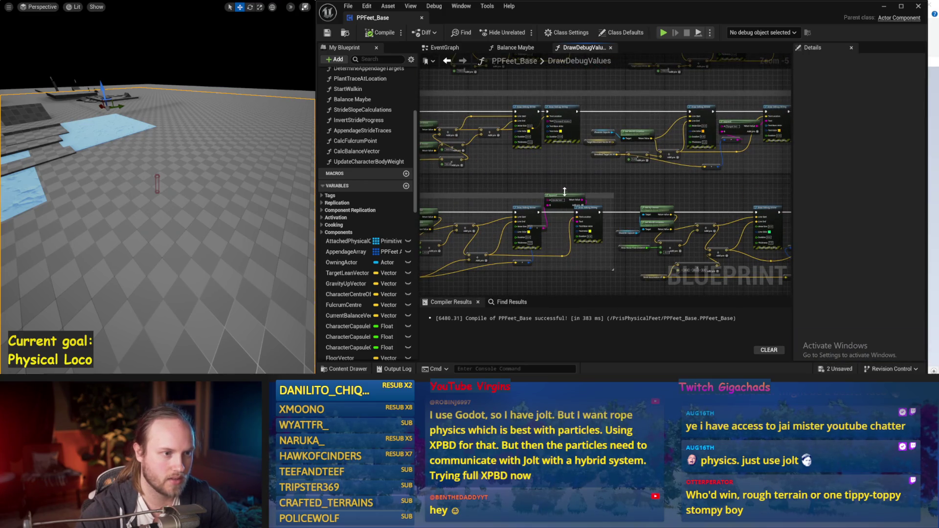
left_click_drag(564, 191, 532, 198)
scroll(541, 166, "up", 2)
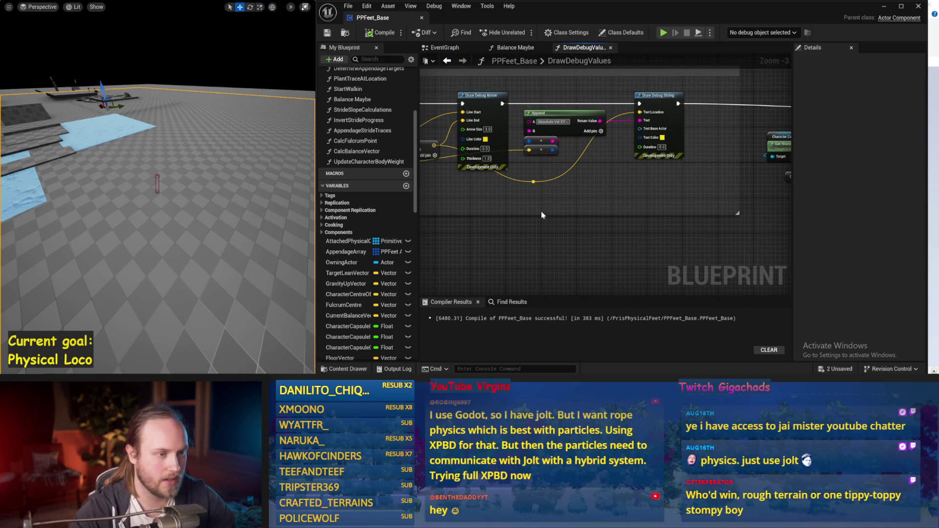
left_click_drag(569, 182, 706, 180)
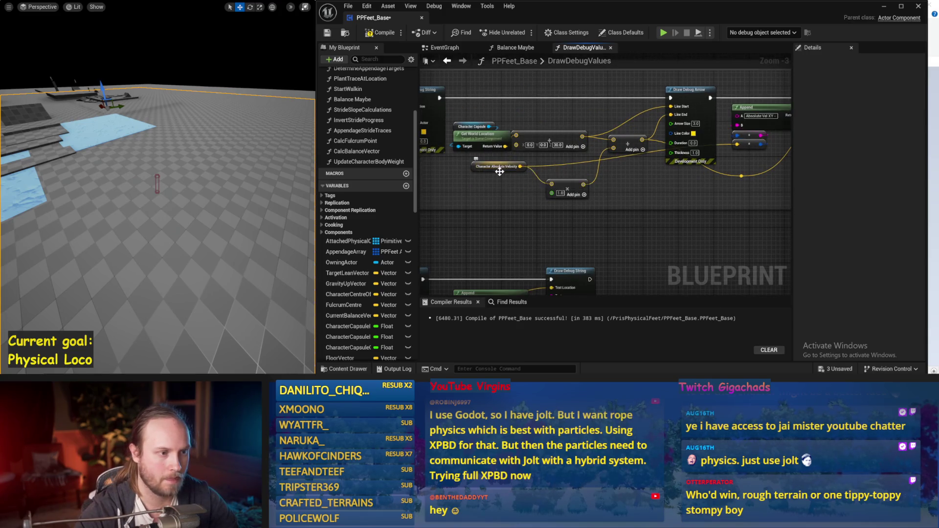
Multiply Character Absolute Velocity by vector 1.0, 1.0, 0.0 and connect the result onward.
left_click_drag(500, 174, 452, 190)
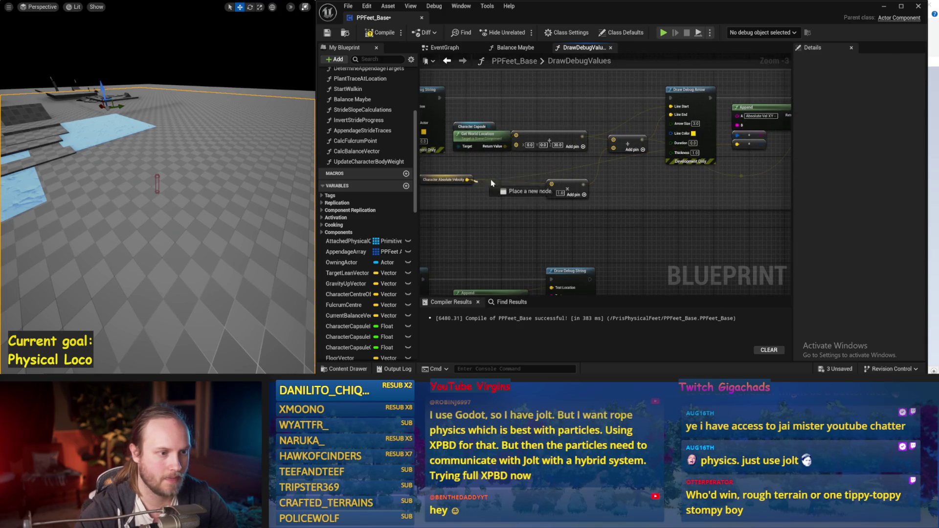
left_click_drag(497, 165, 496, 165)
key("Escape")
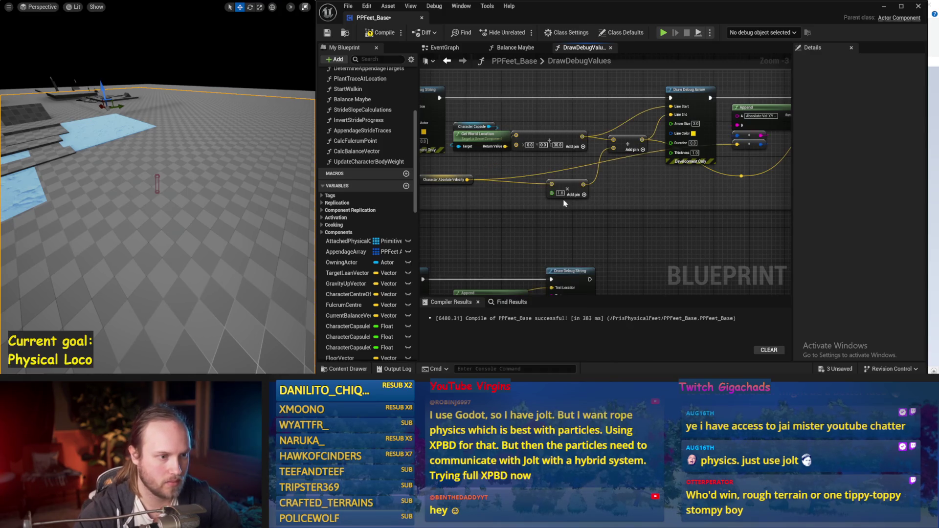
right_click(505, 170)
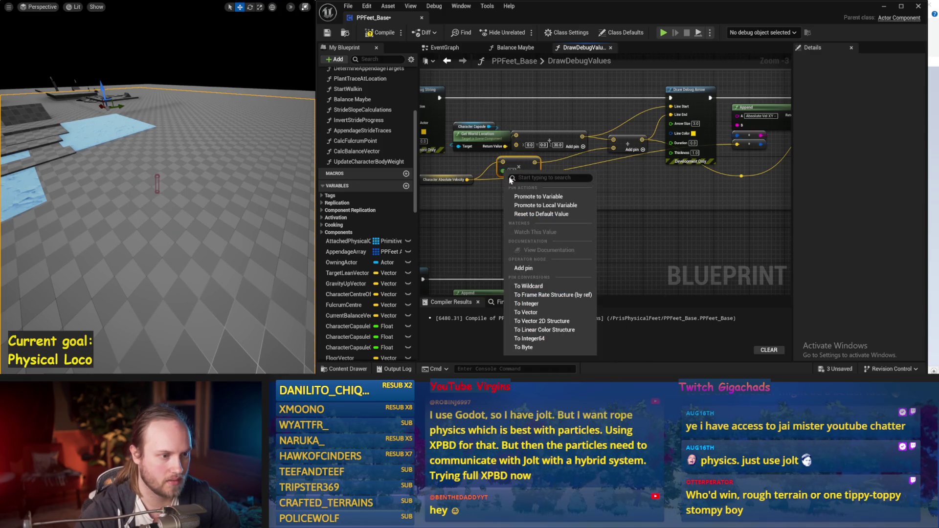
left_click(536, 313)
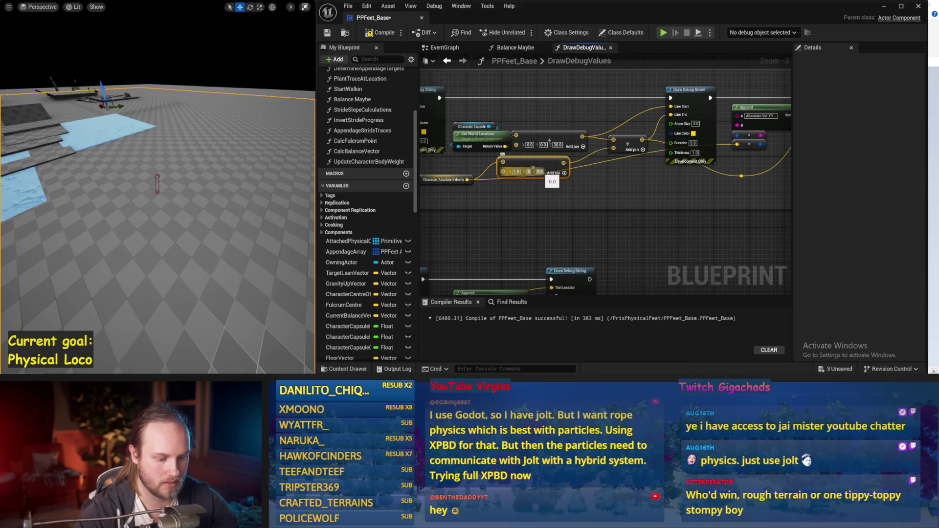
left_click(605, 205)
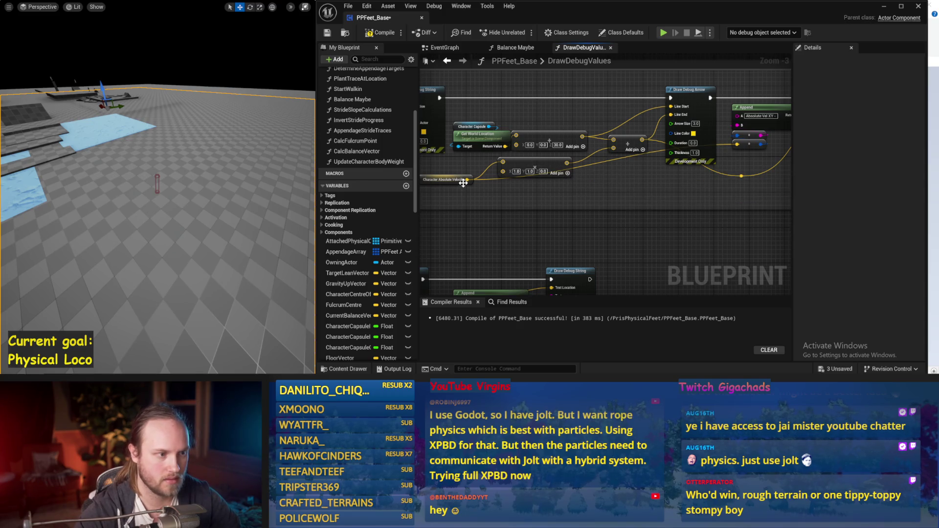
left_click_drag(565, 164, 718, 175)
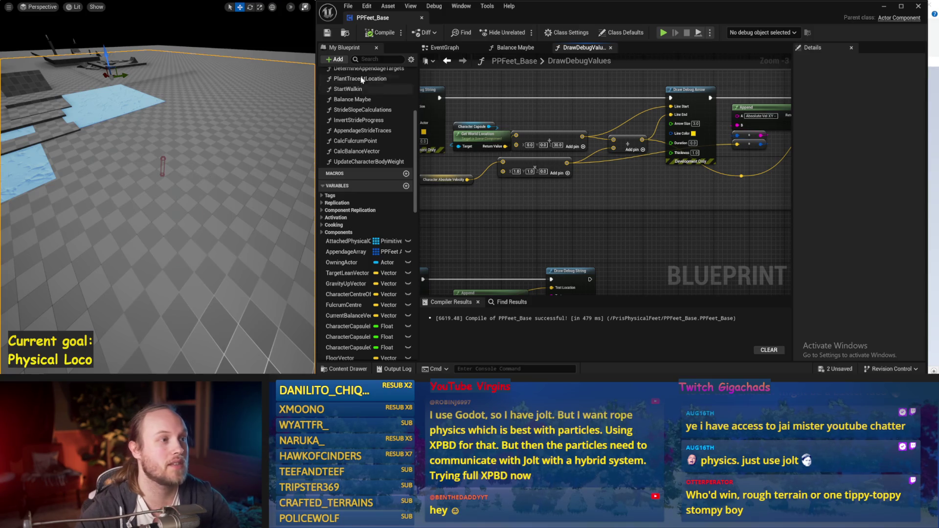
Run two simulations to check the flattened velocity debug arrows.
left_click(663, 32)
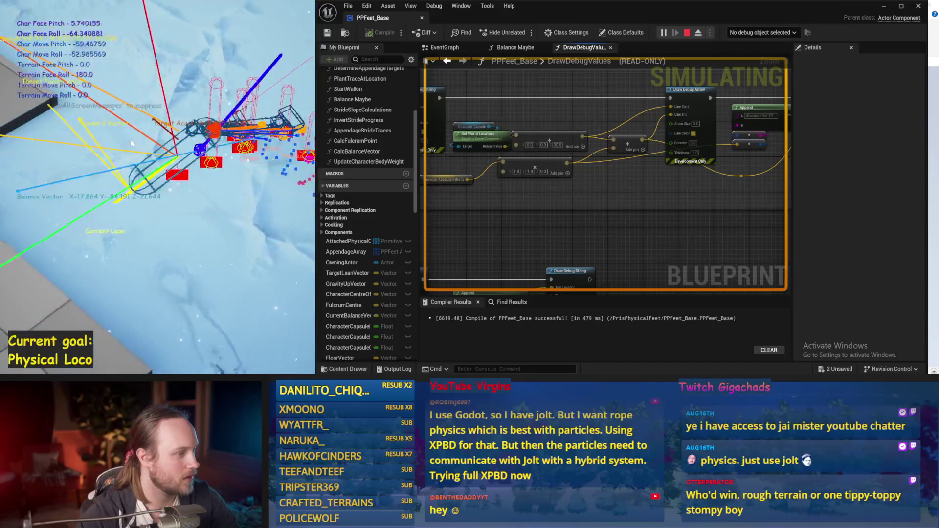
key("Escape")
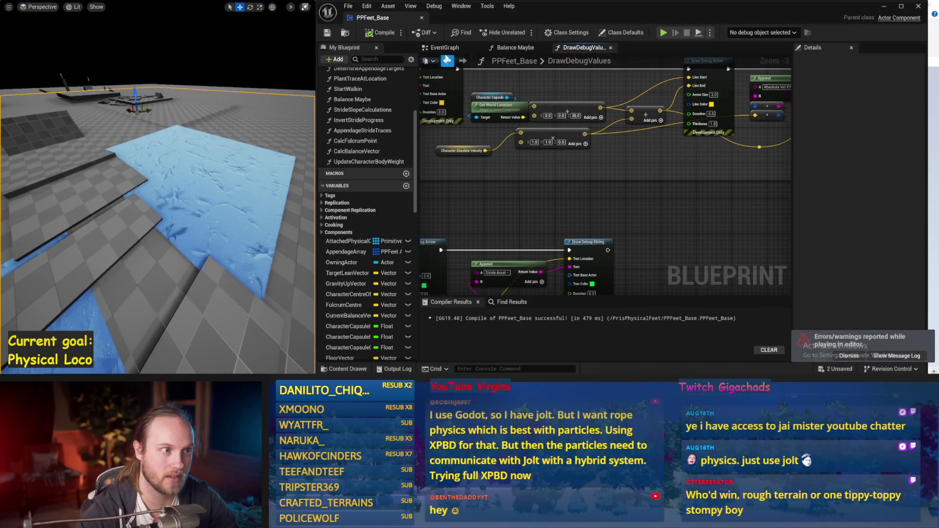
key("alt+s")
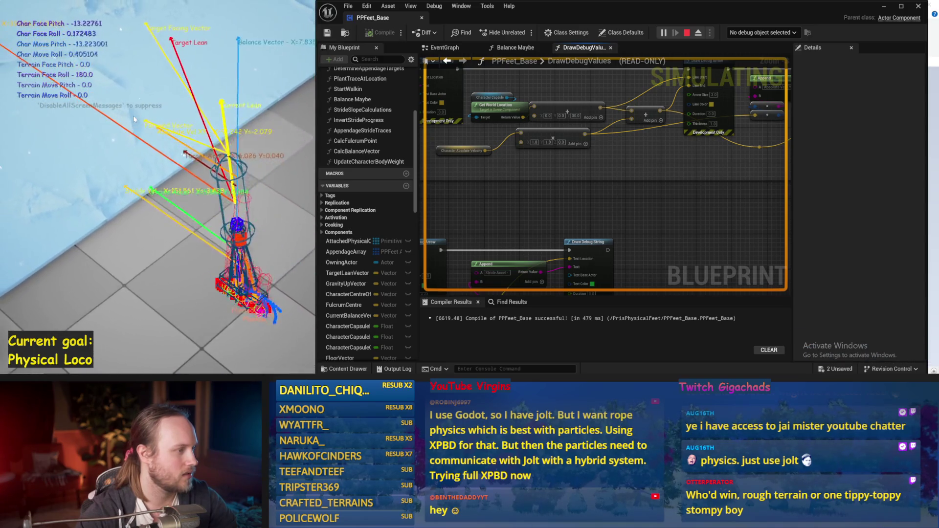
key("Escape")
Reposition the camera, save PPFeet_Base, simulate once more, then uncover the Paint sketch.
mouse_move(200, 217)
left_mouse_down()
mouse_move(215, 230)
mouse_move(200, 217)
mouse_move(220, 206)
left_mouse_up()
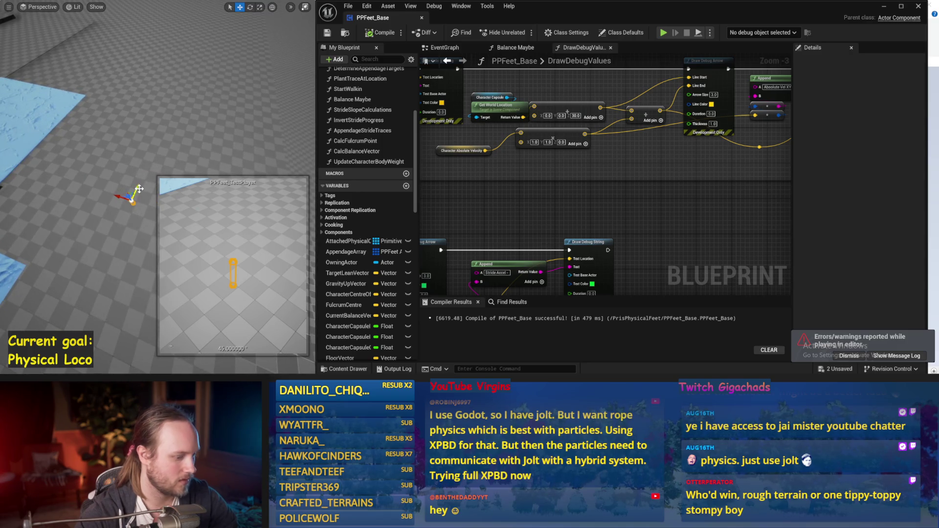
mouse_move(137, 189)
left_mouse_down()
mouse_move(147, 195)
mouse_move(136, 190)
left_mouse_up()
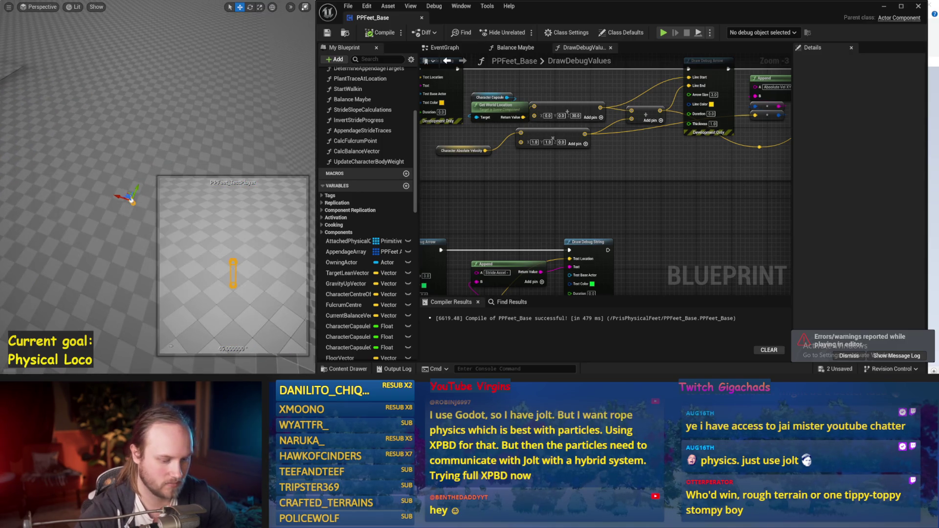
key("ctrl+s")
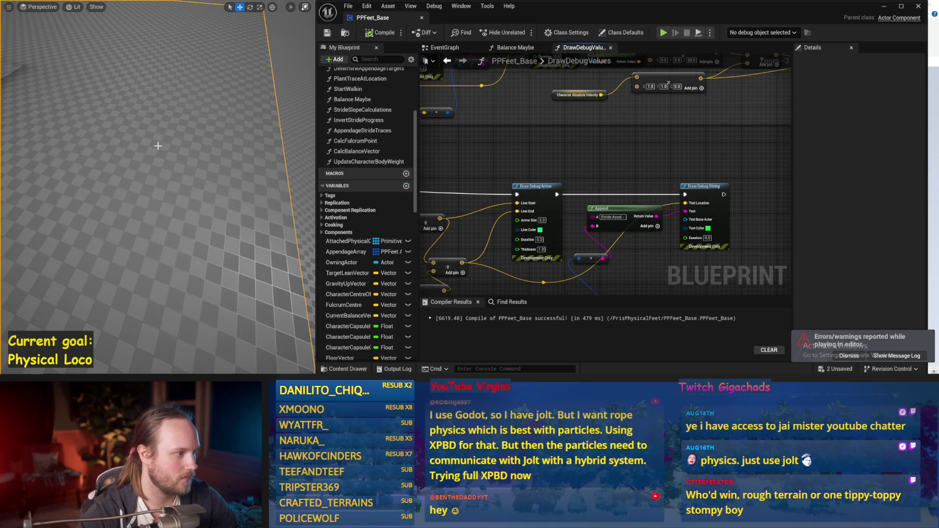
key("alt+s")
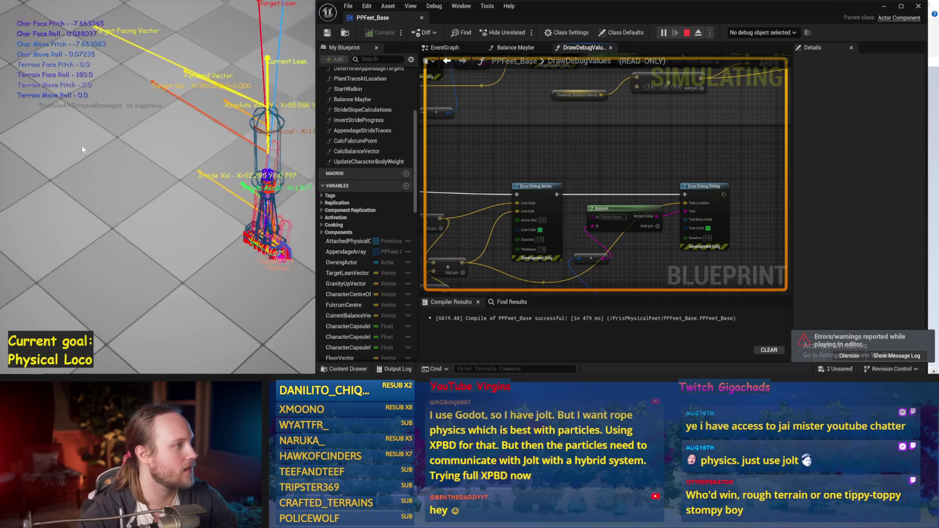
key("Escape")
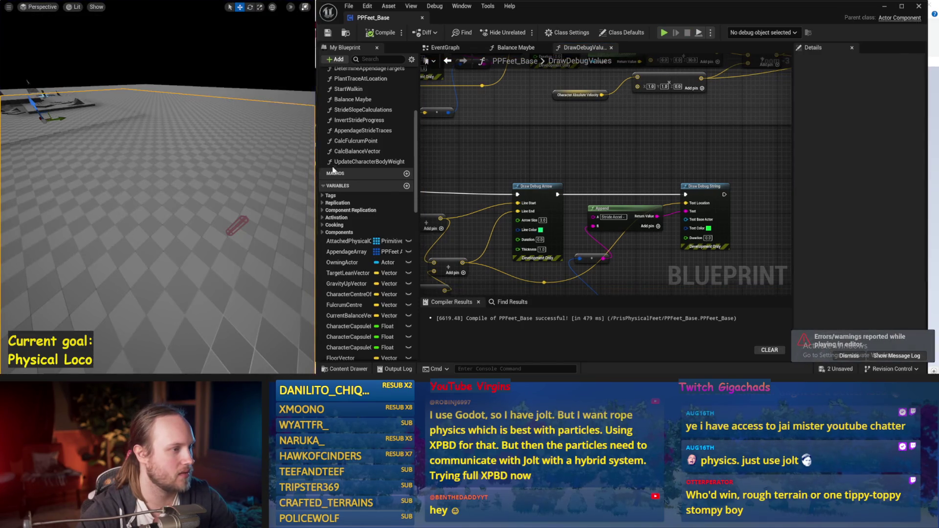
left_click_drag(315, 165, 405, 166)
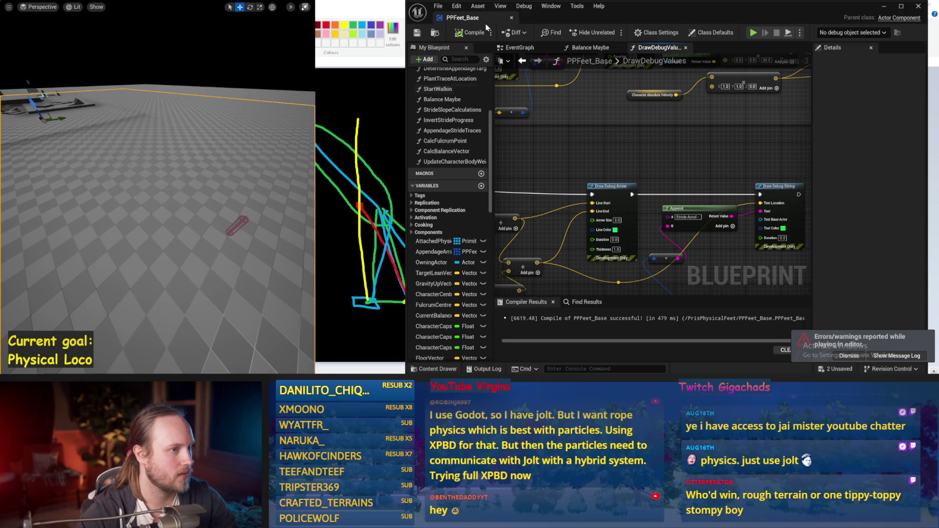
Restore the editor, widen the level viewport beside the blueprint, and run a simulation.
double_click(626, 7)
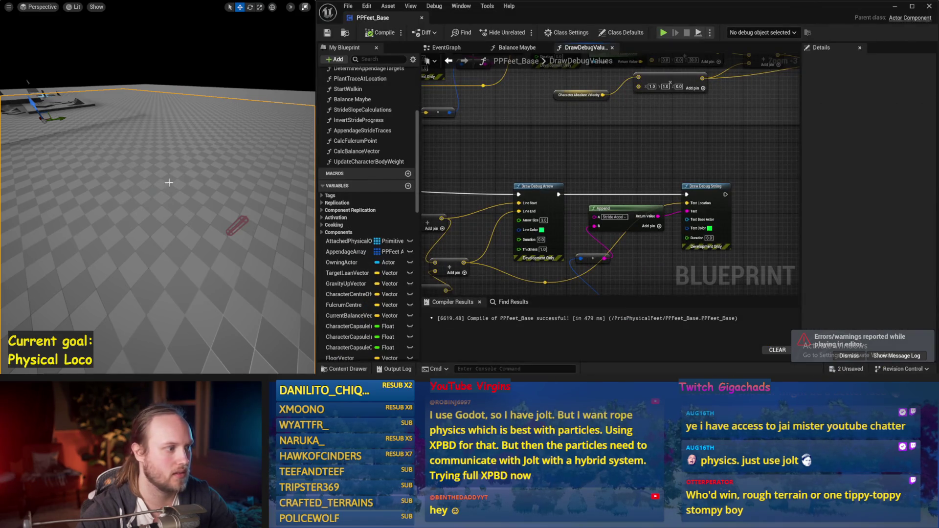
left_click_drag(168, 182, 184, 185)
left_click_drag(317, 174, 416, 174)
key("alt+s")
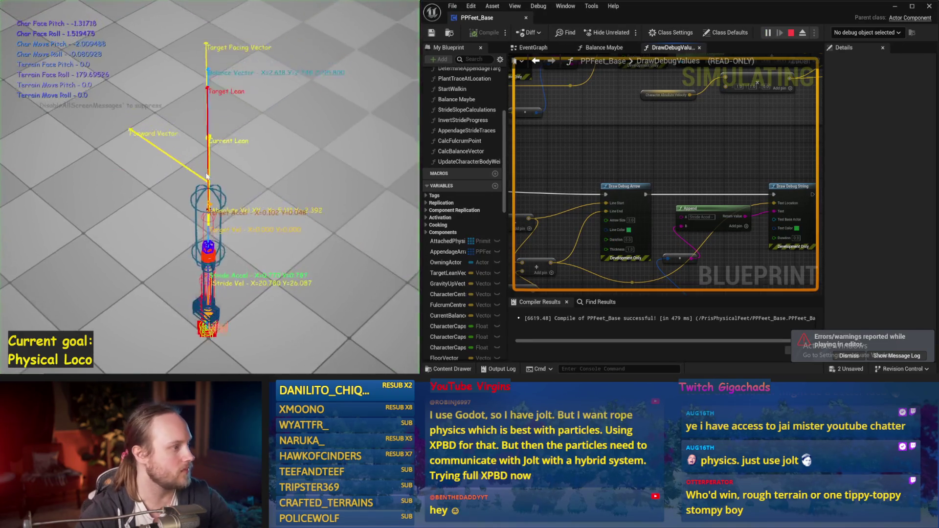
left_click_drag(163, 129, 163, 130)
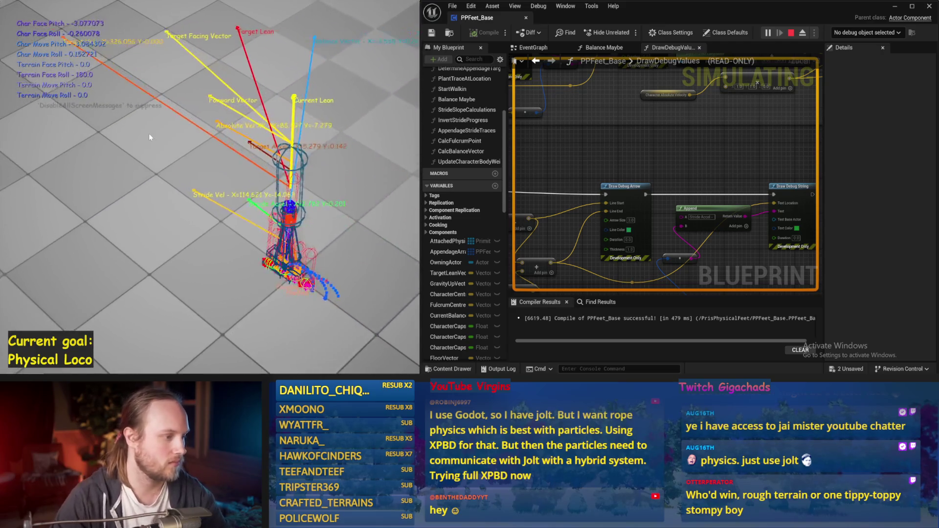
key("Escape")
Save PPFeet_Base and open the CalcFulcrumPoint function from the EventGraph.
left_click(535, 48)
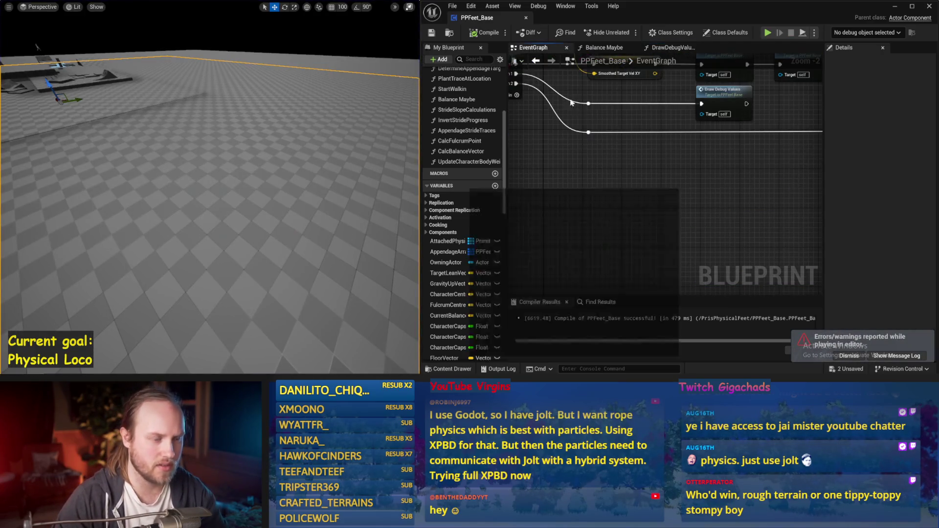
key("ctrl+s")
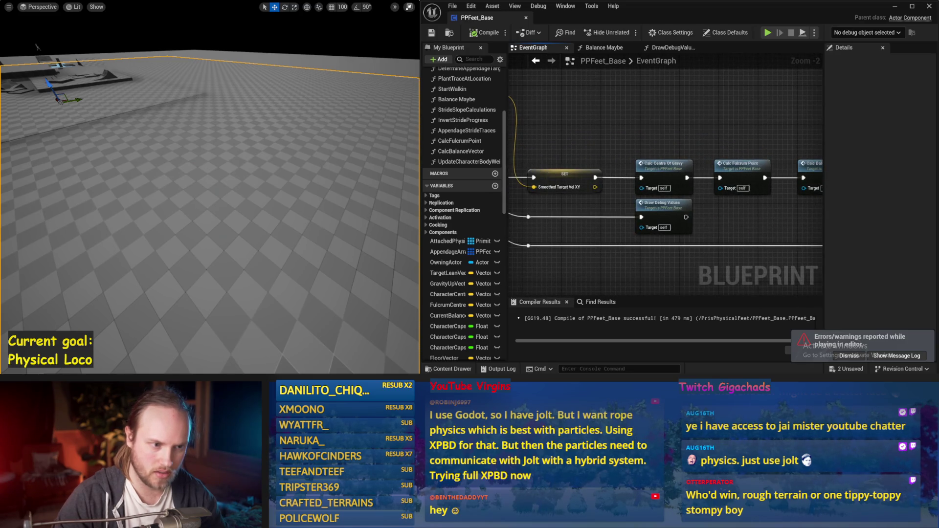
left_click_drag(822, 217, 724, 203)
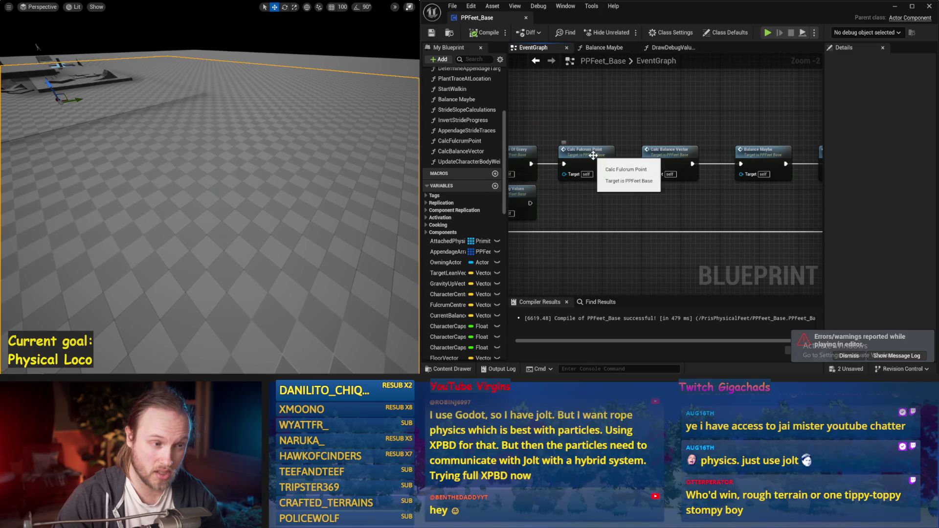
left_click_drag(592, 155, 752, 155)
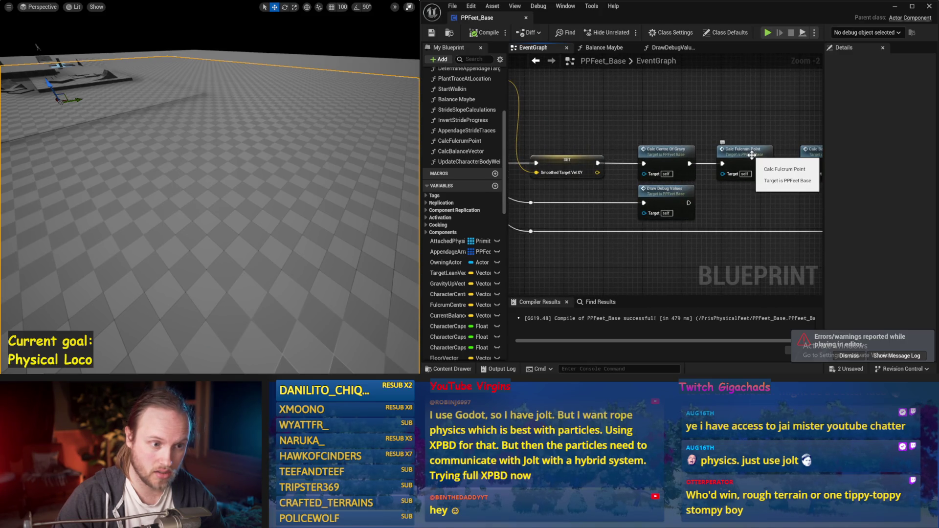
double_click(752, 155)
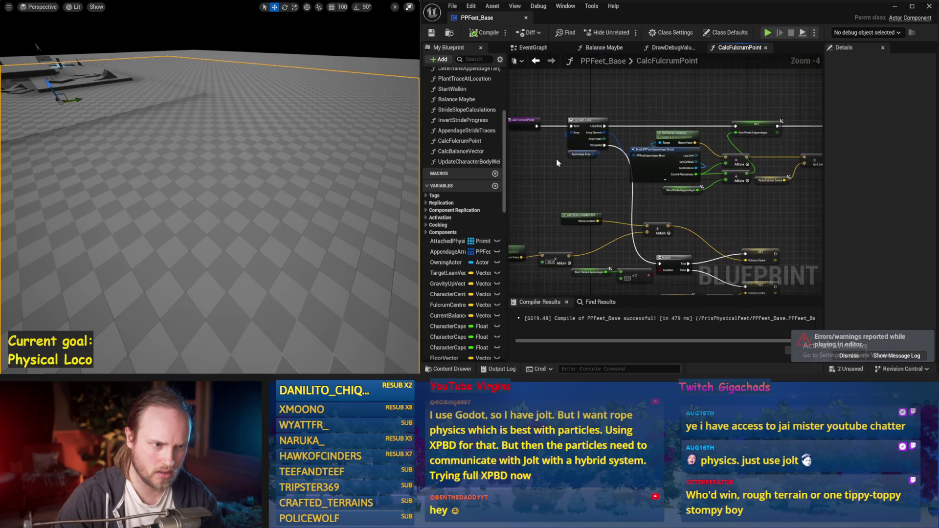
Inspect the CalcCentreOfGravy and CalcBalanceVector function graphs.
left_click(535, 61)
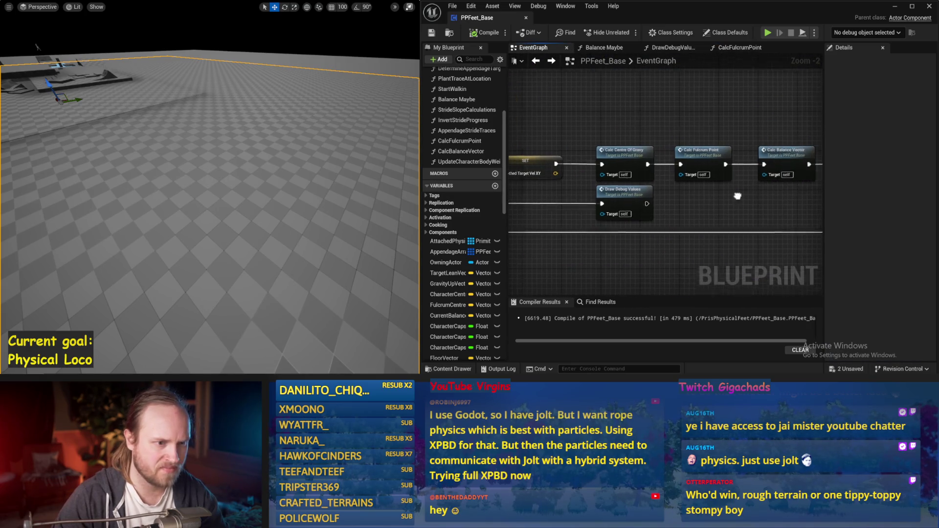
double_click(617, 159)
scroll(617, 160, "up", 3)
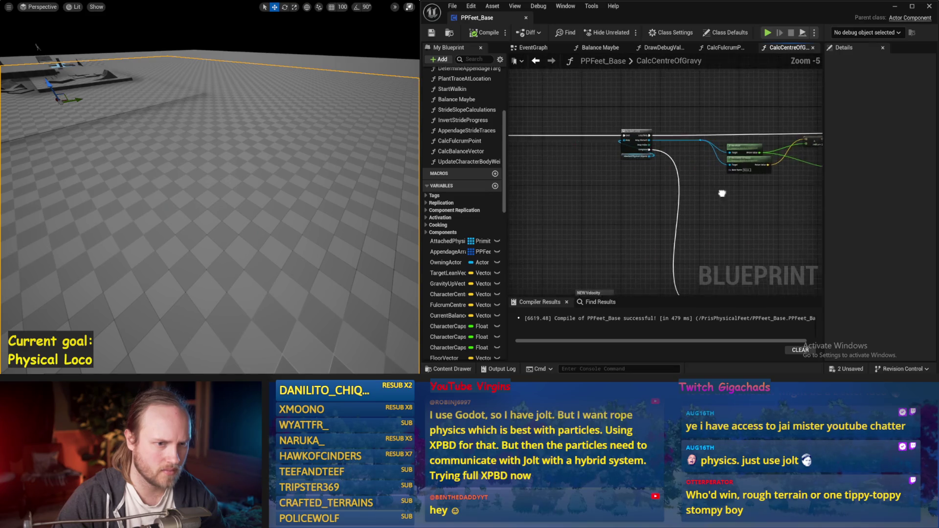
left_click(529, 49)
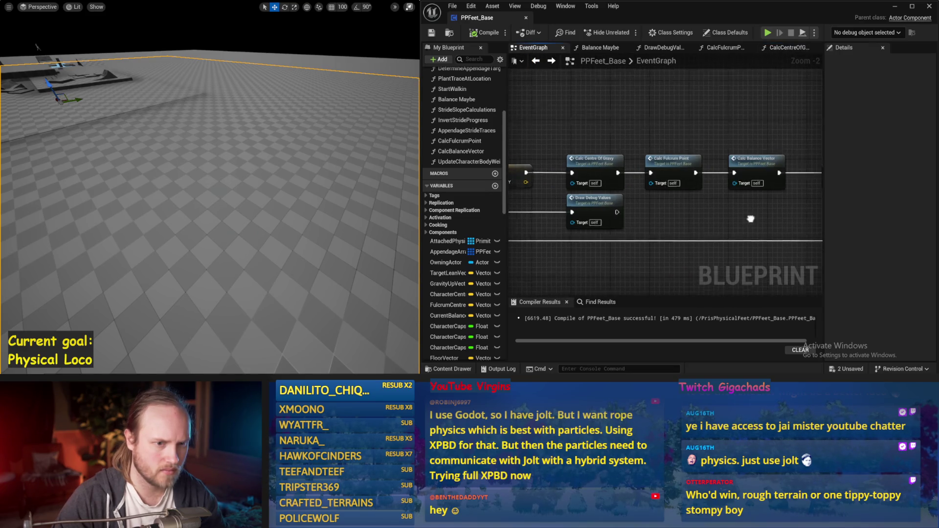
double_click(683, 167)
key("alt+Left")
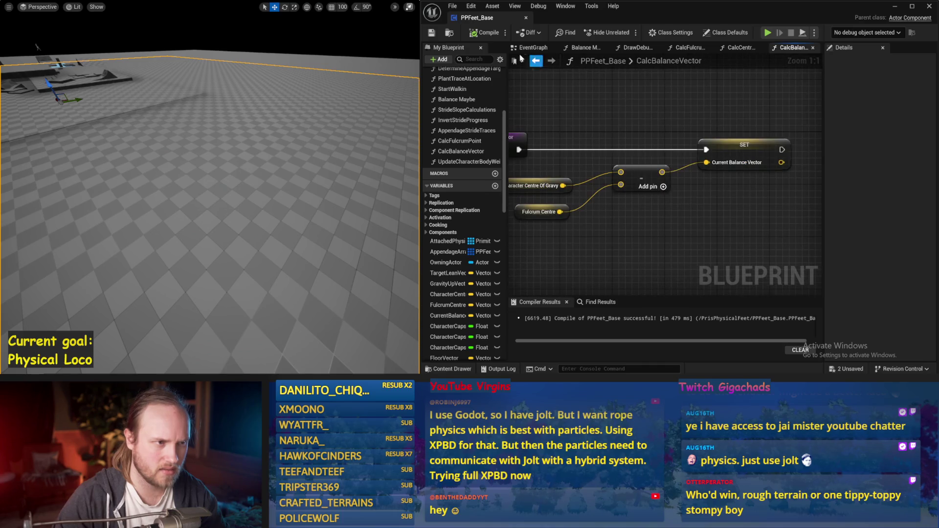
Inspect the DetermineAppendageTargets and MoveAppendagesToTargets function graphs.
left_click_drag(571, 196, 382, 193)
left_click_drag(703, 211, 559, 203)
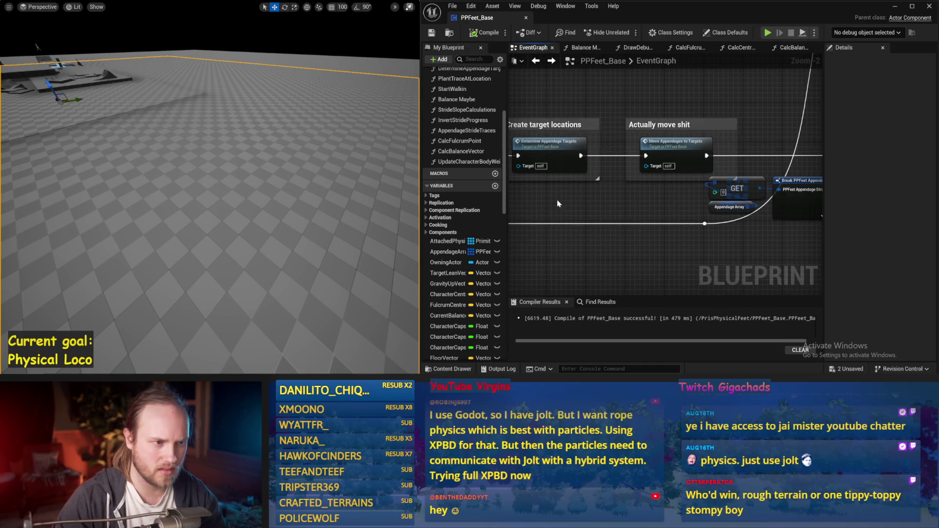
double_click(566, 166)
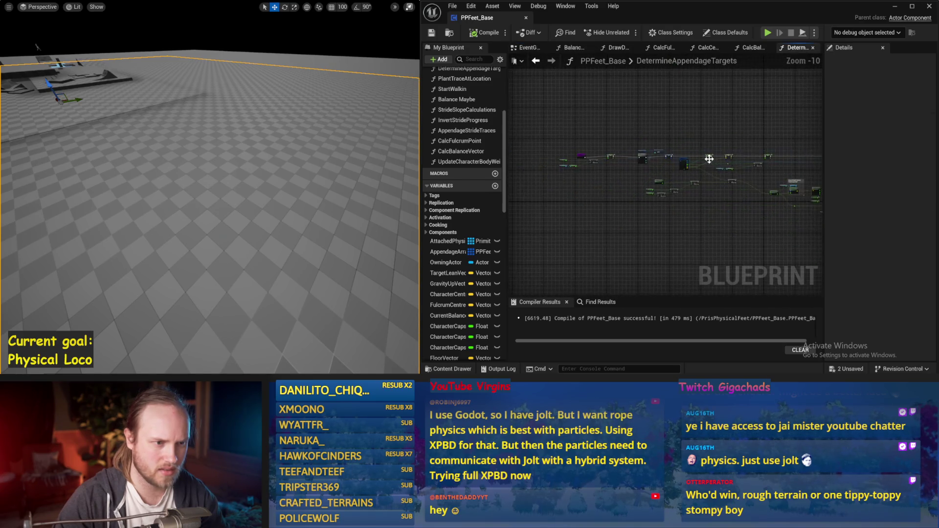
scroll(591, 183, "up", 3)
scroll(677, 186, "up", 2)
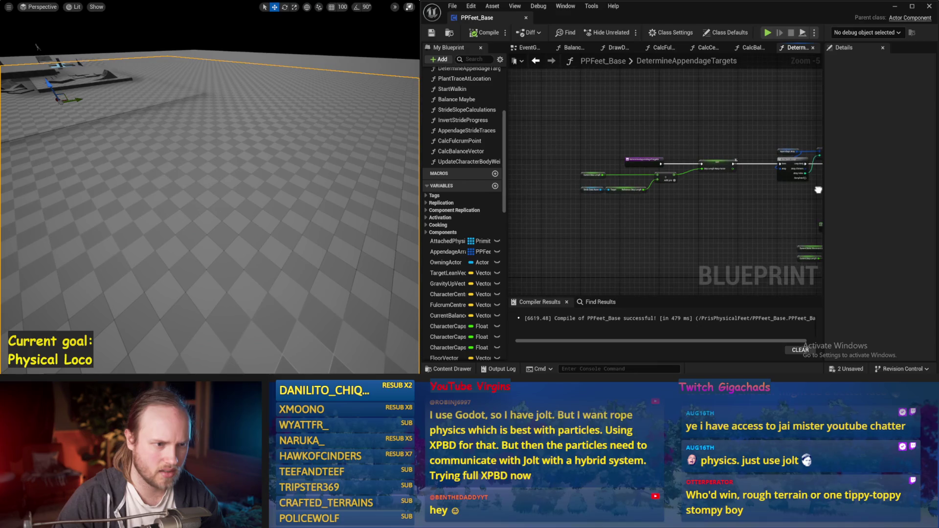
left_click(535, 61)
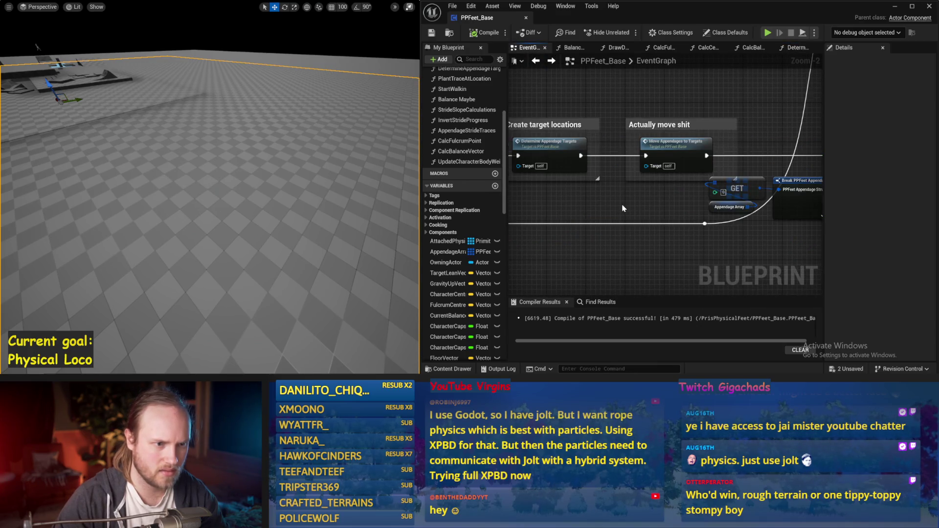
double_click(674, 147)
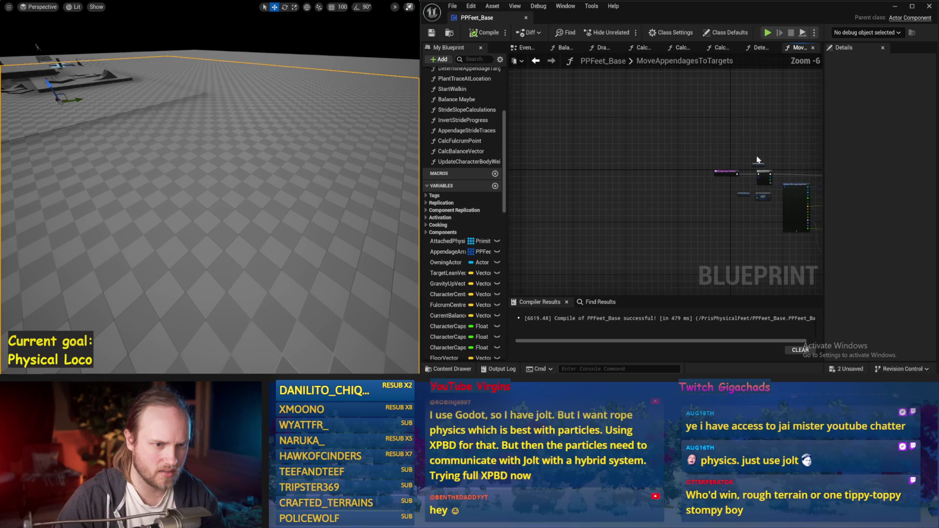
left_click(542, 62)
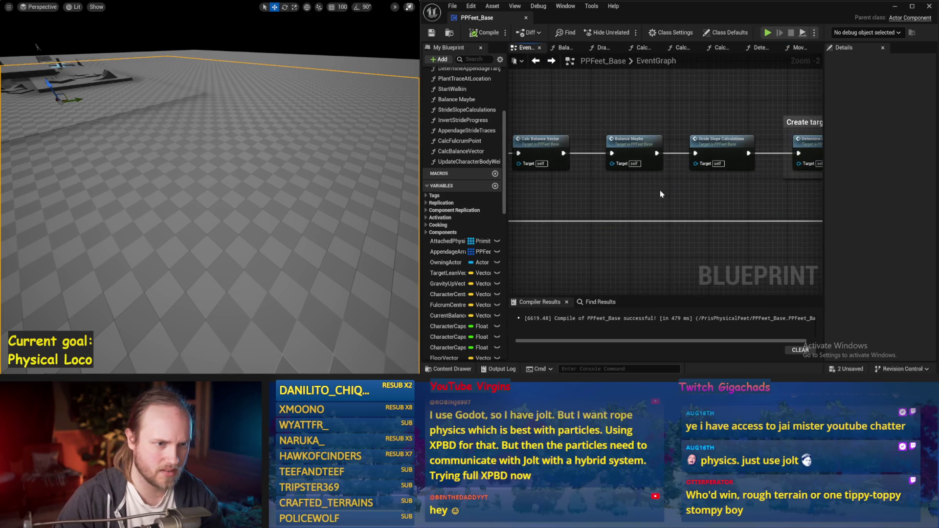
Browse Balance Maybe and CalcAppendageLeanOffsets, then open AppendageStrideTraces.
double_click(634, 138)
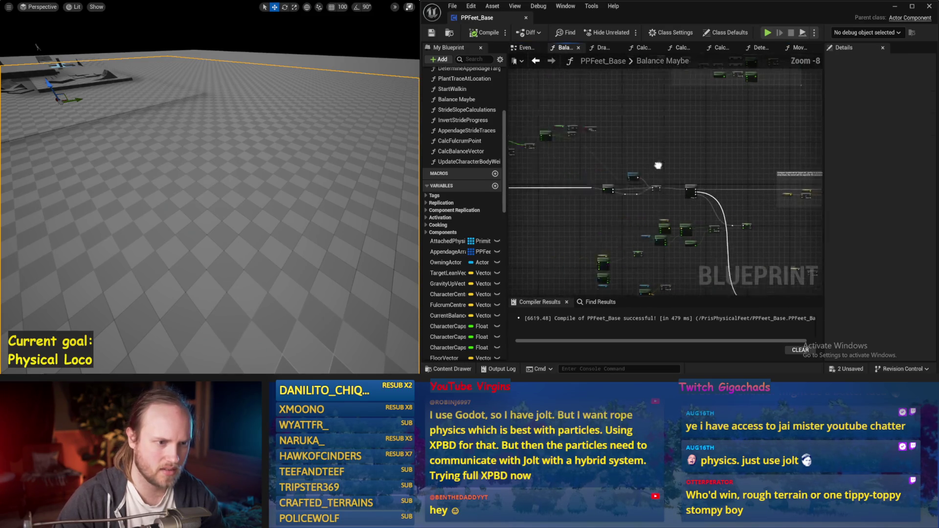
scroll(644, 194, "up", 5)
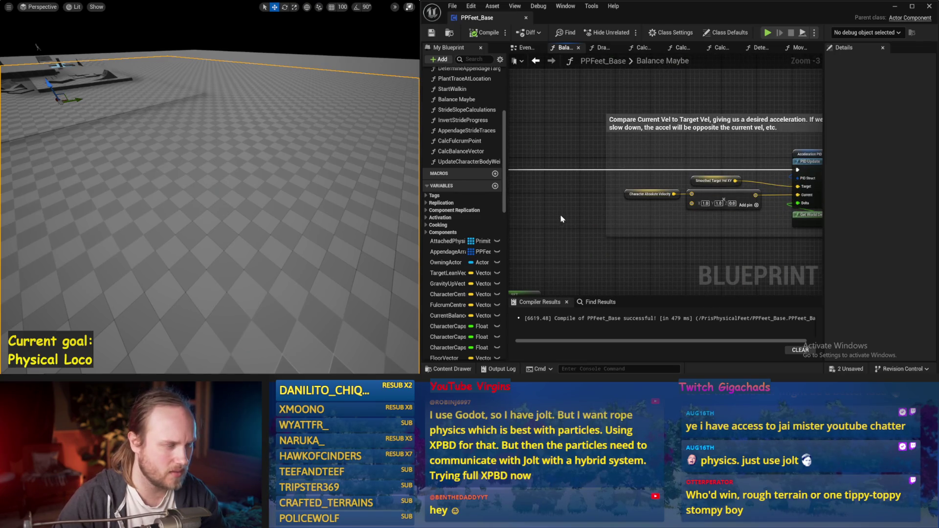
scroll(478, 155, "up", 5)
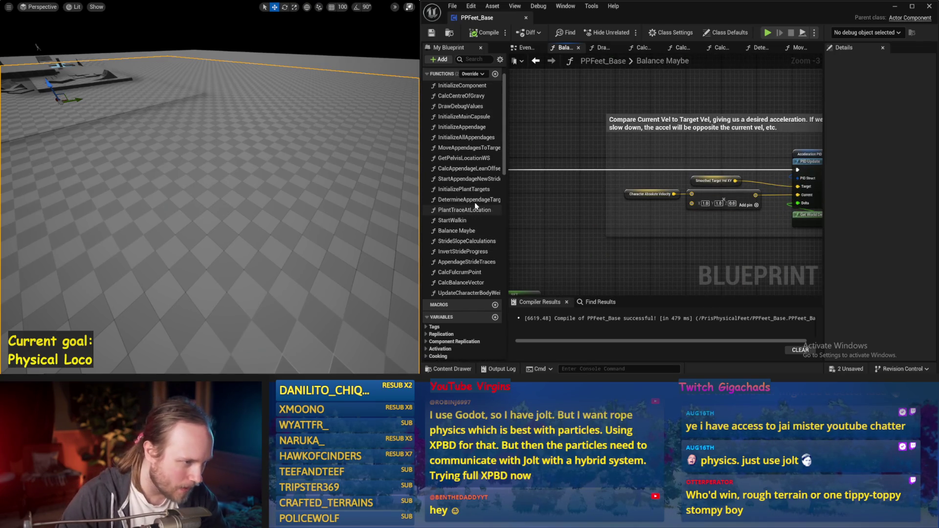
double_click(468, 168)
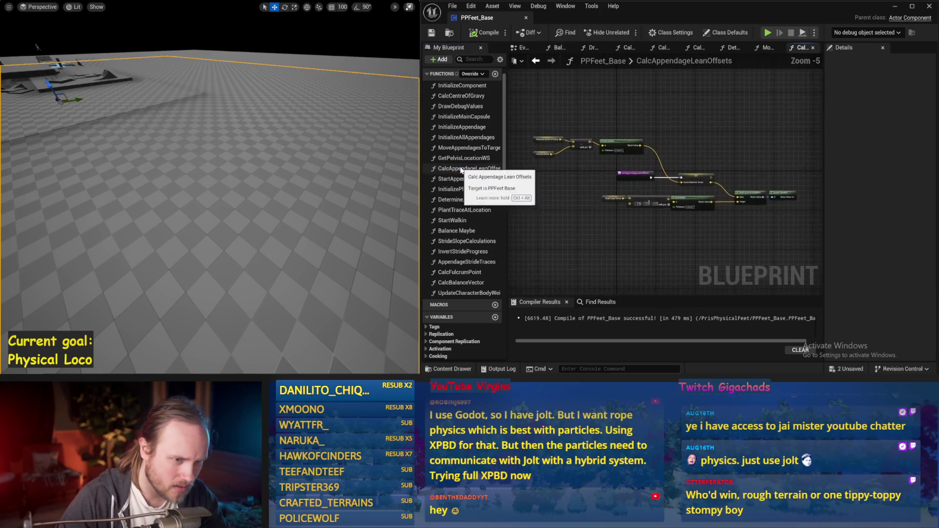
left_click_drag(678, 210, 606, 252)
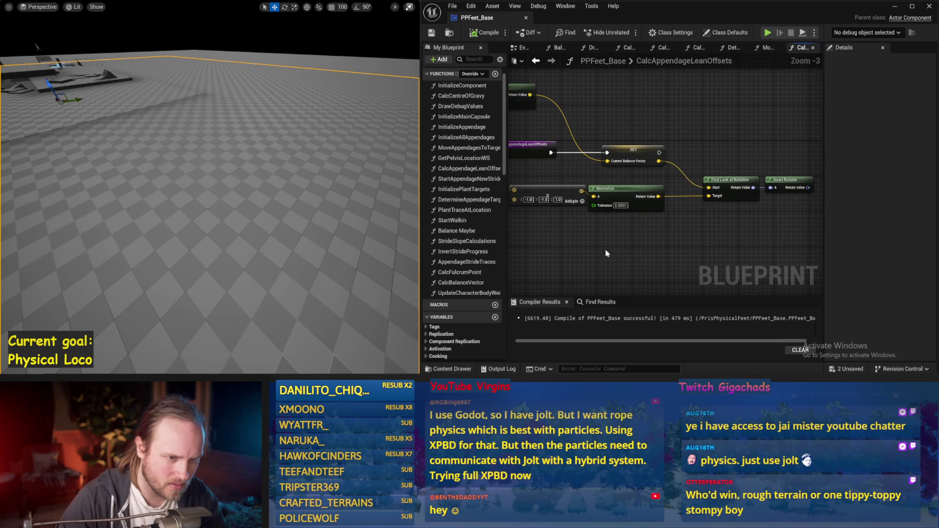
left_click(537, 61)
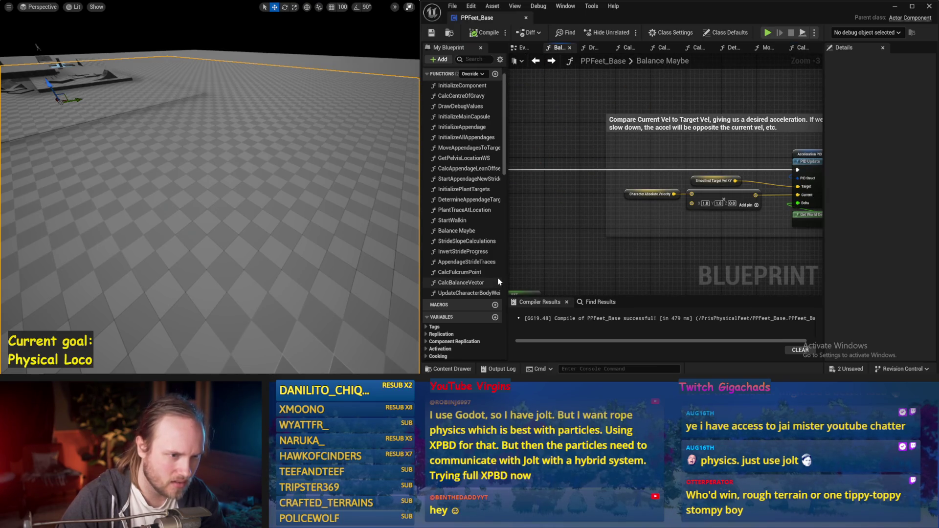
left_click(552, 61)
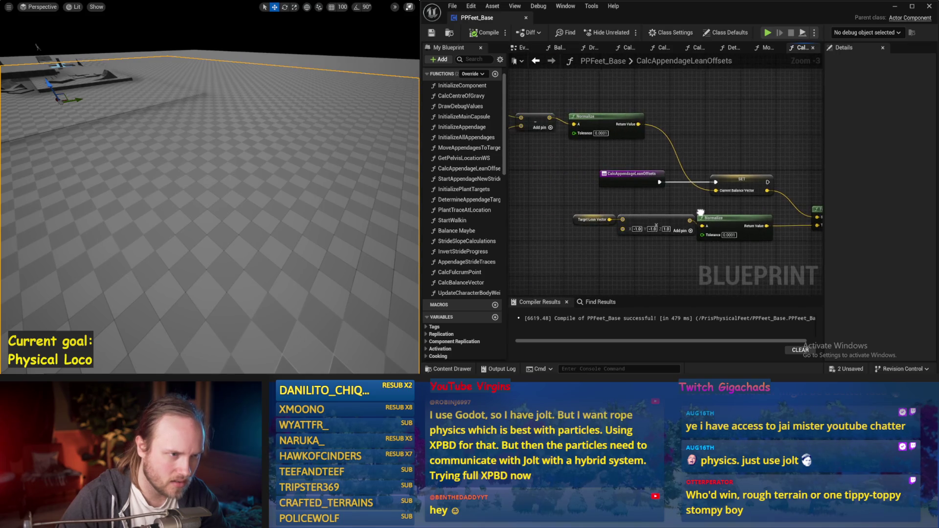
mouse_move(752, 217)
left_mouse_down()
mouse_move(650, 206)
mouse_move(676, 211)
left_mouse_up()
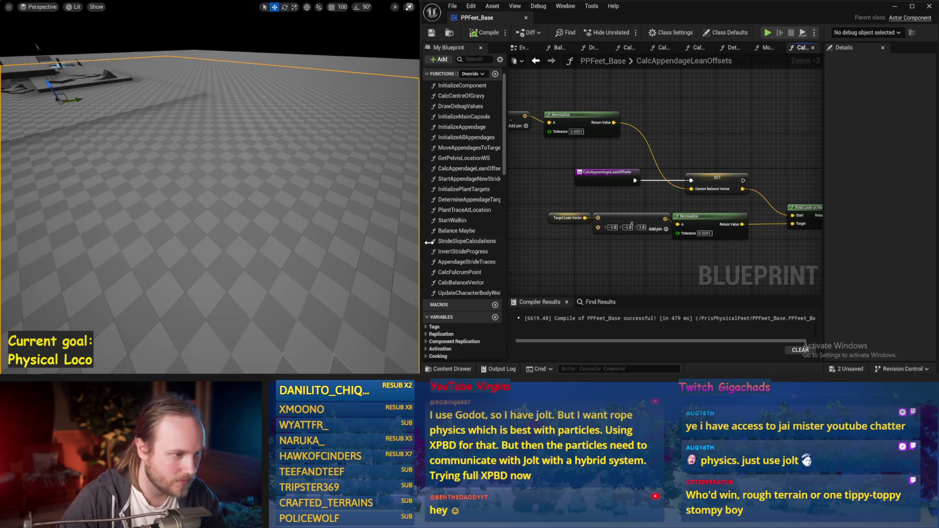
double_click(457, 262)
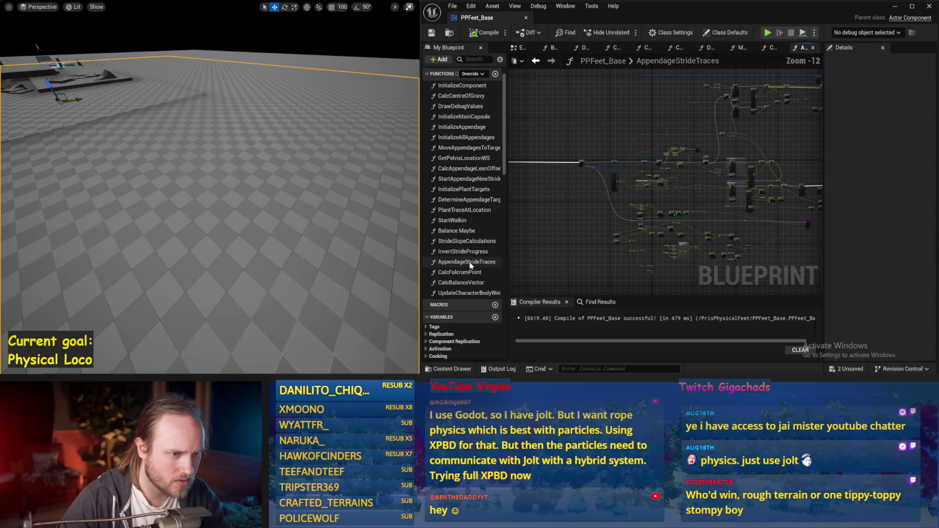
Find references to AppendageStrideTraces by name and jump to its call in StrideSlopeCalculations.
right_click(473, 263)
mouse_move(499, 304)
scroll(608, 238, "up", 4)
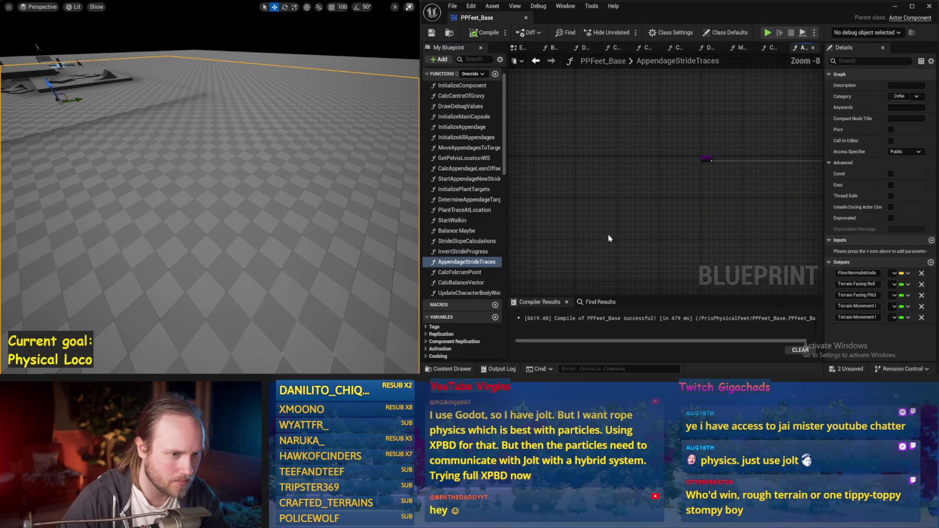
right_click(480, 264)
mouse_move(509, 304)
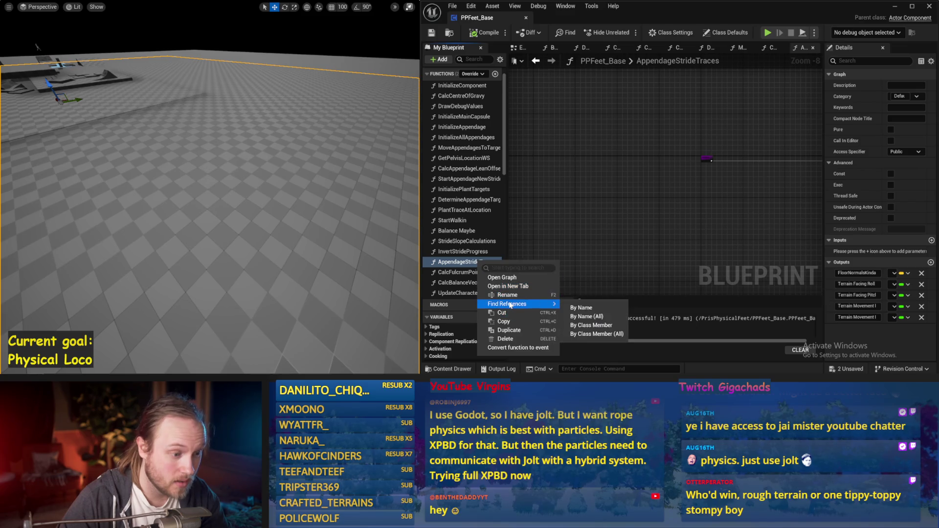
left_click(585, 307)
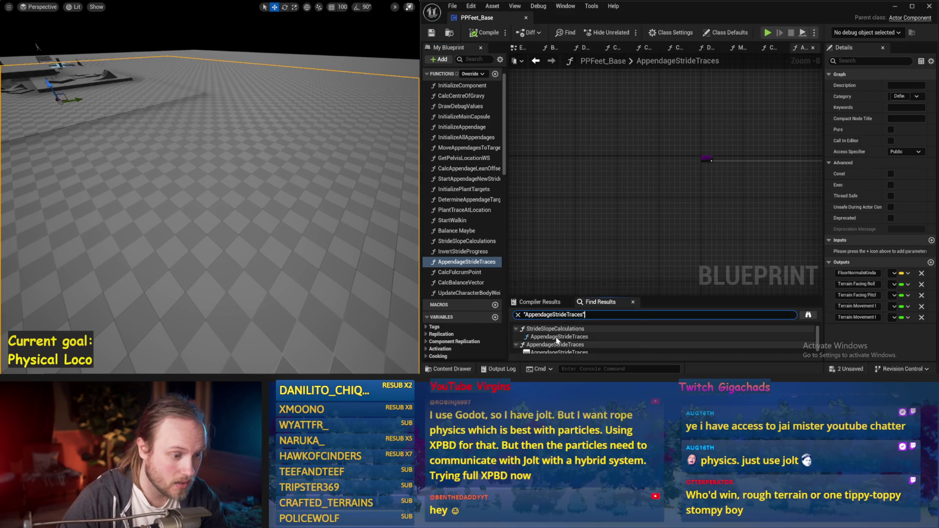
double_click(553, 336)
Open AppendageStrideTraces from the call node and pan to the Break Hit Result and Make Vector nodes.
left_click(645, 220)
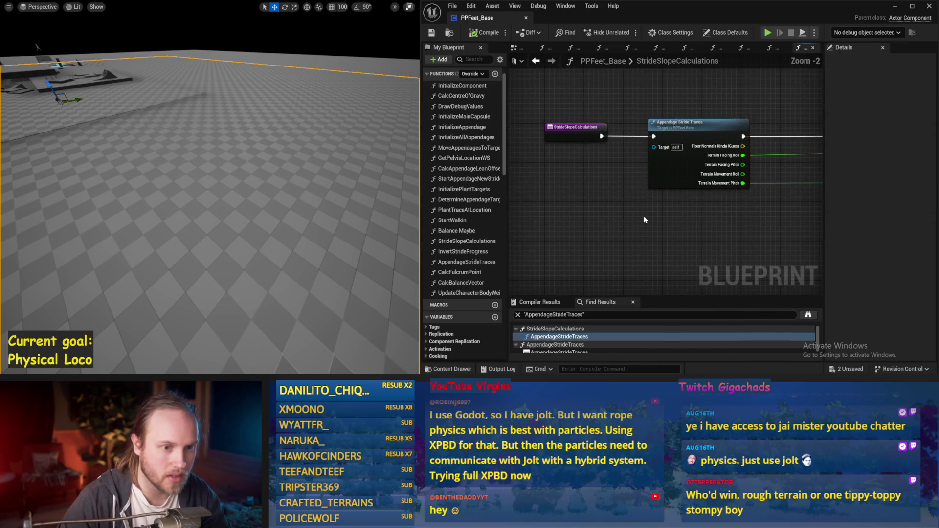
double_click(689, 128)
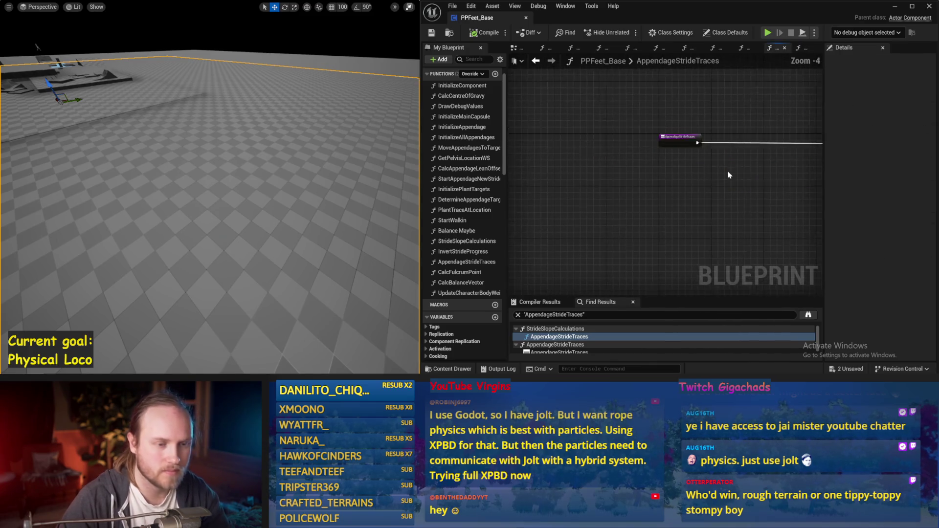
scroll(775, 183, "up", 3)
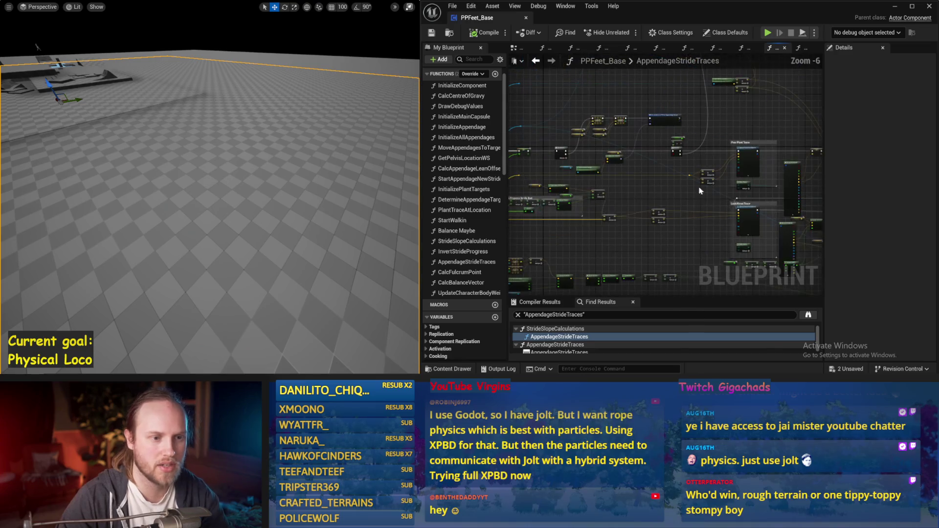
left_click_drag(730, 201, 623, 166)
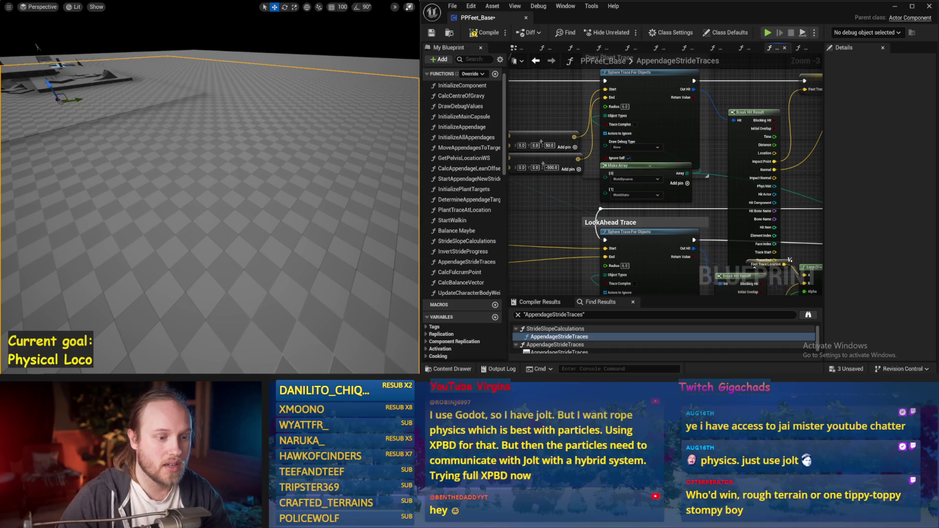
mouse_move(634, 294)
left_mouse_down()
mouse_move(635, 231)
mouse_move(688, 224)
mouse_move(643, 260)
left_mouse_up()
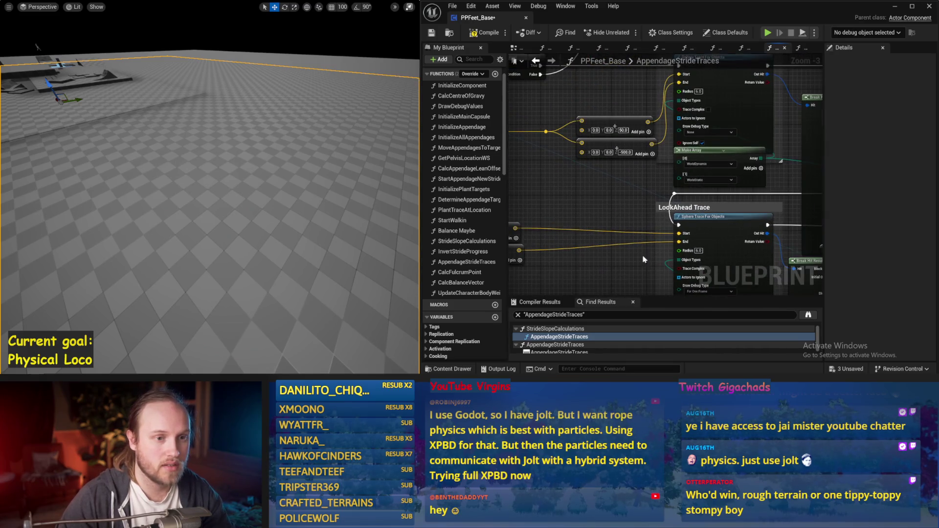
Promote the first sphere trace's Draw Debug Type pin to a local variable named DrawDebug.
right_click(682, 132)
left_click(698, 165)
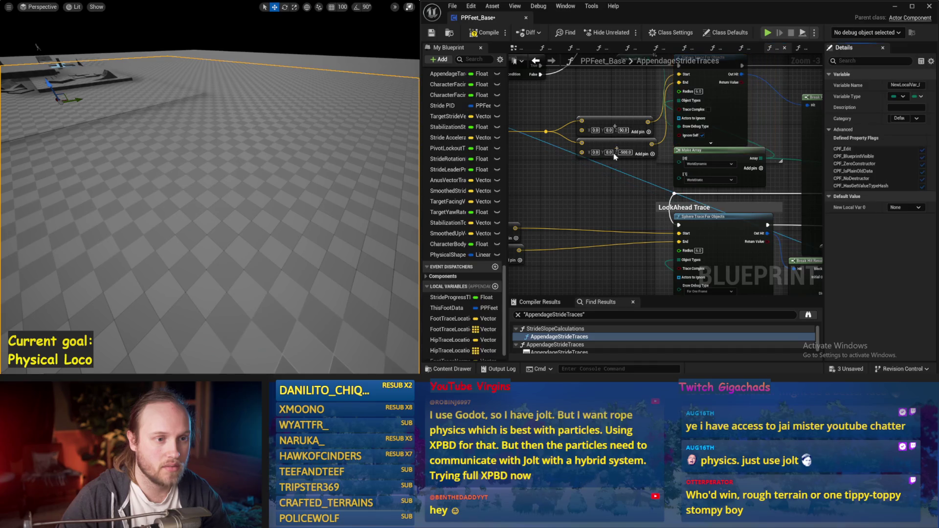
mouse_move(579, 93)
left_mouse_down()
mouse_move(584, 142)
mouse_move(630, 153)
mouse_move(575, 181)
left_mouse_up()
type("DrawDebug")
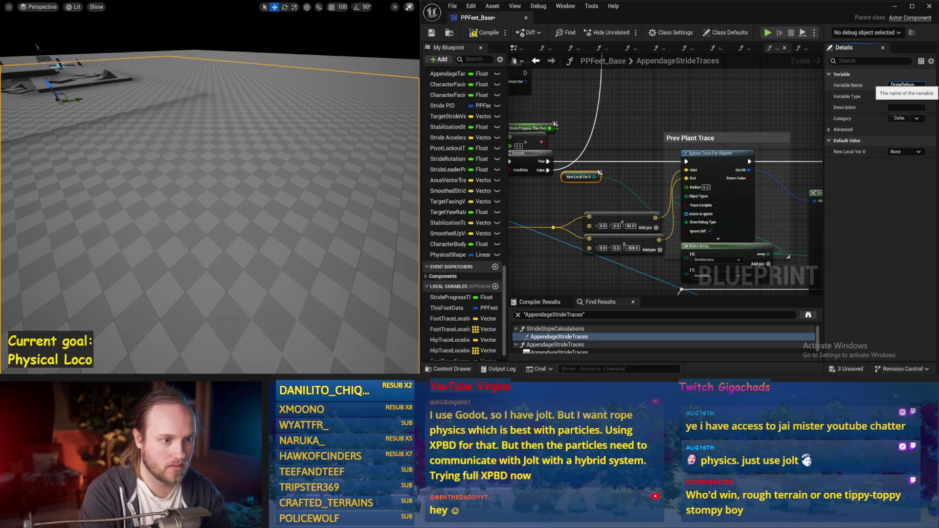
key("Return")
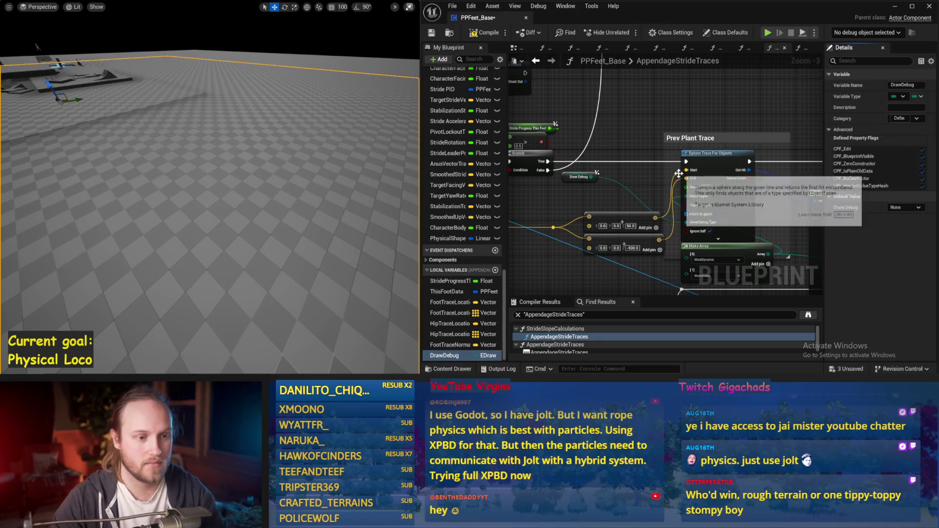
left_click_drag(595, 175, 583, 149)
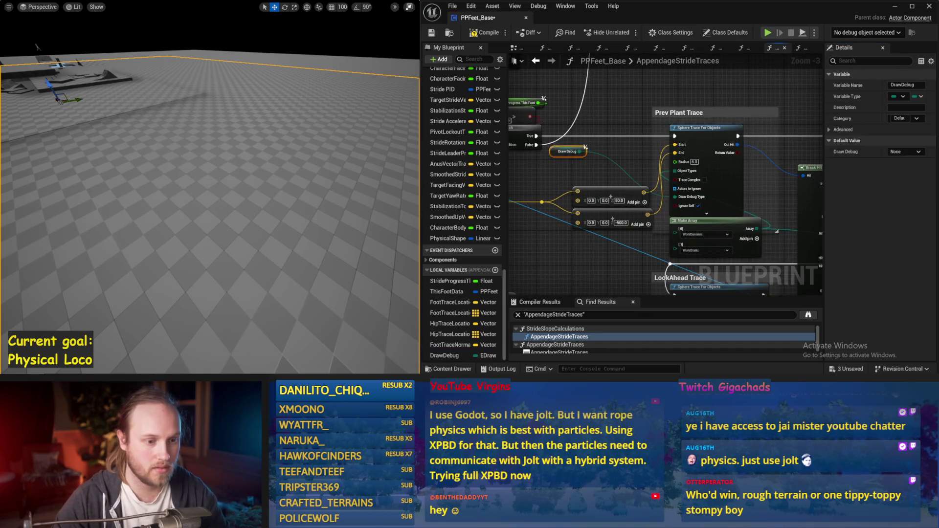
Paste DrawDebug getters to feed both sphere traces' Draw Debug Type, then compile.
left_click_drag(616, 289, 635, 186)
mouse_move(663, 217)
left_mouse_down()
mouse_move(685, 230)
mouse_move(693, 254)
left_mouse_up()
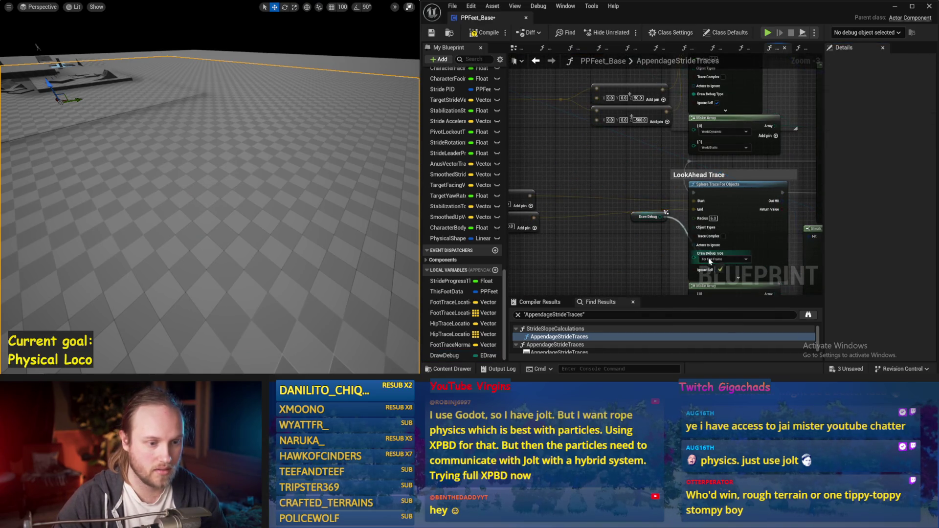
left_click_drag(617, 240, 643, 177)
key("ctrl+v")
scroll(645, 163, "up", 2)
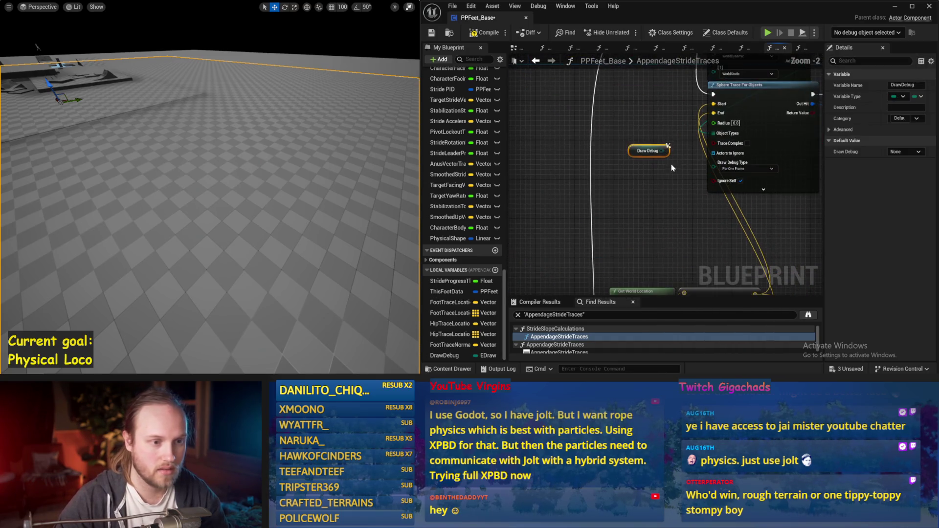
mouse_move(614, 68)
left_mouse_down()
mouse_move(570, 172)
mouse_move(655, 141)
mouse_move(671, 148)
left_mouse_up()
key("ctrl+v")
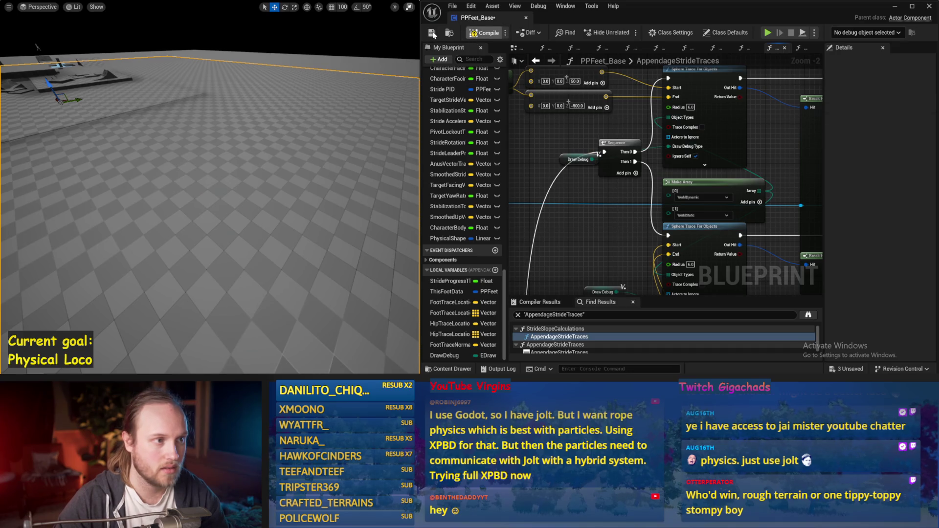
left_click(433, 34)
Run the simulation with Alt+P, restart it once to reset the character, then stop it.
key("alt+p")
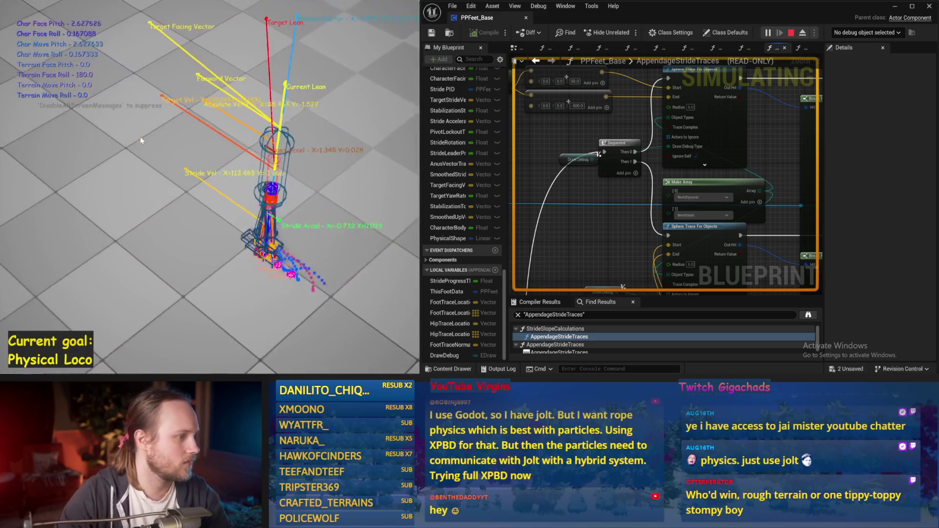
key("Escape")
key("alt+p")
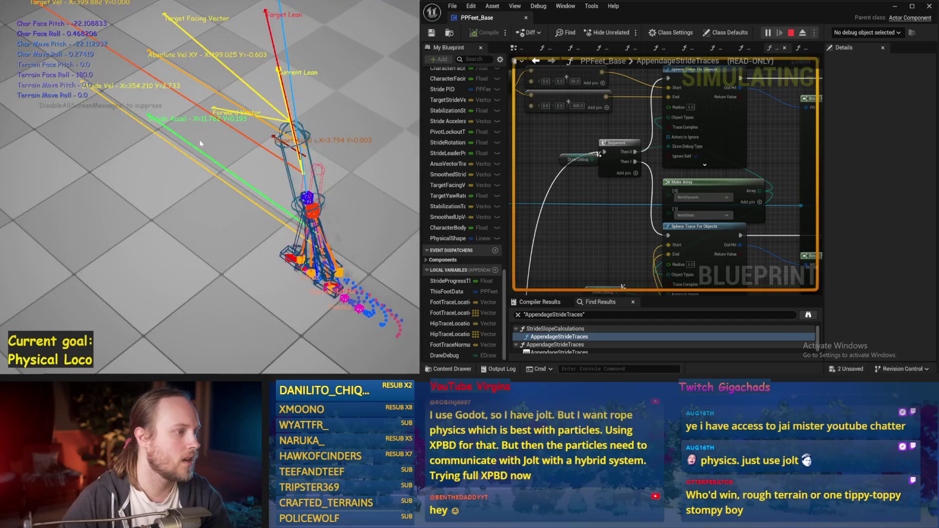
key("Escape")
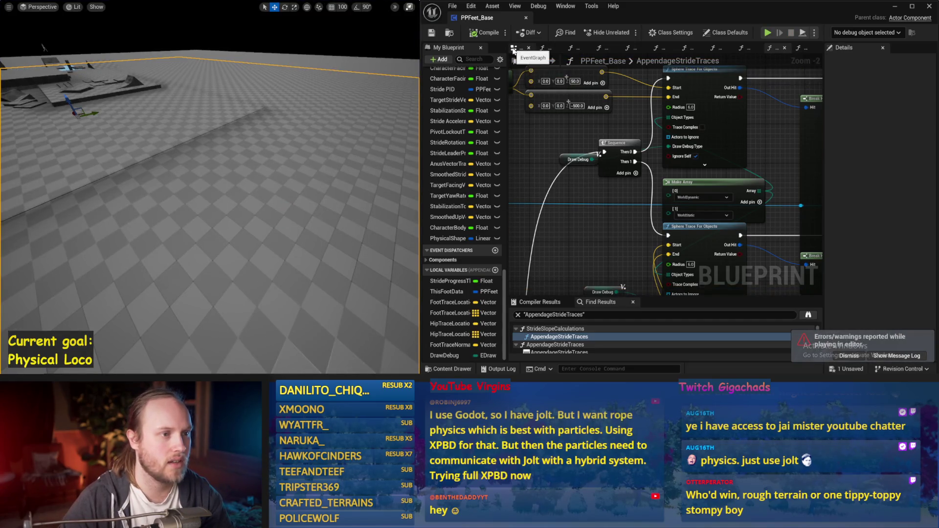
Save PPFeet_Base from the EventGraph, dismiss the errors notice, and open the DrawDebugValues function.
left_click(514, 50)
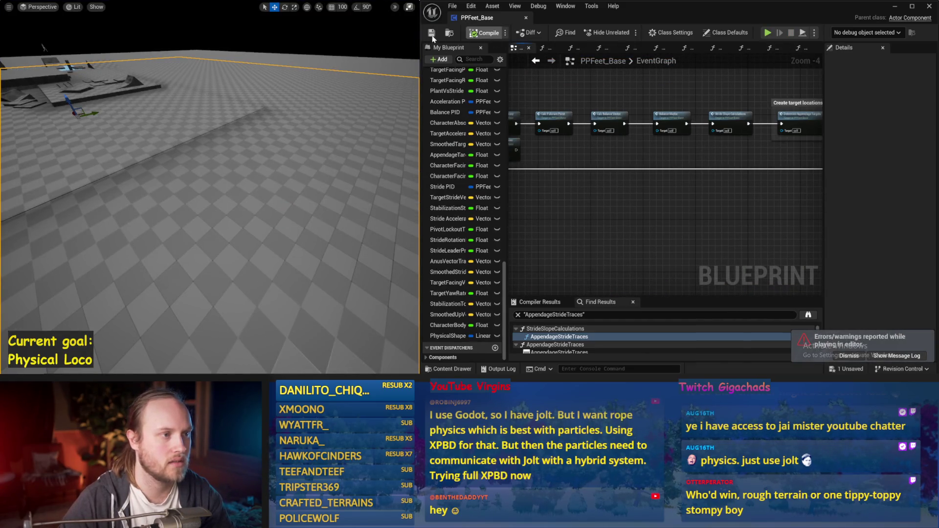
scroll(616, 174, "up", 1)
key("ctrl+s")
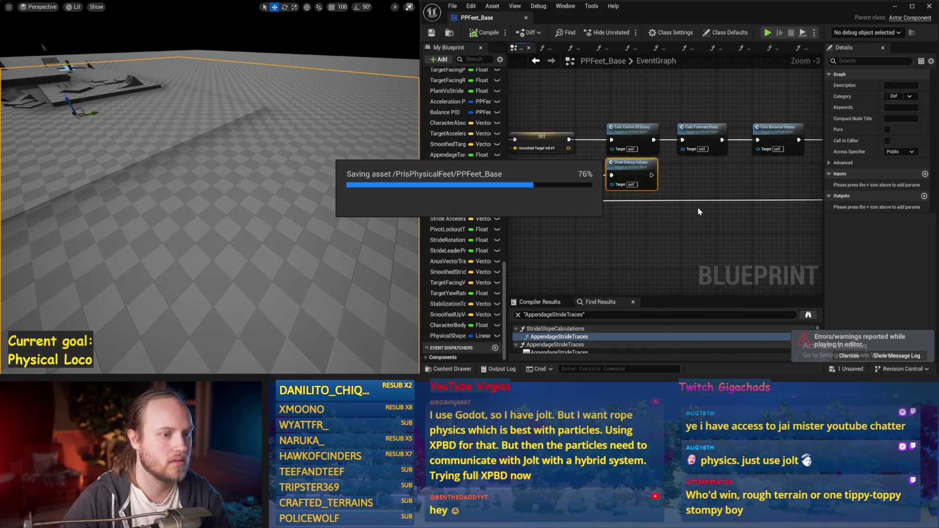
left_click(849, 356)
key("ctrl+s")
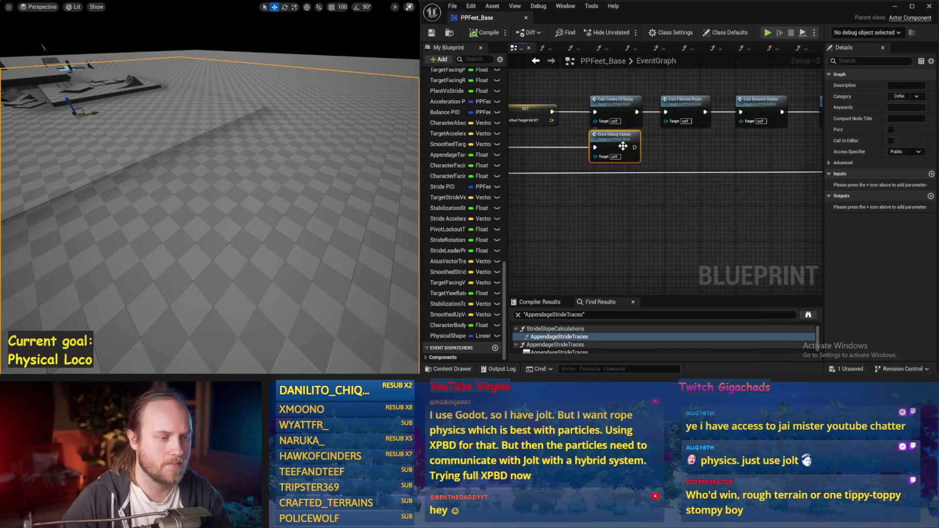
double_click(562, 171)
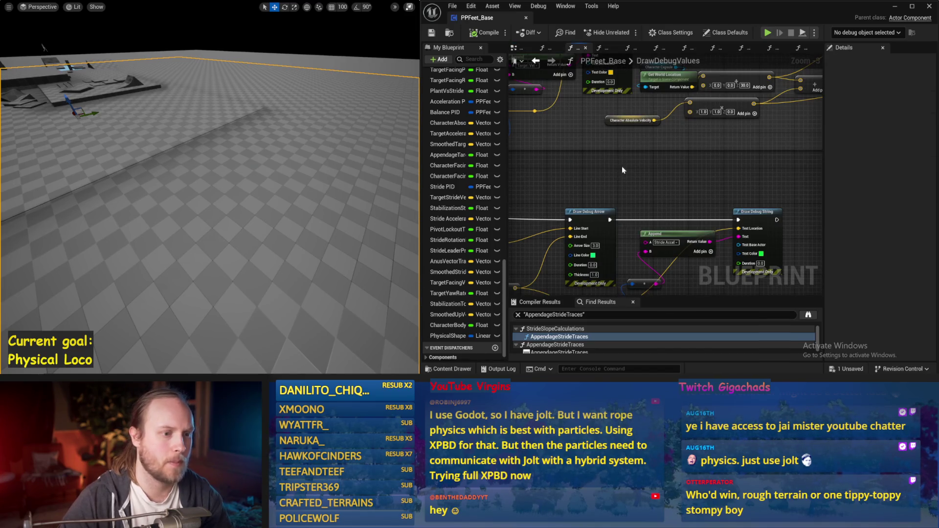
left_click(433, 33)
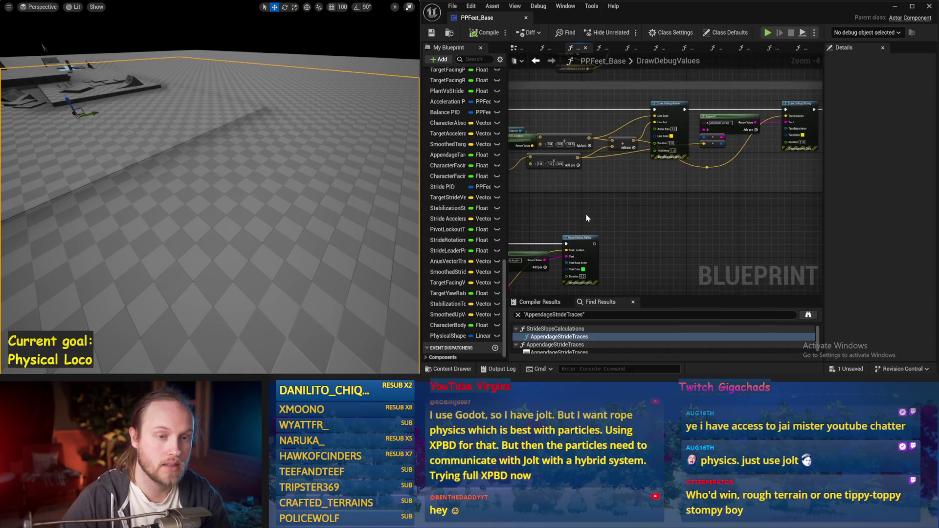
Move the Current Balance Vector node up and look over the Draw Debug String and Target Lean nodes.
left_click_drag(587, 218, 745, 288)
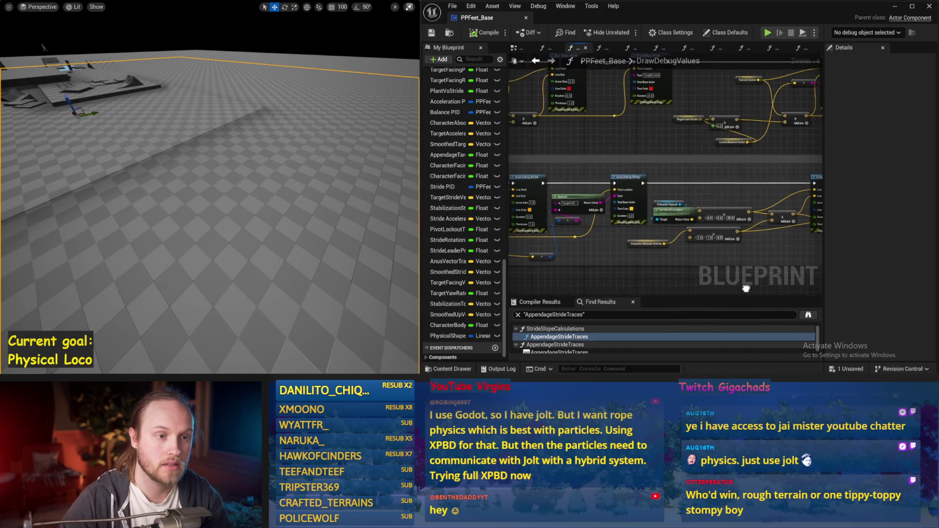
scroll(746, 288, "up", 2)
mouse_move(634, 220)
left_mouse_down()
mouse_move(633, 164)
mouse_move(554, 135)
left_mouse_up()
left_click(634, 165)
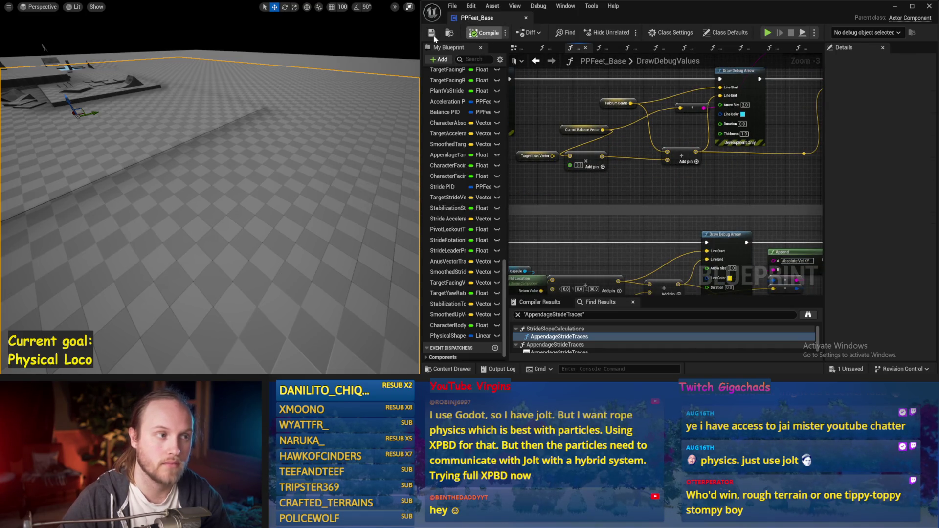
left_click_drag(633, 204, 547, 228)
left_click_drag(600, 192, 523, 196)
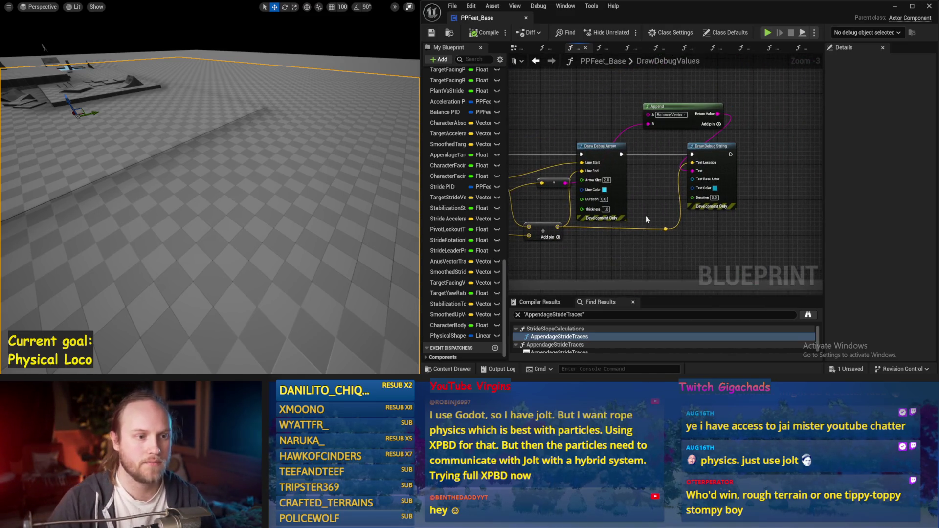
left_click_drag(733, 166, 587, 162)
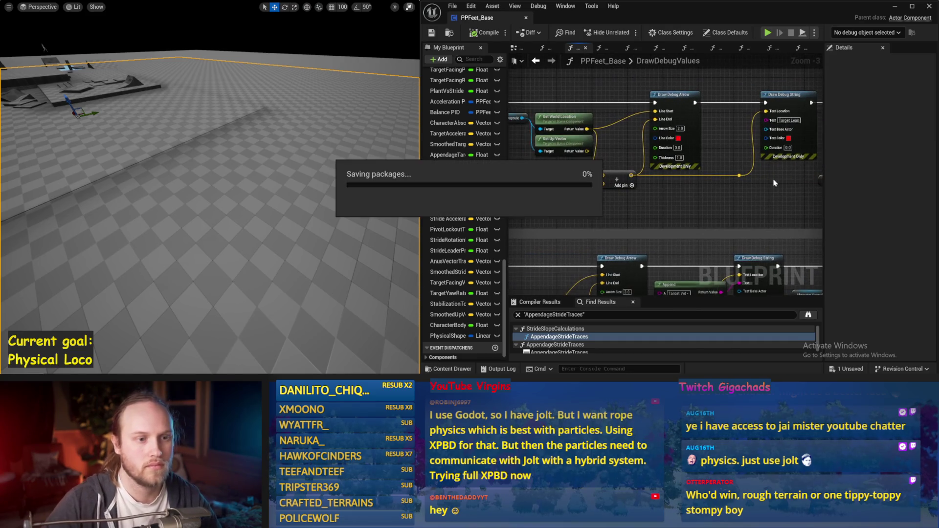
Nudge the Get Up Vector and Character Capsule nodes into place around the Draw Debug Arrow.
mouse_move(733, 185)
left_mouse_down()
mouse_move(683, 183)
mouse_move(634, 111)
left_mouse_up()
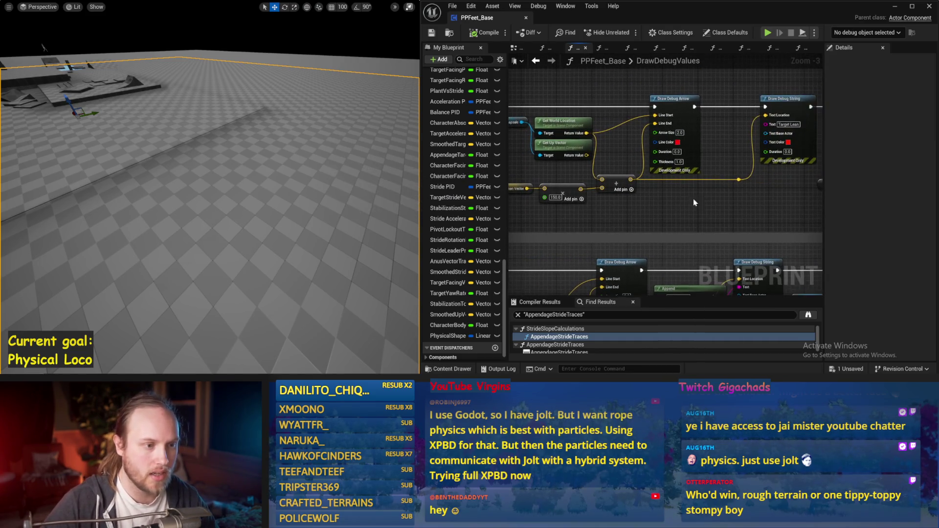
left_click_drag(631, 180, 621, 184)
left_click_drag(607, 150, 591, 153)
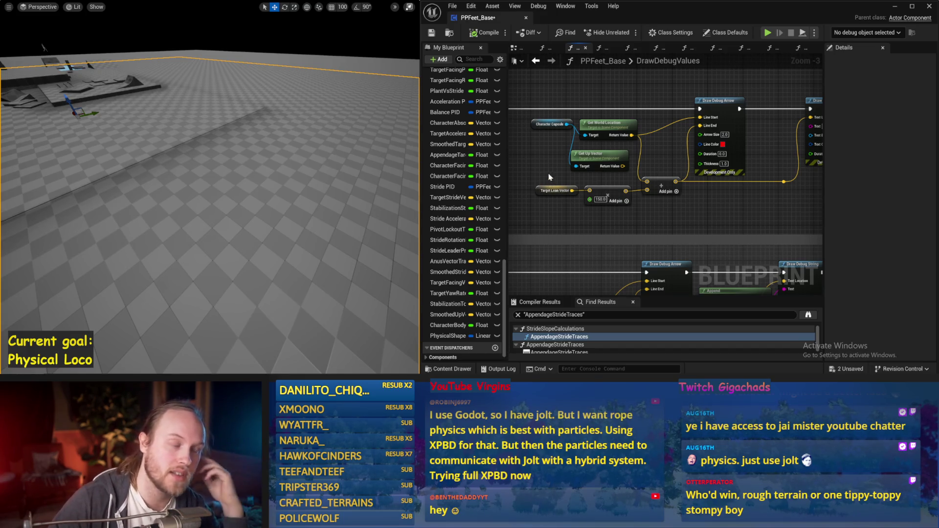
left_click_drag(548, 175, 622, 170)
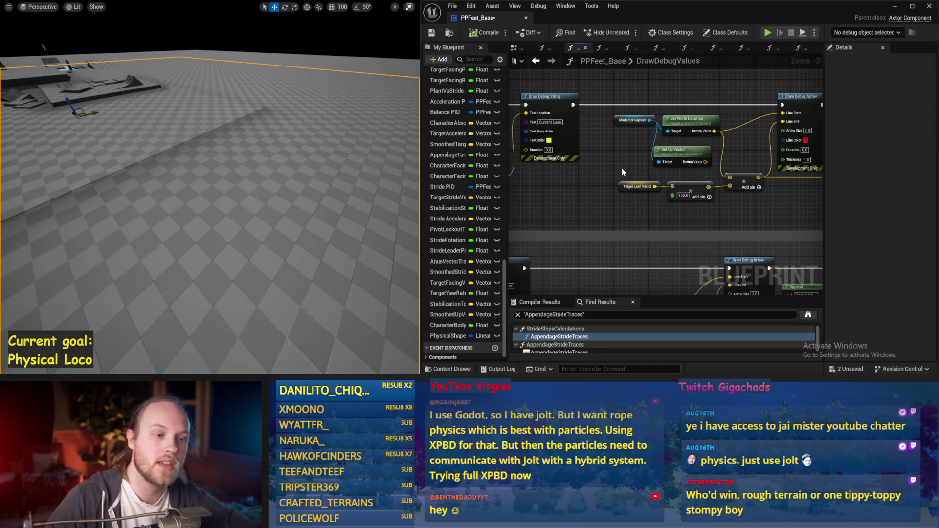
mouse_move(623, 168)
left_mouse_down()
mouse_move(580, 172)
mouse_move(642, 178)
left_mouse_up()
left_click_drag(636, 145, 625, 153)
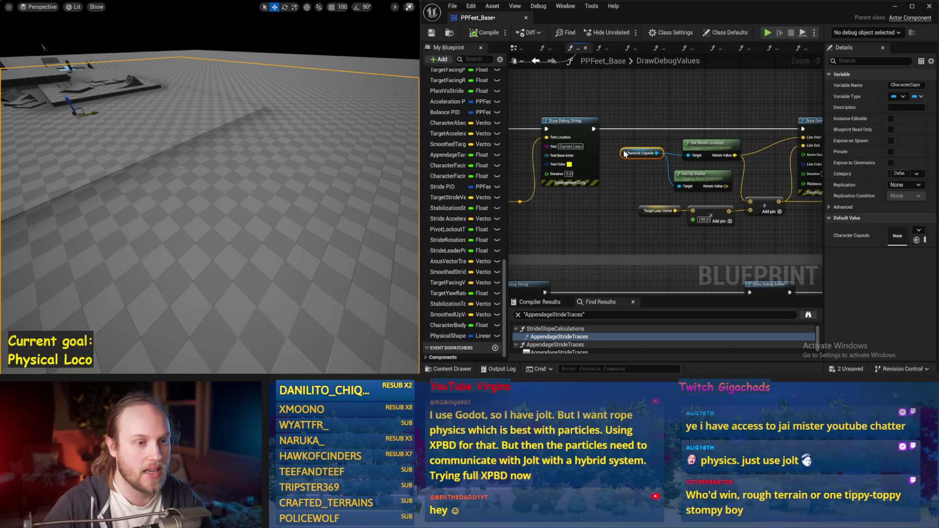
left_click(632, 105)
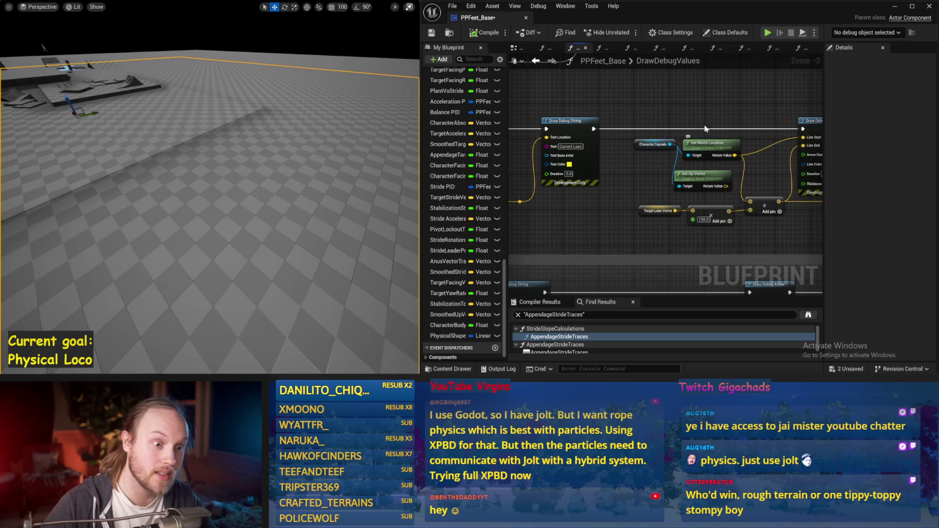
left_click_drag(688, 104, 621, 124)
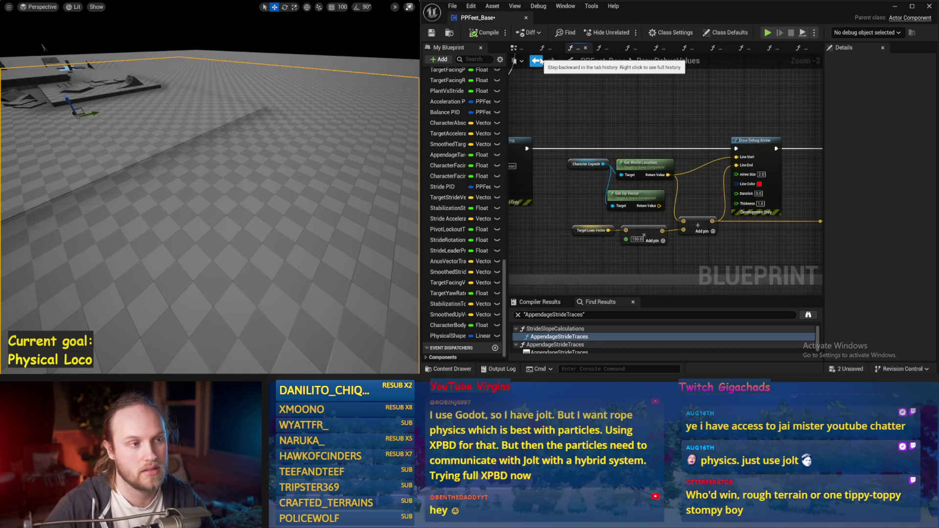
Go back to the EventGraph, select the Calc Centre Of Gravy node, and save the blueprint.
left_click(537, 61)
key("ctrl+s")
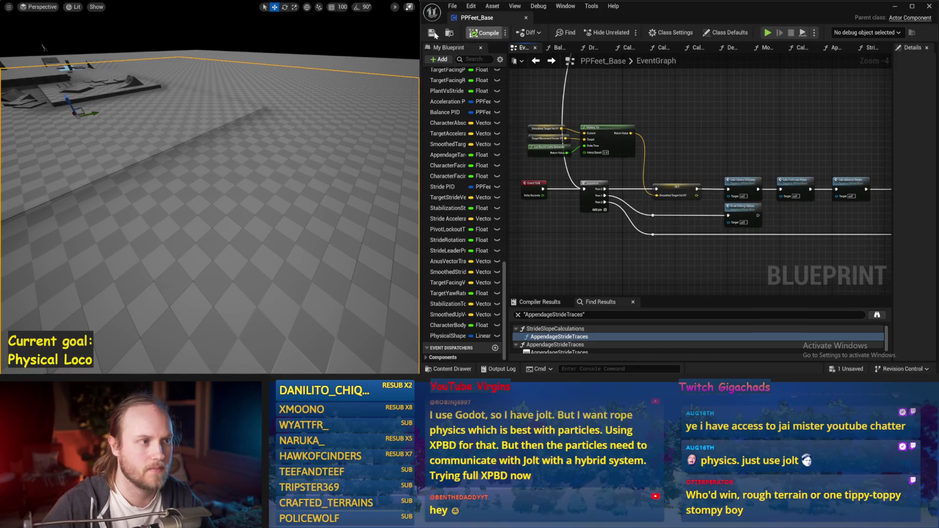
left_click_drag(763, 155, 769, 126)
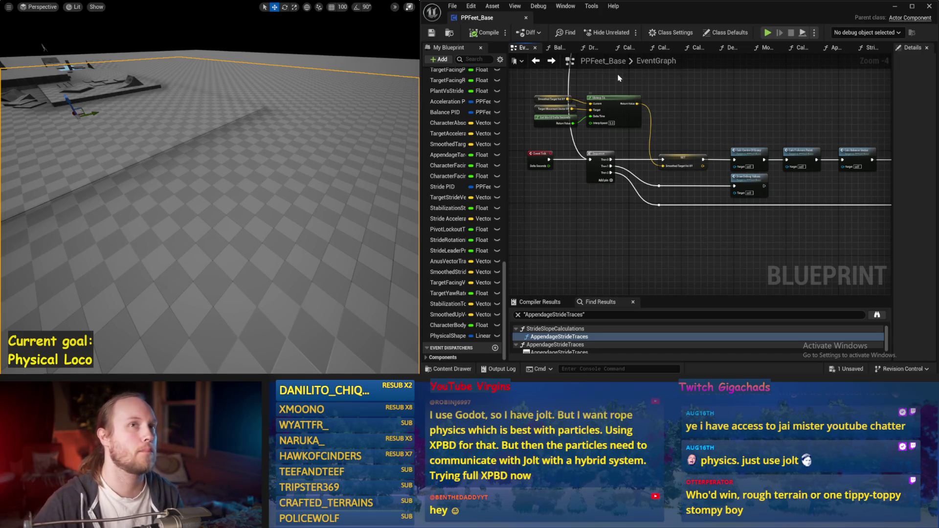
mouse_move(683, 115)
left_mouse_down()
mouse_move(666, 151)
mouse_move(688, 126)
mouse_move(520, 128)
left_mouse_up()
scroll(691, 128, "up", 2)
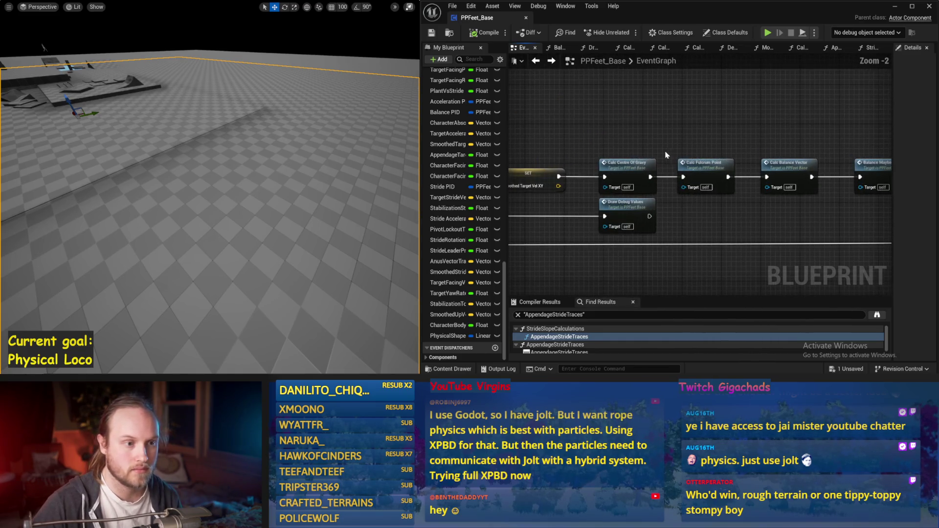
left_click(628, 166)
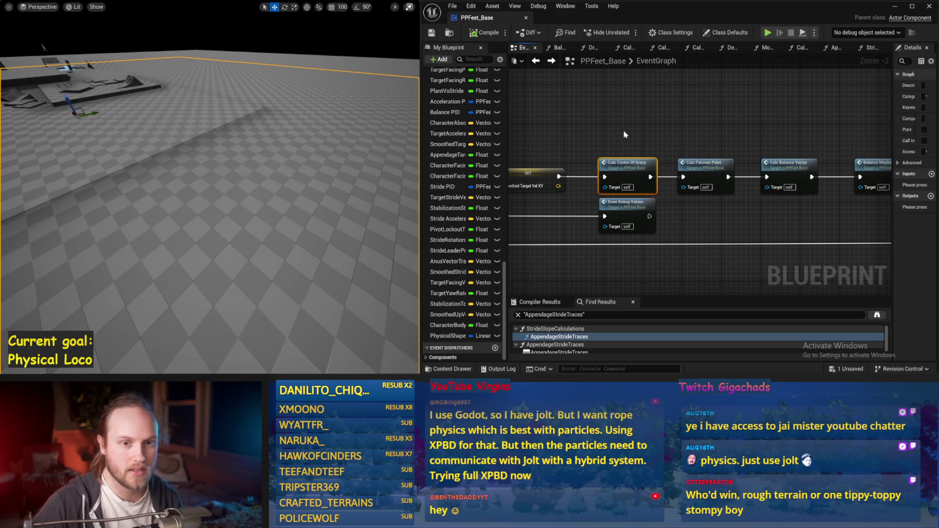
scroll(624, 134, "down", 1)
left_click_drag(507, 158, 590, 157)
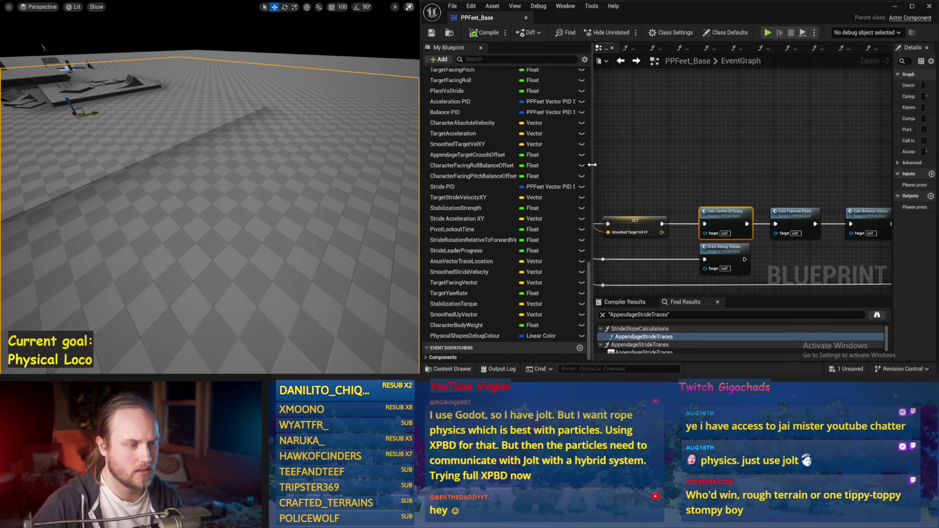
scroll(474, 183, "up", 5)
scroll(477, 186, "up", 5)
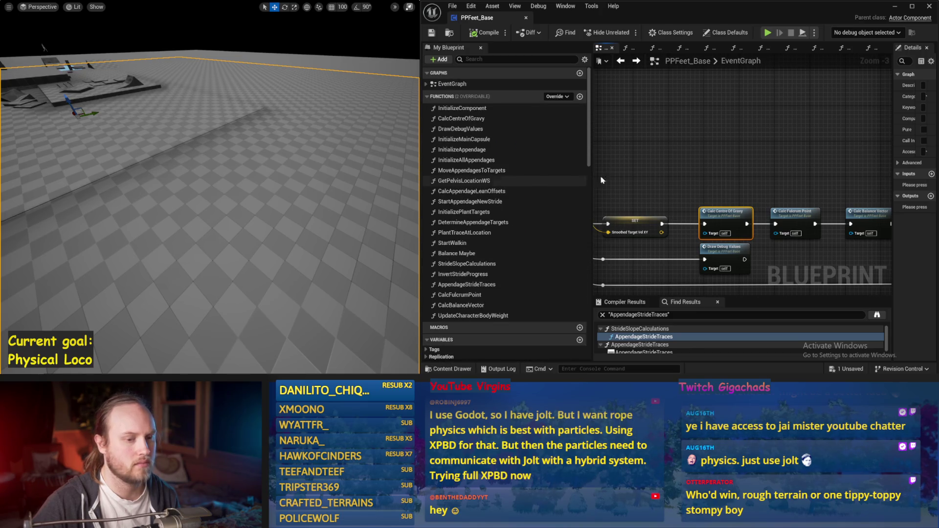
scroll(526, 189, "down", 2)
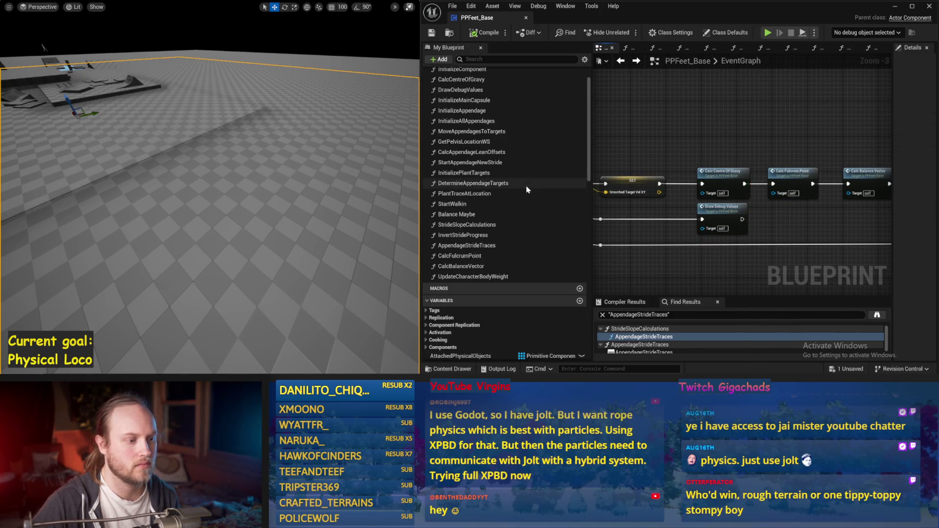
left_click_drag(636, 147, 624, 158)
left_click(430, 33)
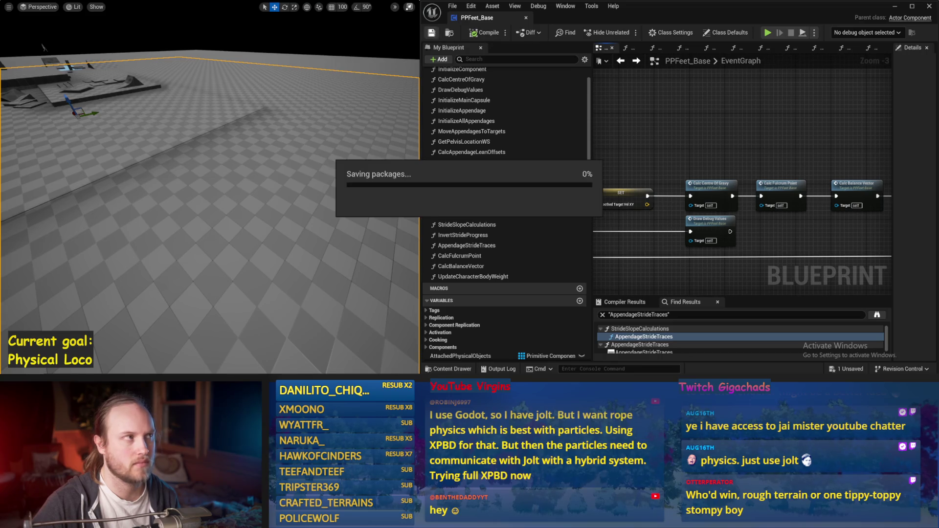
Pan along the Tick chain to the Sequence and move the VInterp To node higher.
left_click_drag(699, 138, 743, 104)
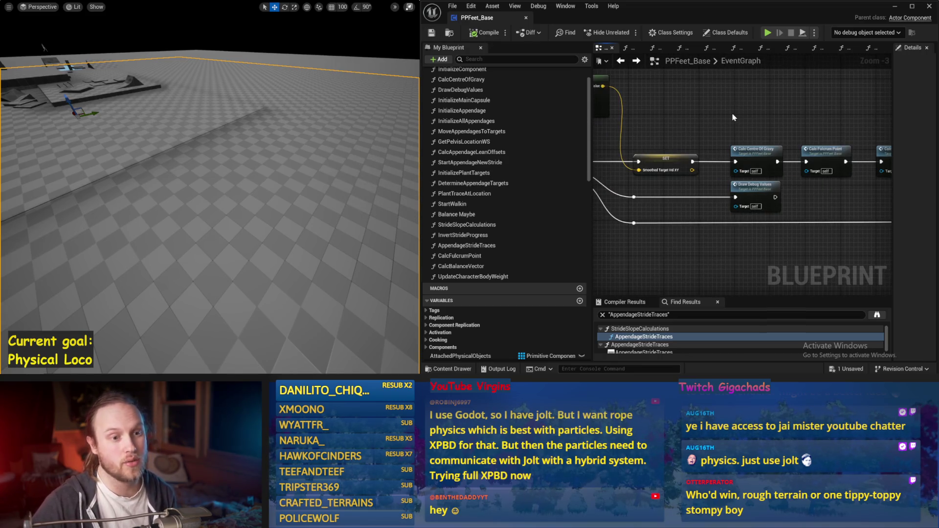
mouse_move(661, 136)
left_mouse_down()
mouse_move(620, 134)
mouse_move(726, 133)
left_mouse_up()
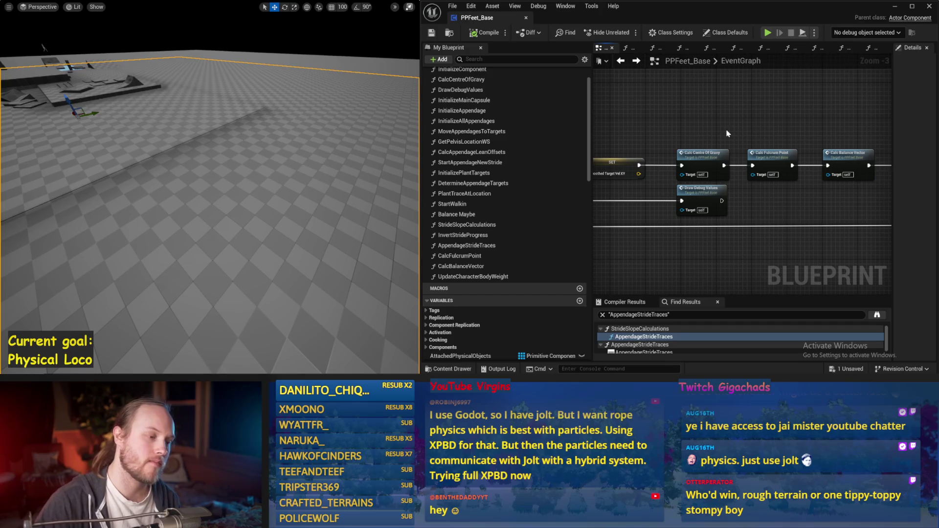
mouse_move(704, 130)
left_mouse_down()
mouse_move(751, 133)
mouse_move(745, 114)
left_mouse_up()
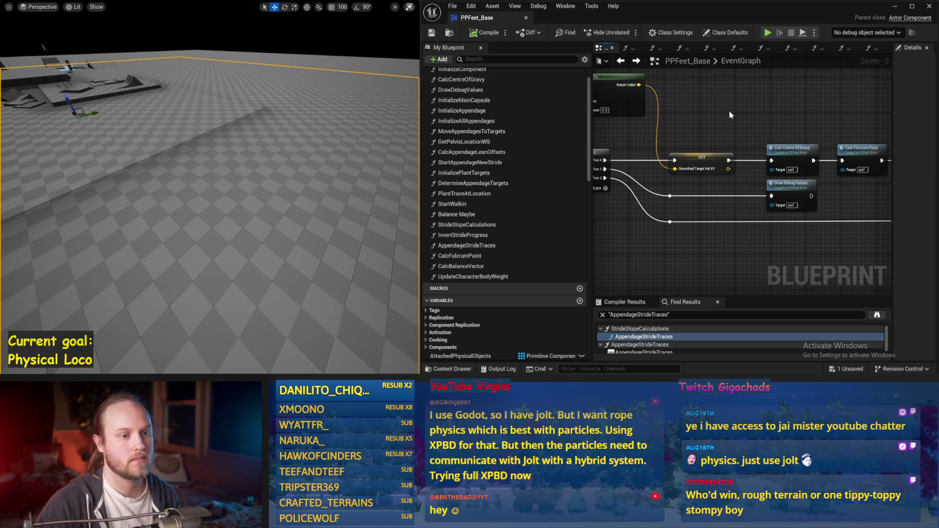
left_click_drag(730, 114, 696, 158)
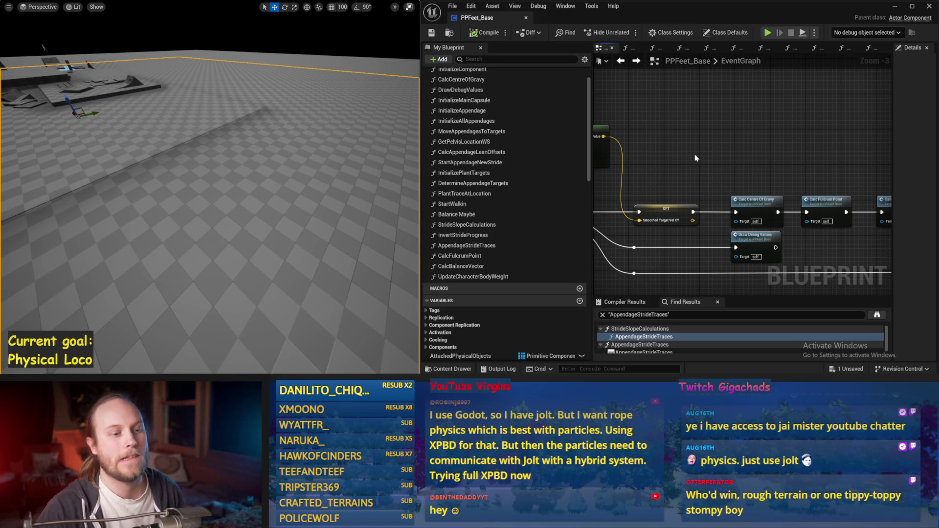
left_click_drag(719, 180, 754, 147)
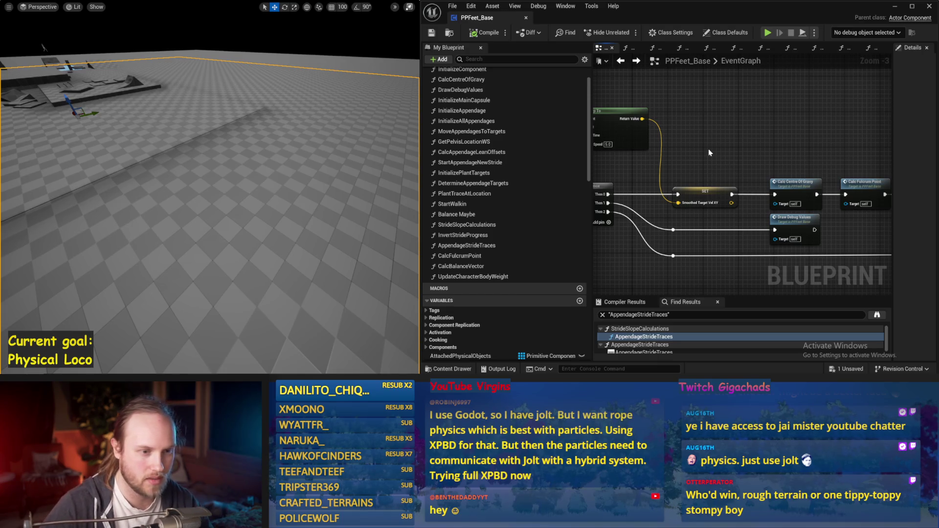
mouse_move(709, 155)
left_mouse_down()
mouse_move(727, 119)
mouse_move(845, 142)
mouse_move(661, 133)
mouse_move(782, 157)
mouse_move(838, 135)
mouse_move(679, 206)
mouse_move(559, 231)
left_mouse_up()
left_click_drag(675, 197, 667, 131)
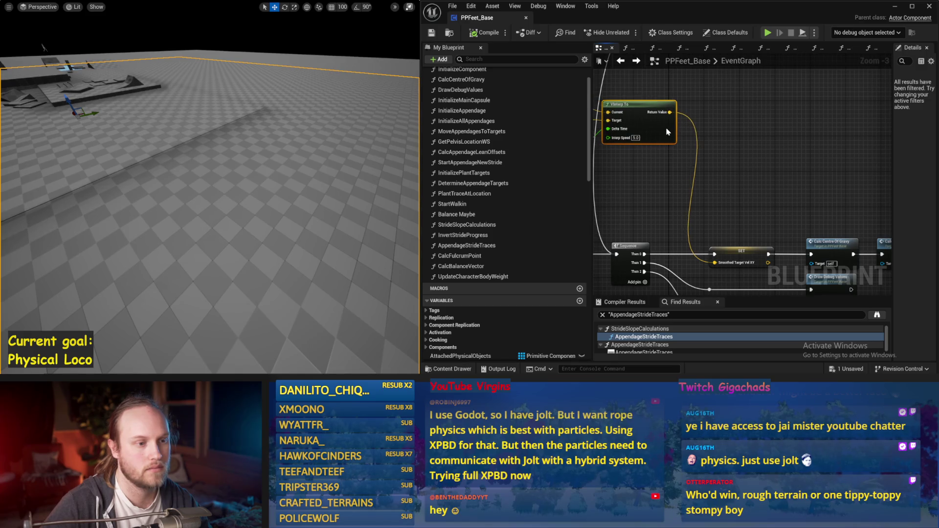
Create a function named CalcStrideCentre in My Blueprint and widen the blueprint editor panel.
left_click_drag(819, 245, 734, 188)
left_click(733, 188)
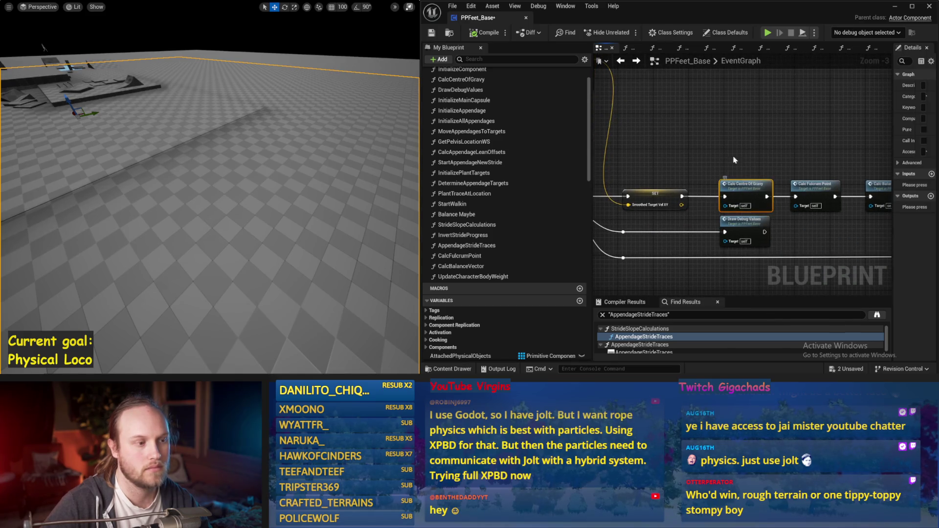
scroll(535, 119, "up", 2)
left_click(580, 97)
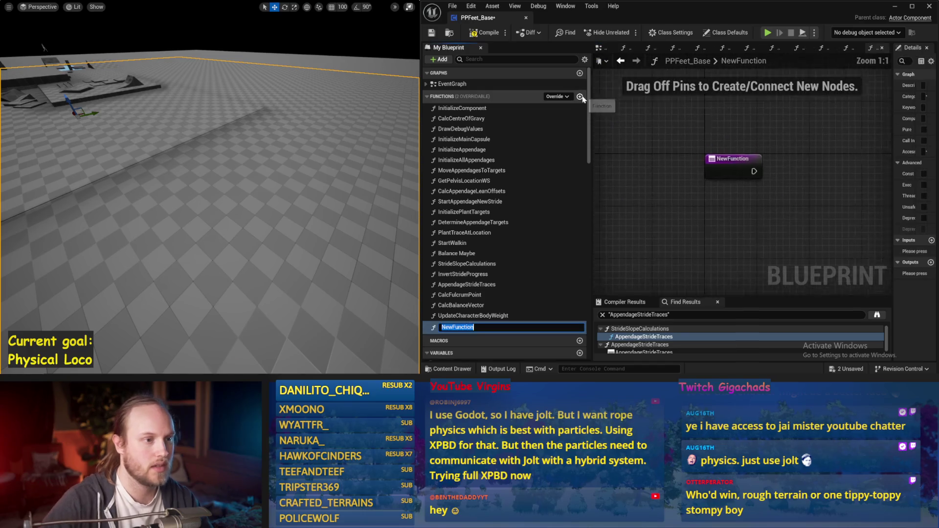
type("CalcStrideCentre")
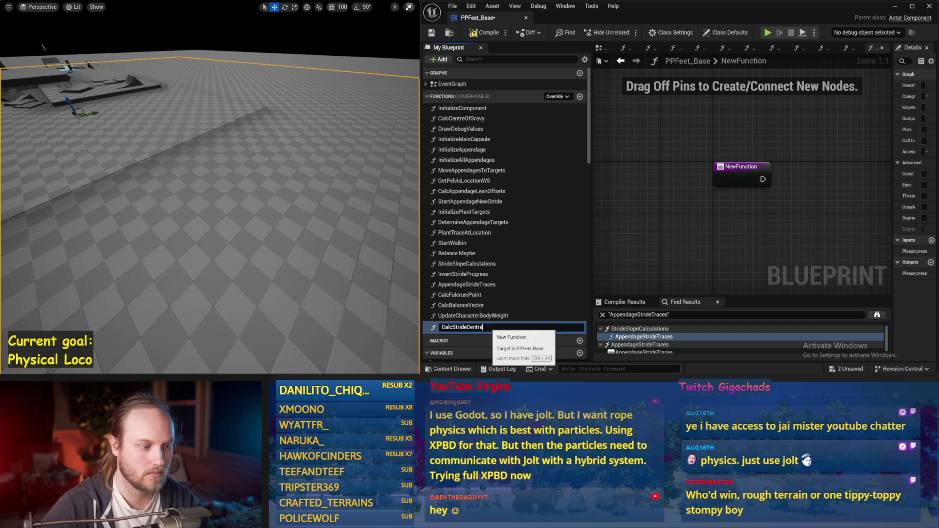
double_click(443, 326)
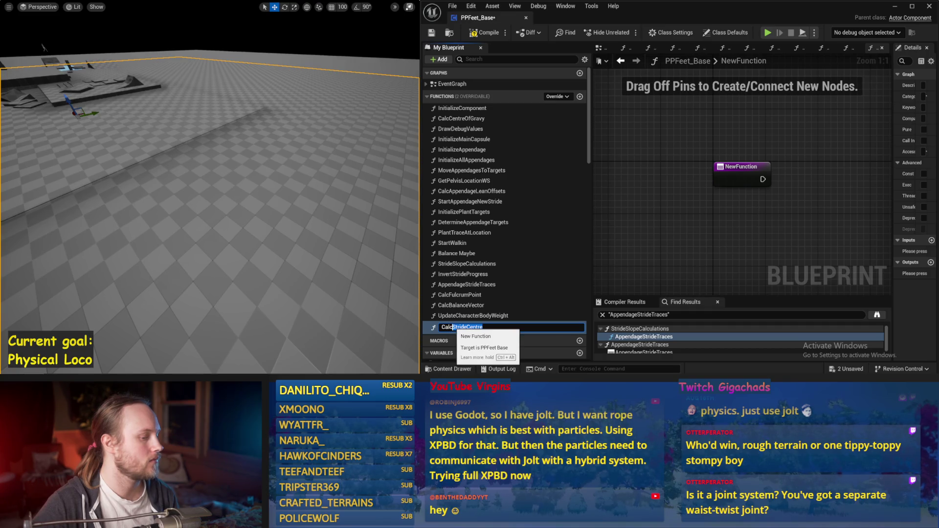
left_click_drag(466, 327, 505, 332)
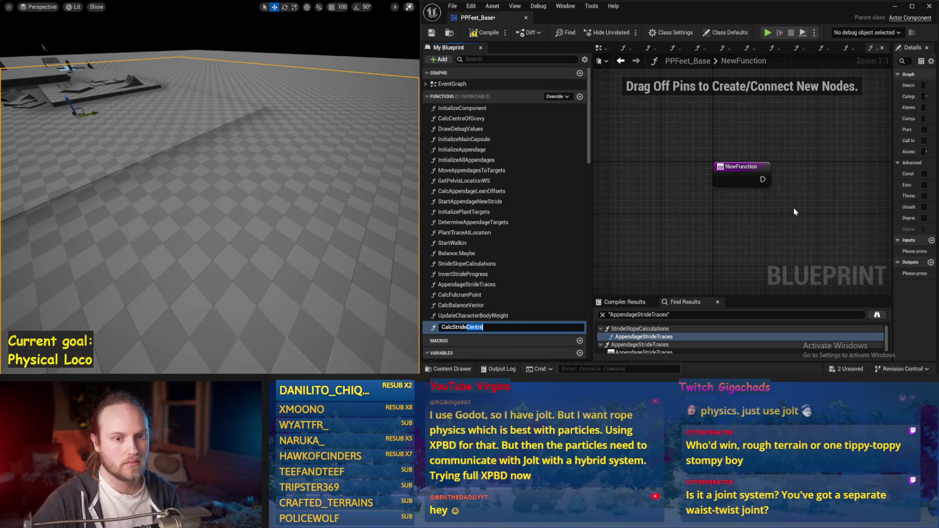
key("Return")
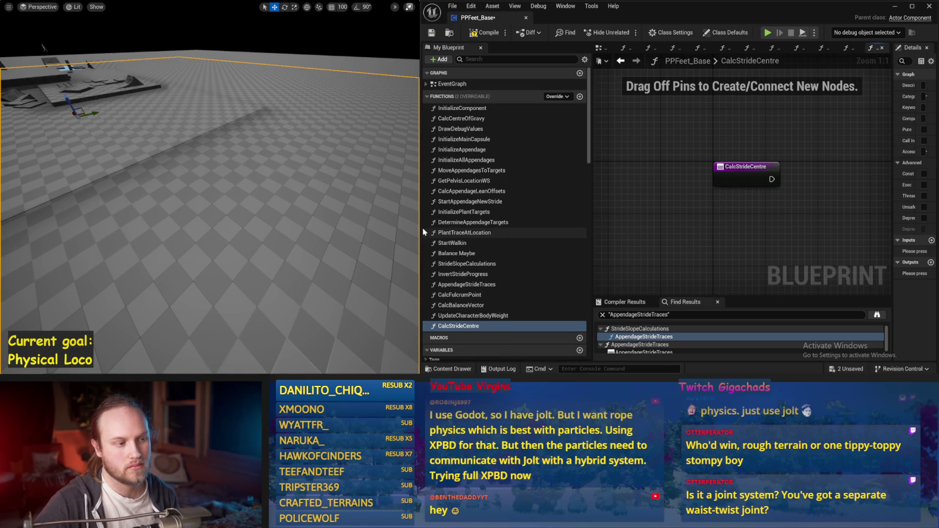
left_click_drag(418, 227, 247, 226)
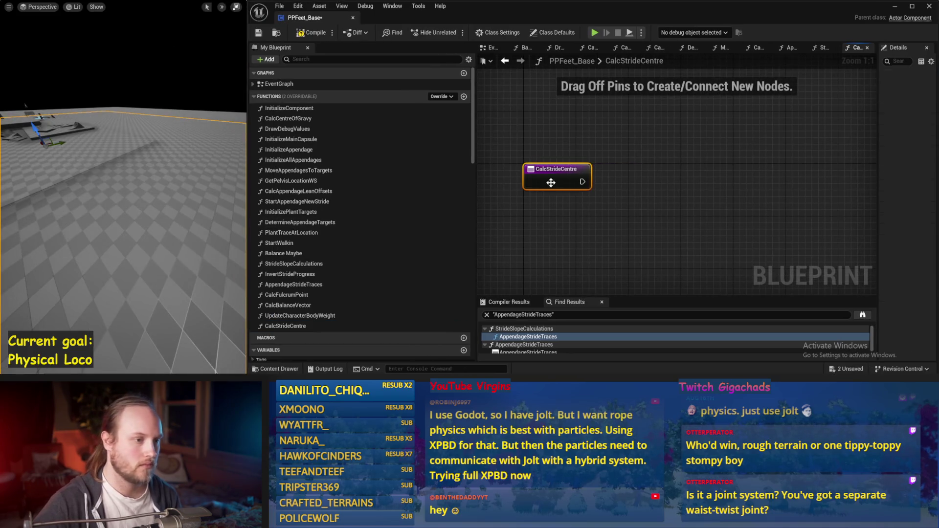
Compile PPFeet_Base, reframe the viewport over the floor, and narrow the editor to reveal the Paint sketch.
left_click(551, 181)
left_click(316, 35)
left_click(258, 33)
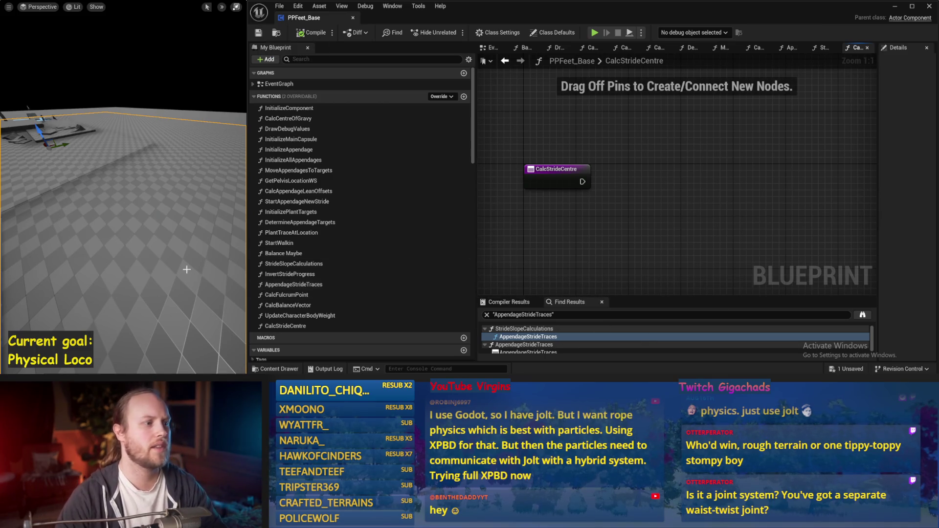
left_click_drag(145, 217, 163, 204)
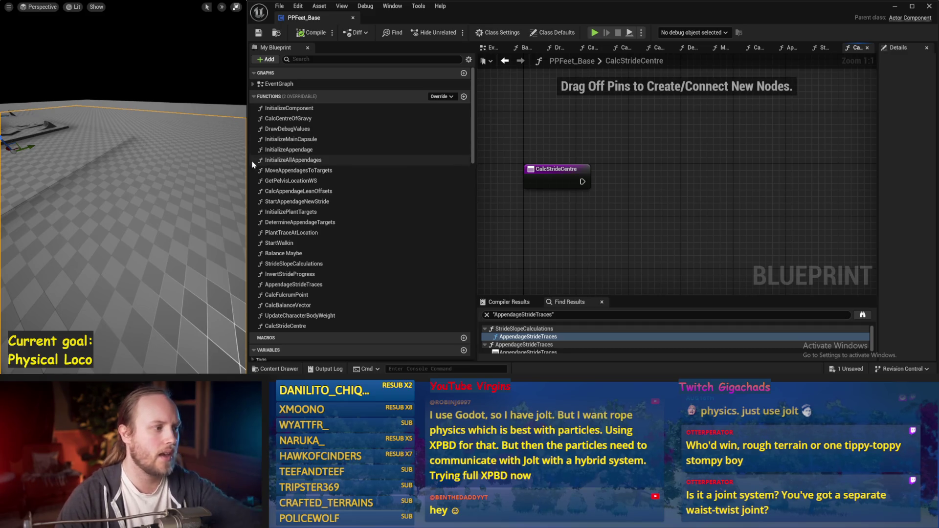
left_click_drag(247, 165, 449, 168)
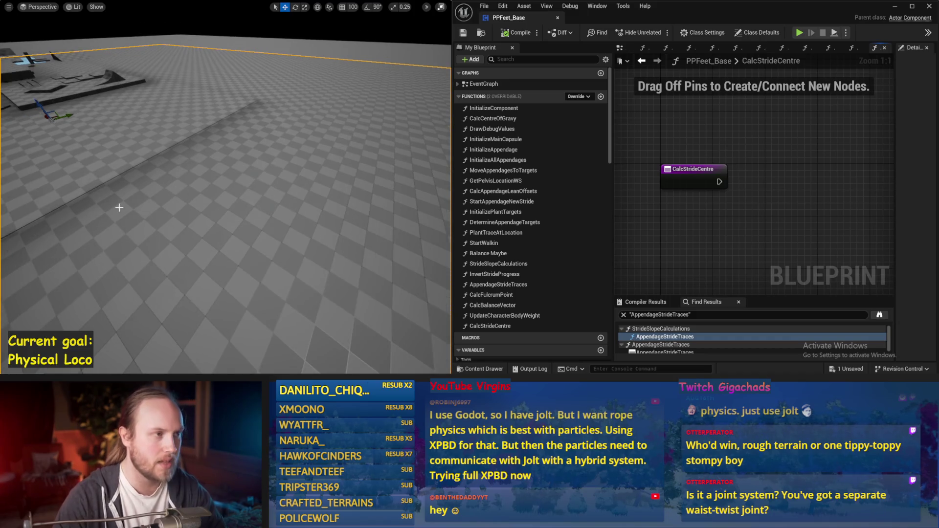
Simulate with Alt+S and stop, dismiss the errors notice and save, then simulate and stop again.
key("alt+s")
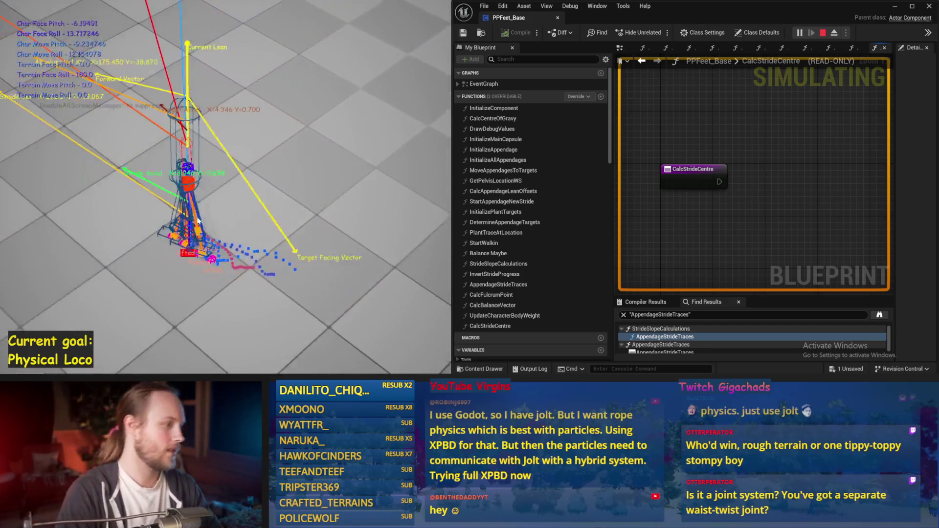
key("Escape")
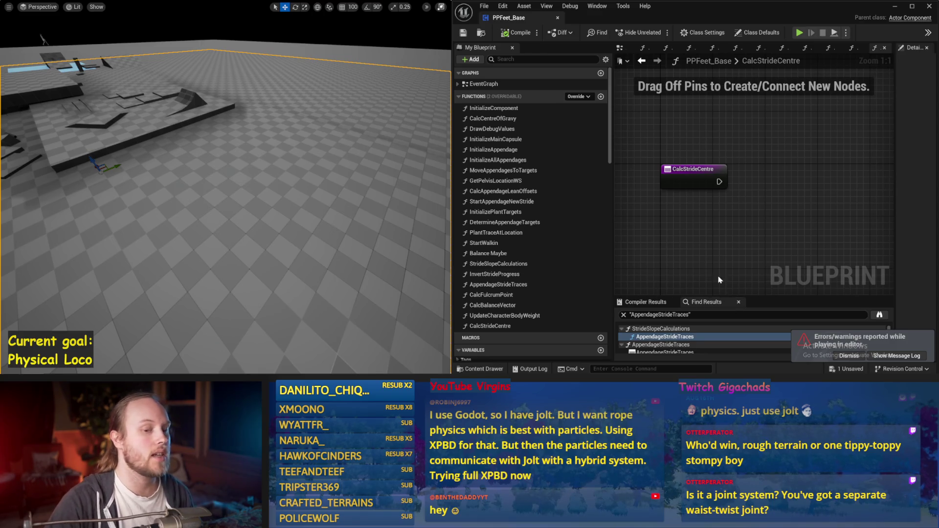
left_click(849, 356)
left_click_drag(814, 245, 780, 201)
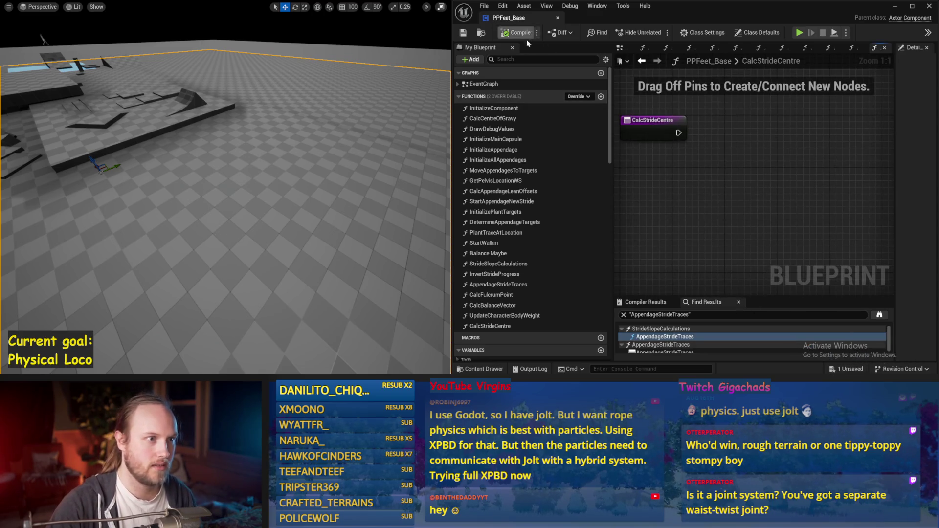
left_click(464, 32)
left_click_drag(167, 130, 179, 129)
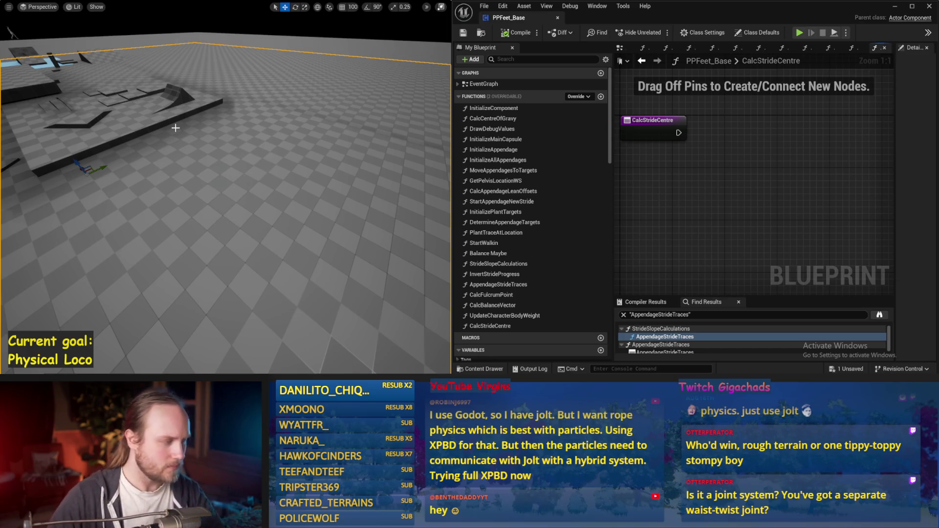
key("alt+s")
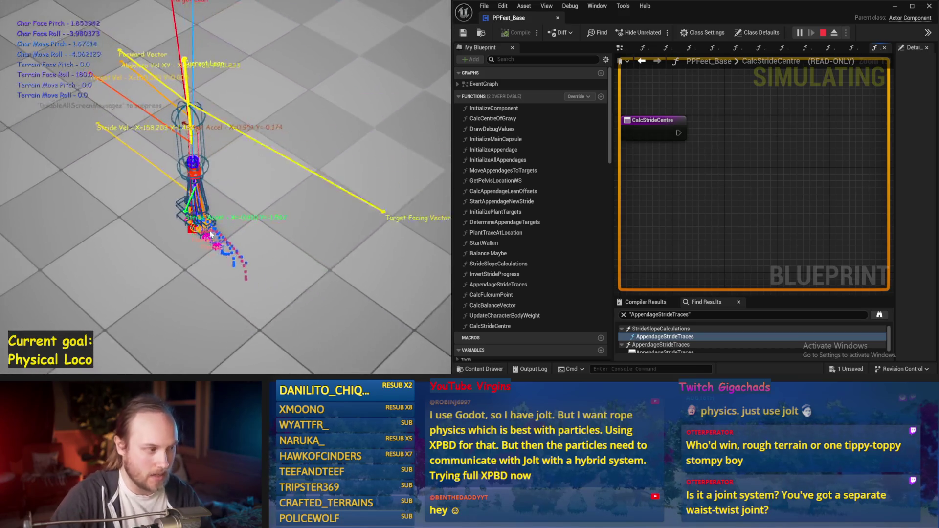
key("Escape")
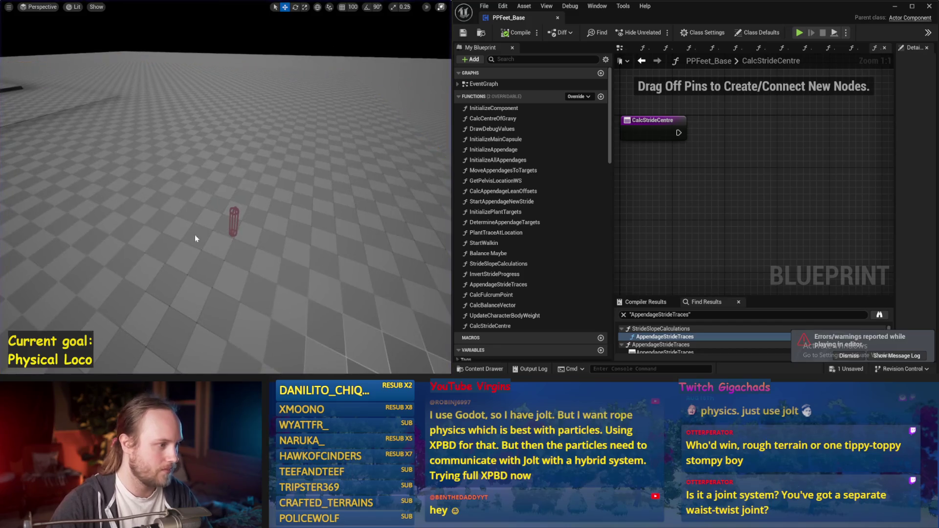
Compile the blueprint, then sketch a blue figure in Paint: body, hip loop, oval foot and diagonal leg line.
left_click(518, 32)
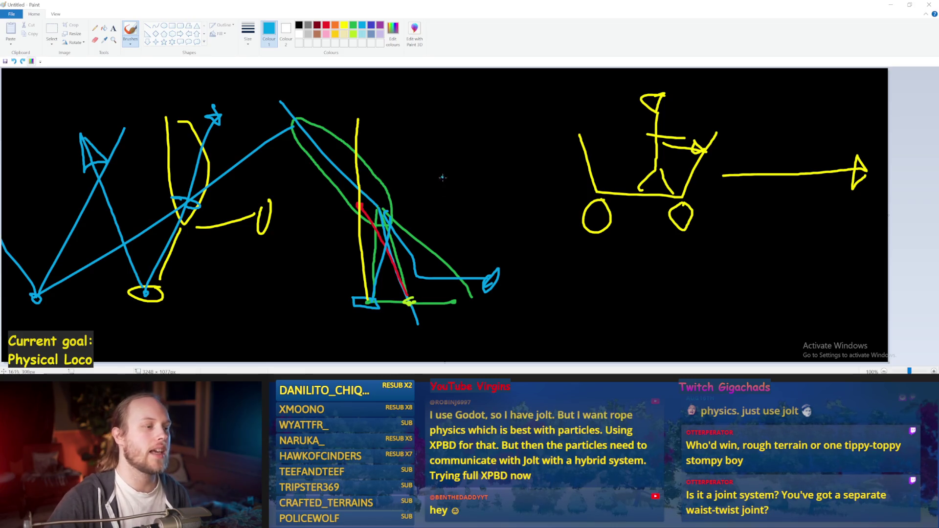
mouse_move(475, 97)
left_mouse_down()
mouse_move(471, 162)
mouse_move(508, 128)
mouse_move(489, 101)
mouse_move(484, 142)
mouse_move(512, 112)
mouse_move(483, 88)
left_mouse_up()
key("ctrl+z")
left_click_drag(500, 164, 507, 248)
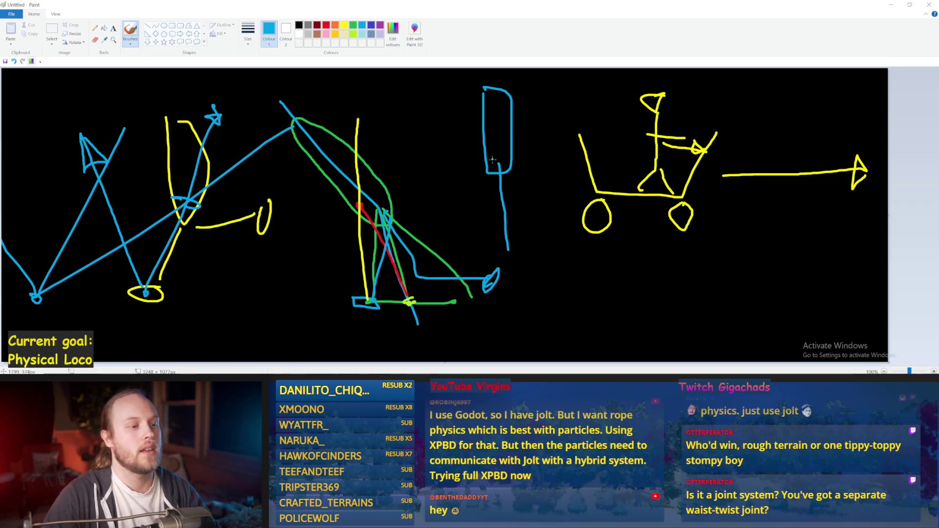
mouse_move(501, 161)
left_mouse_down()
mouse_move(511, 165)
mouse_move(491, 167)
mouse_move(499, 163)
left_mouse_up()
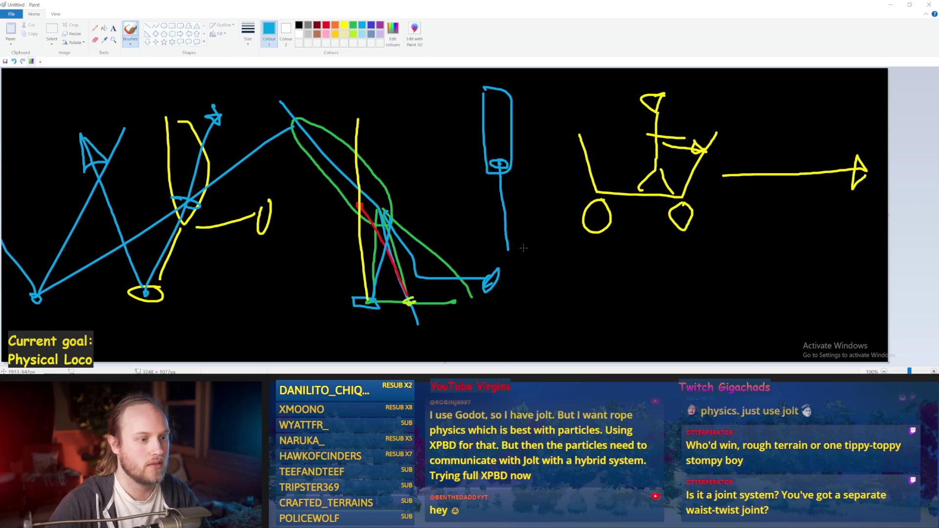
left_click_drag(508, 248, 511, 248)
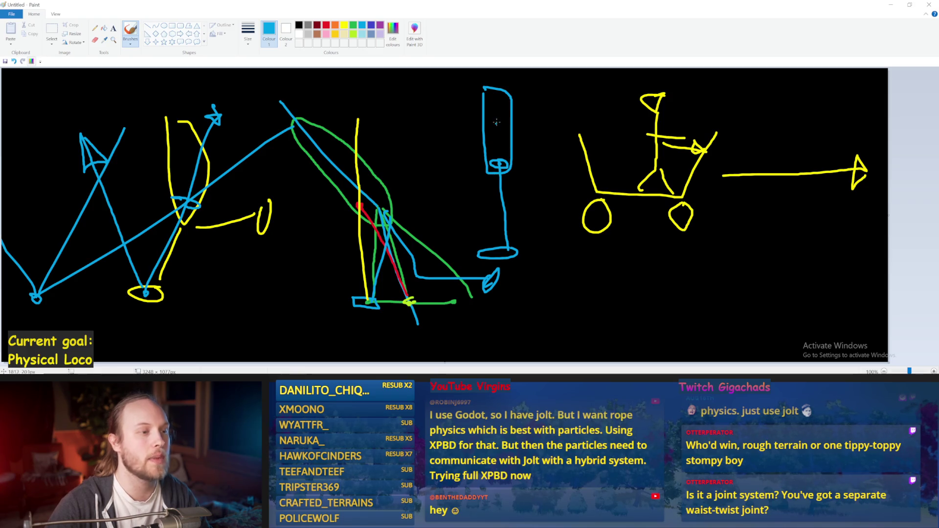
left_click_drag(496, 122, 494, 115)
key("ctrl+z")
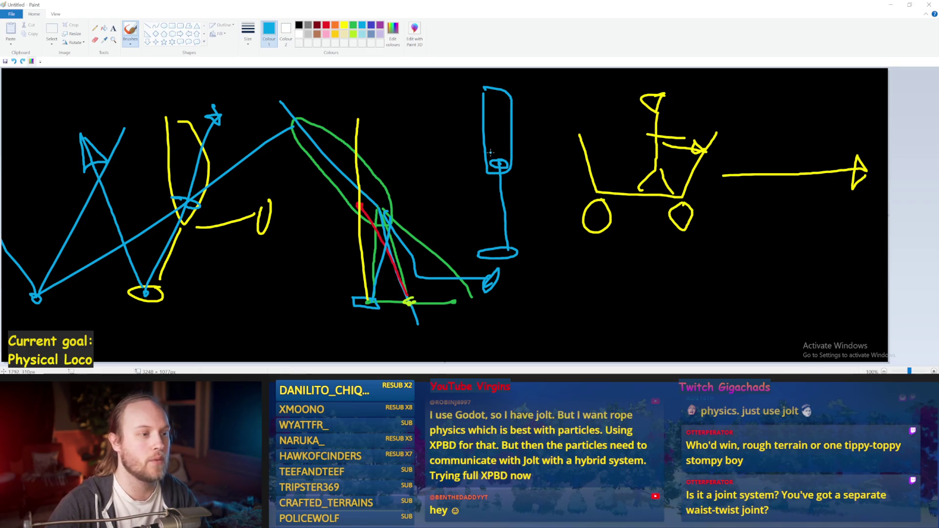
left_click_drag(491, 152, 446, 97)
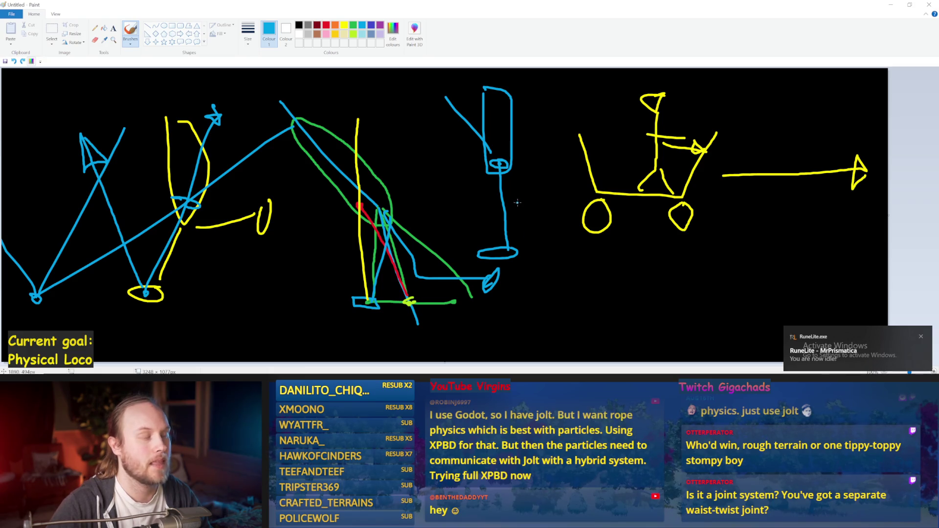
Switch to red and add a downward arrow beside the figure, undoing the stray lines from the loop.
left_click(326, 26)
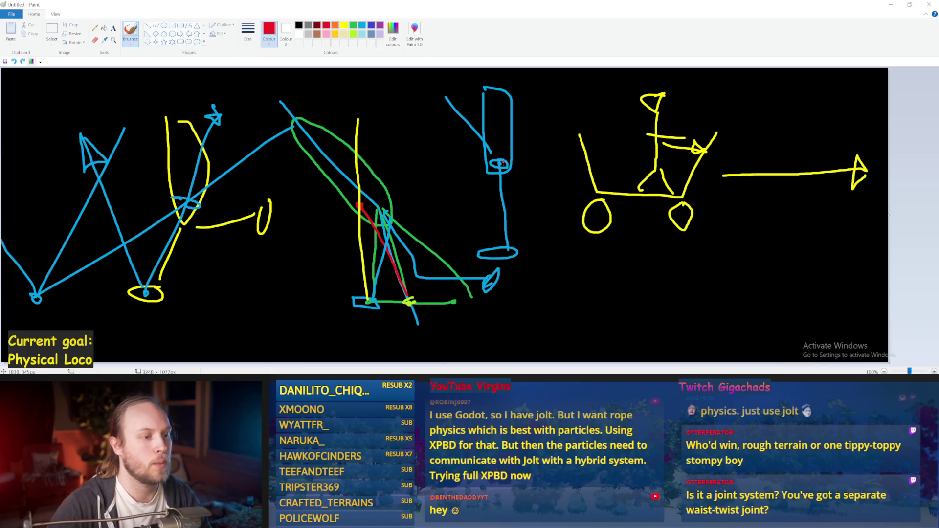
left_click_drag(502, 162, 492, 165)
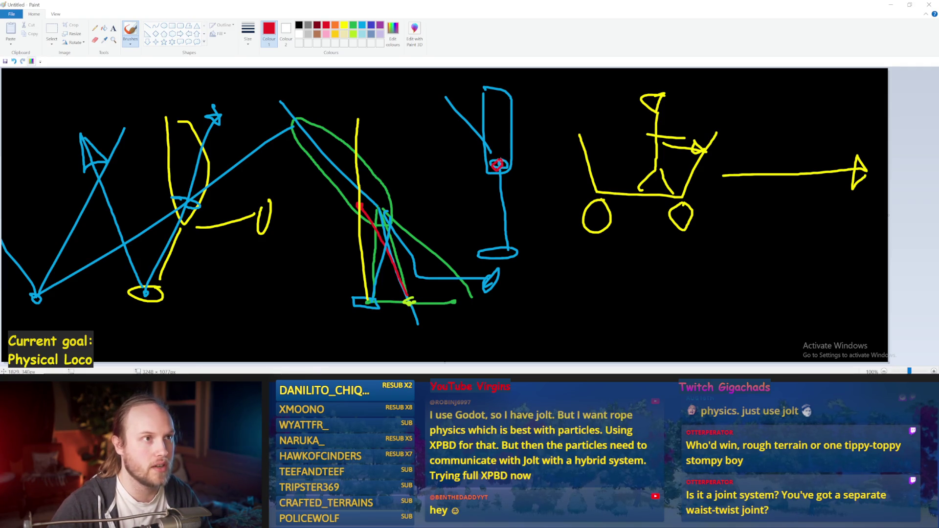
key("ctrl+z")
key("ctrl+z")
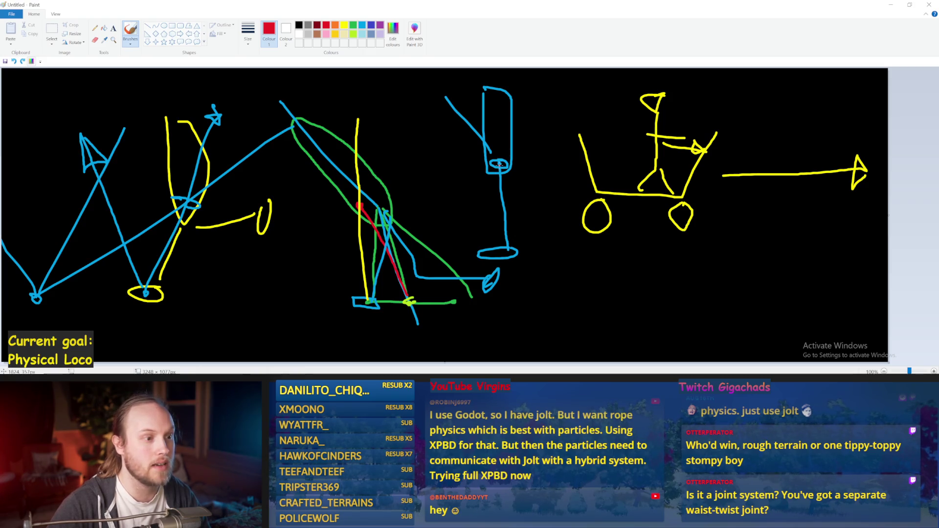
left_click_drag(499, 165, 471, 228)
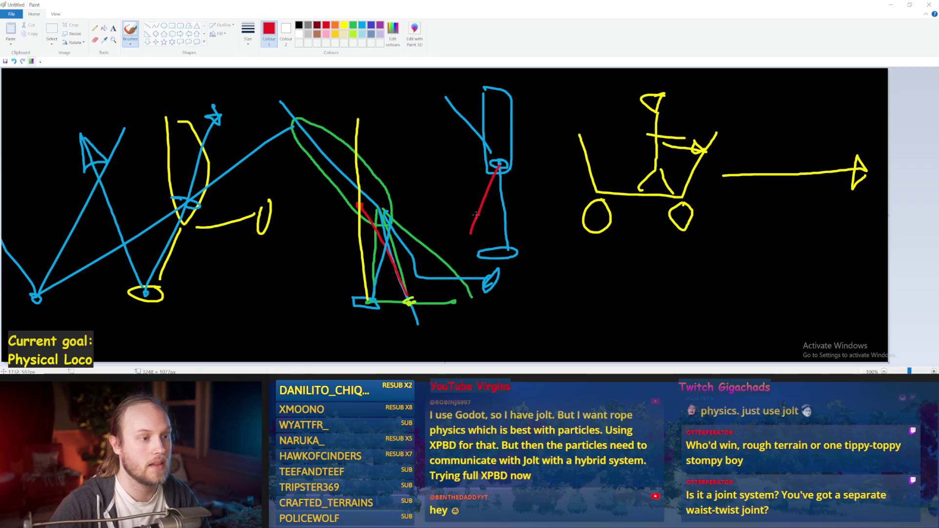
left_click_drag(498, 164, 466, 92)
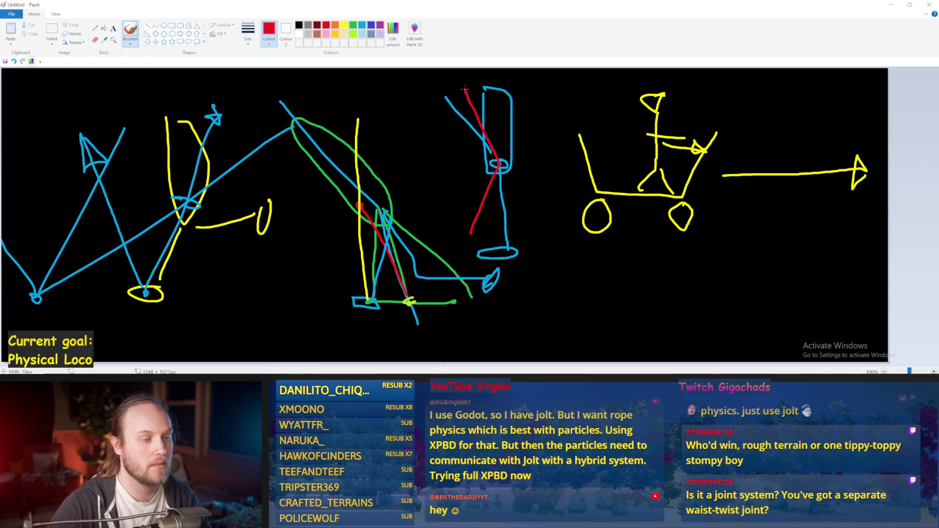
key("ctrl+z")
key("ctrl+z")
mouse_move(554, 98)
left_mouse_down()
mouse_move(560, 255)
mouse_move(419, 258)
mouse_move(569, 264)
left_mouse_up()
key("ctrl+z")
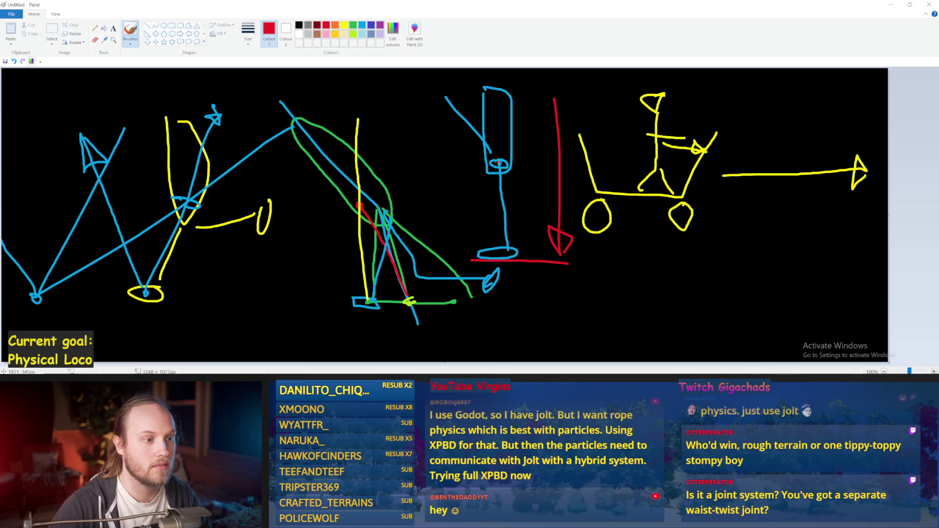
Leave a small red mark at the leg's joint and minimize Paint to return to Unreal.
left_click_drag(503, 153, 492, 155)
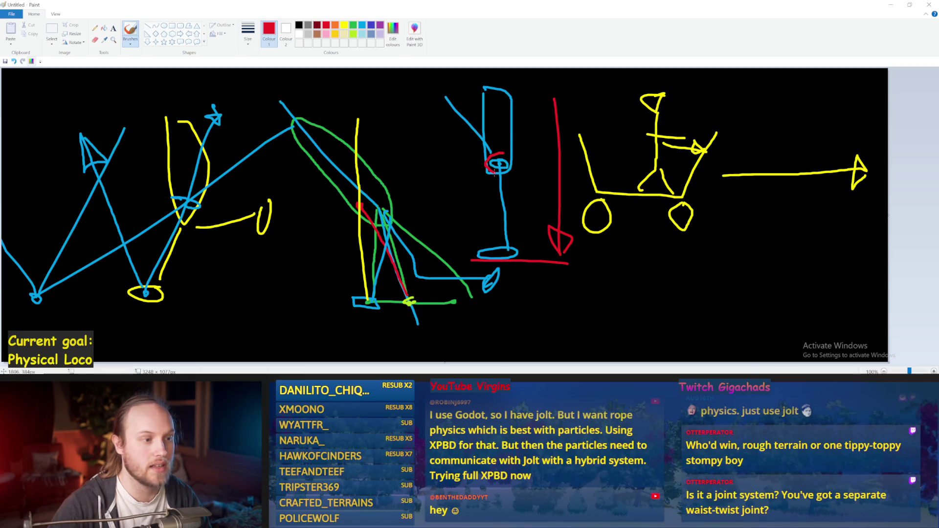
key("ctrl+z")
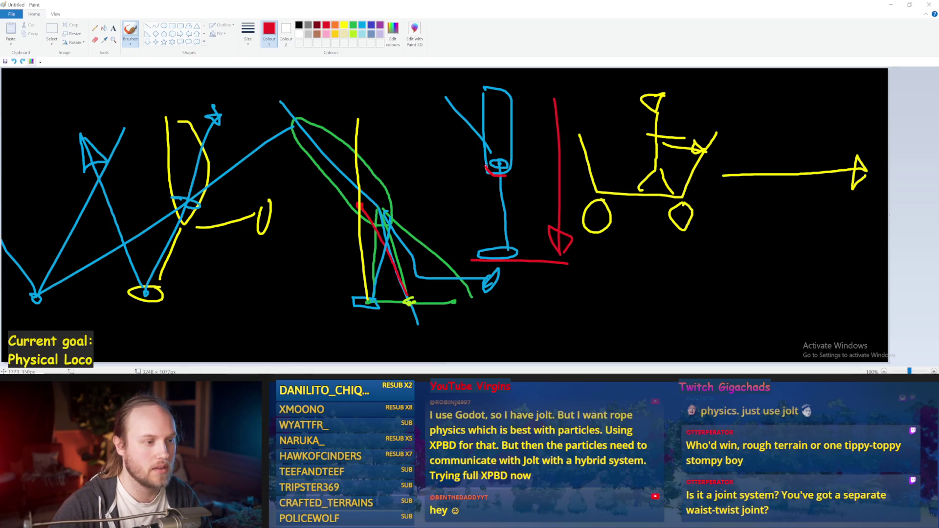
left_click_drag(486, 167, 487, 171)
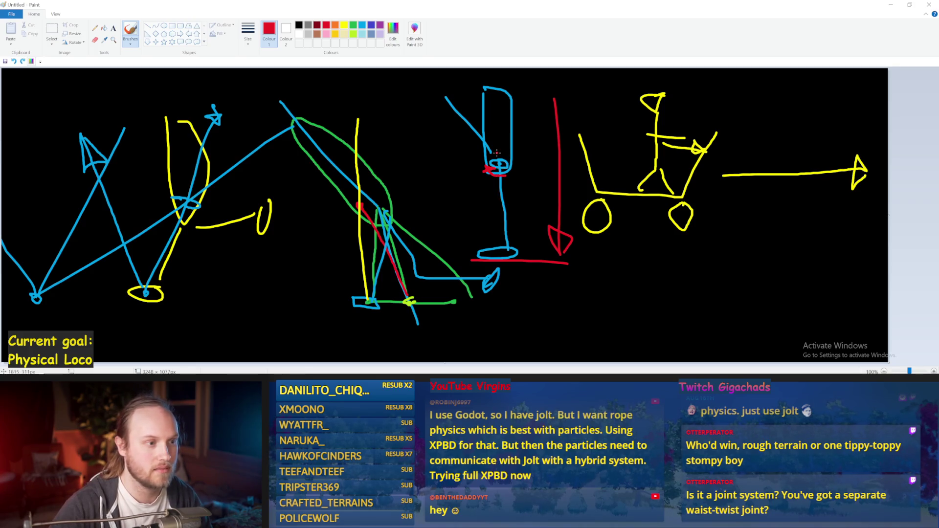
mouse_move(497, 163)
left_mouse_down()
mouse_move(437, 97)
mouse_move(456, 92)
mouse_move(500, 158)
left_mouse_up()
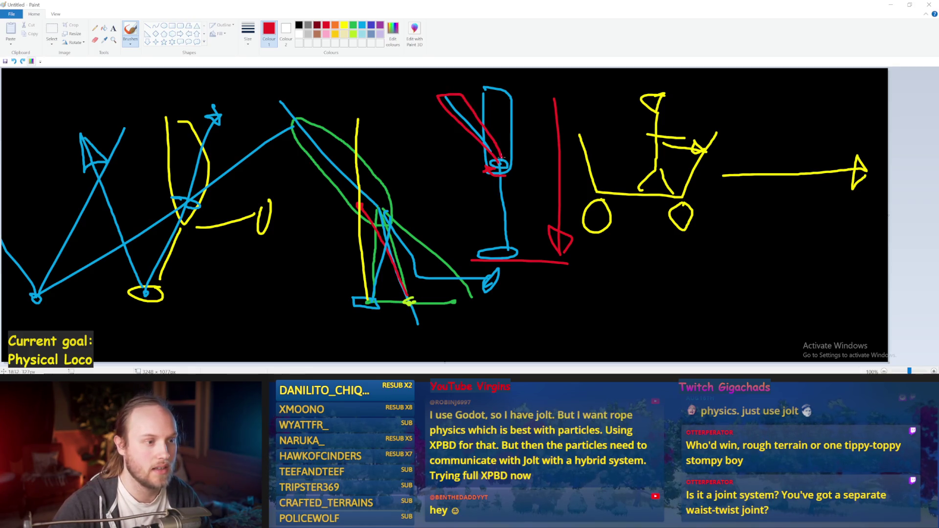
key("ctrl+z")
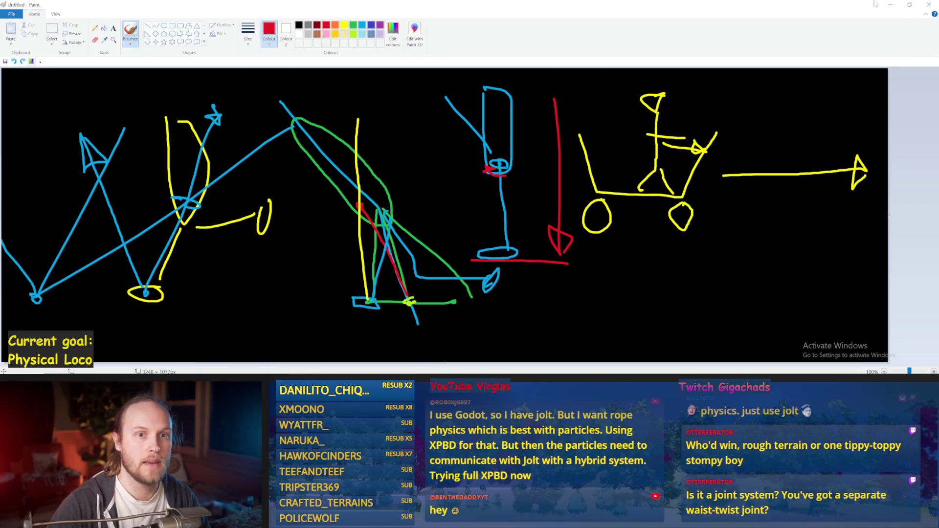
left_click(890, 4)
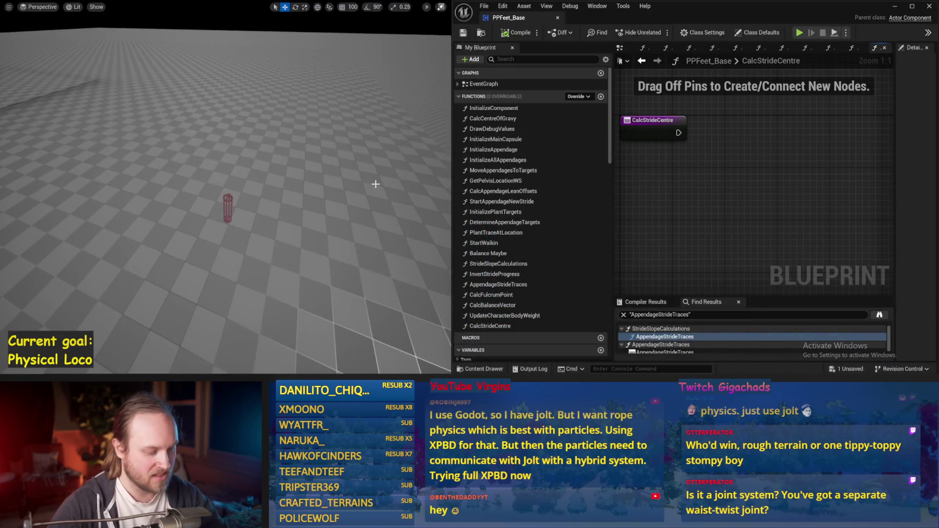
Simulate the PPFeet_Base character with Alt+S, stop it, then switch back to the Paint sketch.
key("alt+s")
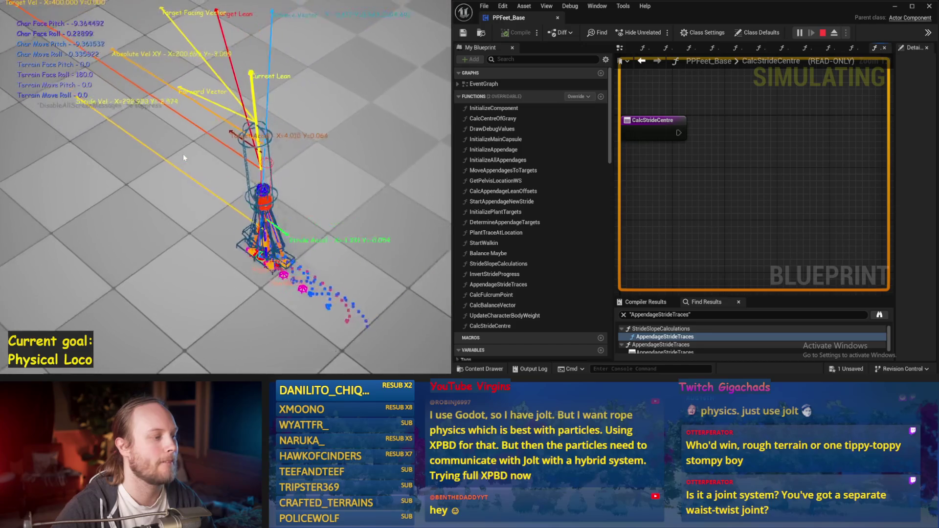
key("Escape")
key("alt+Tab")
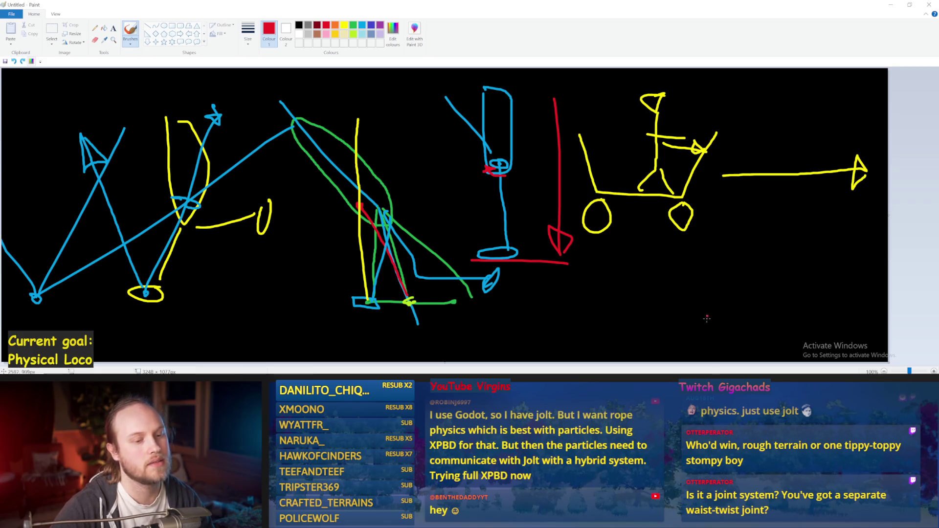
Trace red strokes over the middle figure's head and leg, undoing the stray ones.
mouse_move(509, 161)
left_mouse_down()
mouse_move(501, 128)
mouse_move(485, 149)
mouse_move(491, 181)
mouse_move(515, 136)
mouse_move(487, 133)
mouse_move(483, 168)
mouse_move(513, 170)
left_mouse_up()
key("ctrl+z")
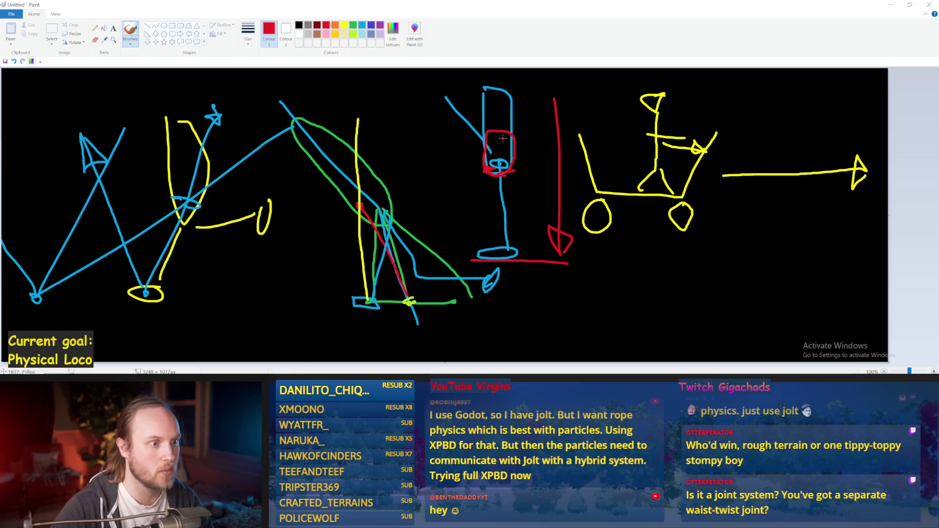
mouse_move(515, 132)
left_mouse_down()
mouse_move(512, 87)
mouse_move(484, 84)
mouse_move(488, 125)
mouse_move(513, 130)
left_mouse_up()
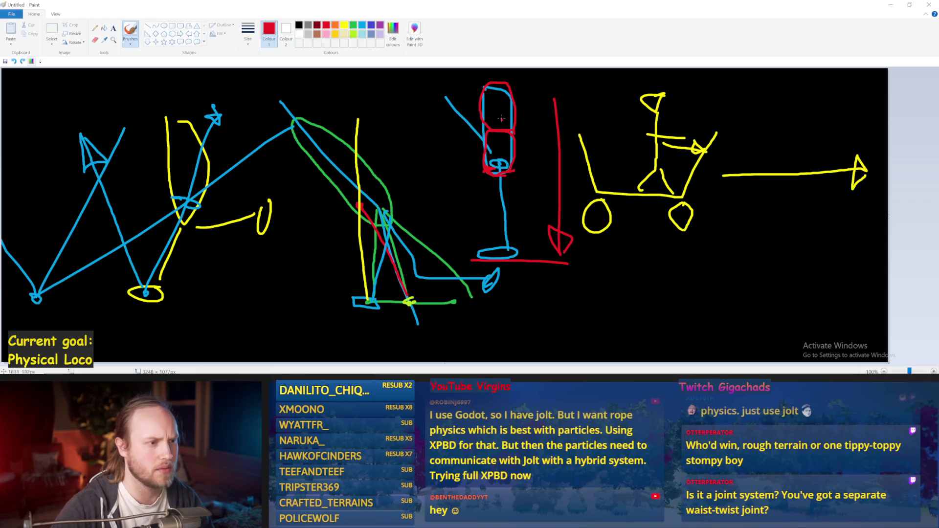
left_click_drag(503, 113, 476, 123)
key("ctrl+z")
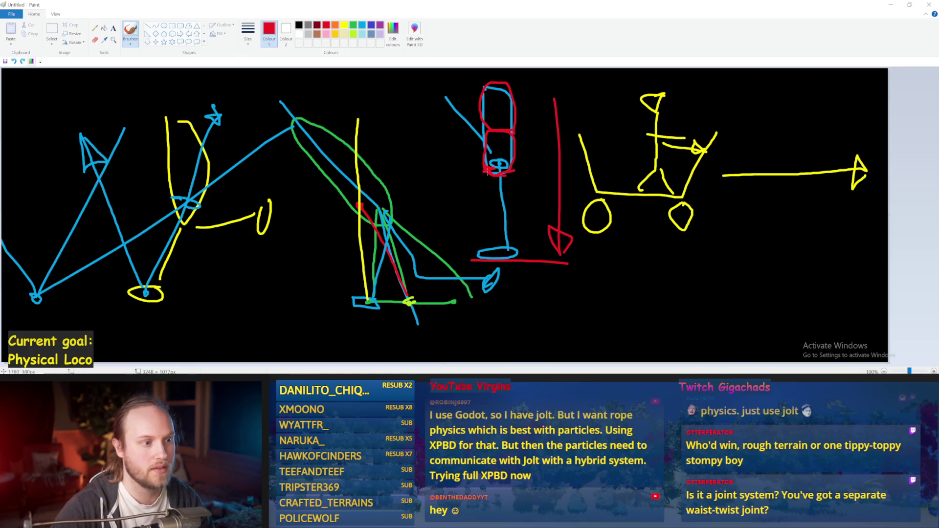
left_click_drag(488, 174, 483, 254)
key("ctrl+z")
Sketch a red figure at right with two ovals, two leg lines, a top bar and an arm.
left_click_drag(780, 92, 764, 126)
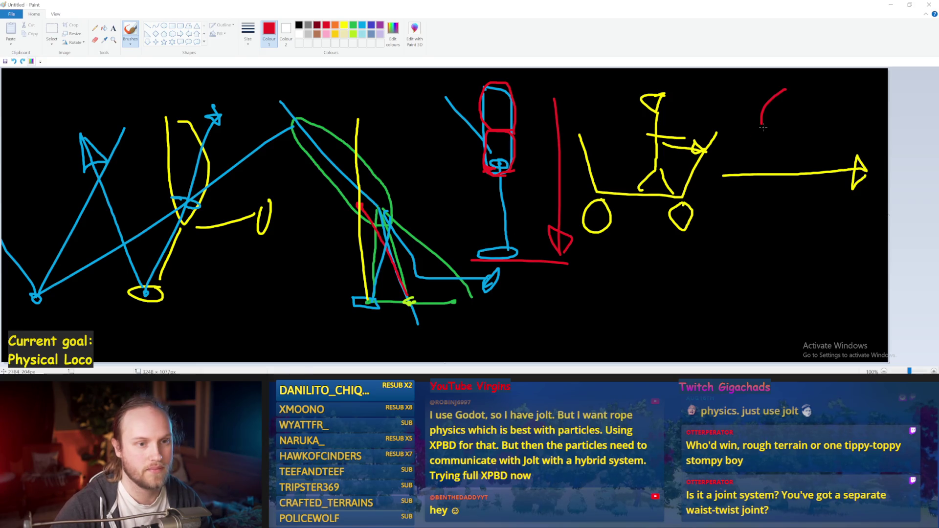
key("ctrl+z")
left_click_drag(786, 89, 784, 128)
key("ctrl+z")
mouse_move(784, 89)
left_mouse_down()
mouse_move(784, 139)
mouse_move(784, 90)
left_mouse_up()
mouse_move(780, 128)
left_mouse_down()
mouse_move(778, 171)
mouse_move(785, 128)
mouse_move(793, 228)
left_mouse_up()
key("ctrl+z")
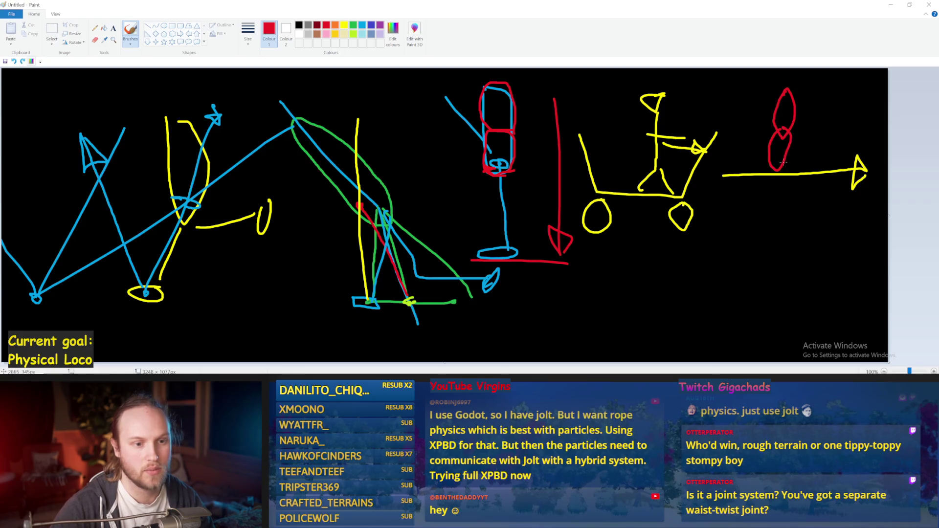
left_click_drag(786, 164, 790, 226)
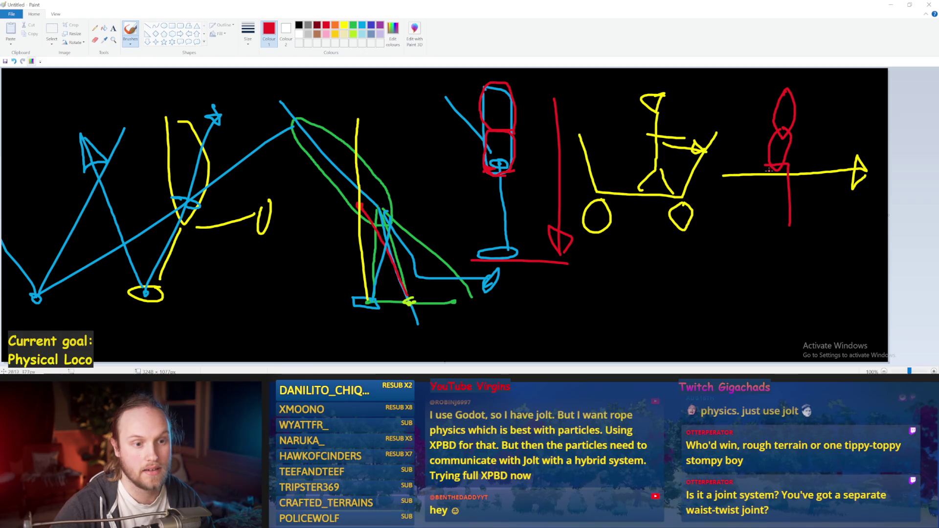
left_click_drag(764, 165, 764, 227)
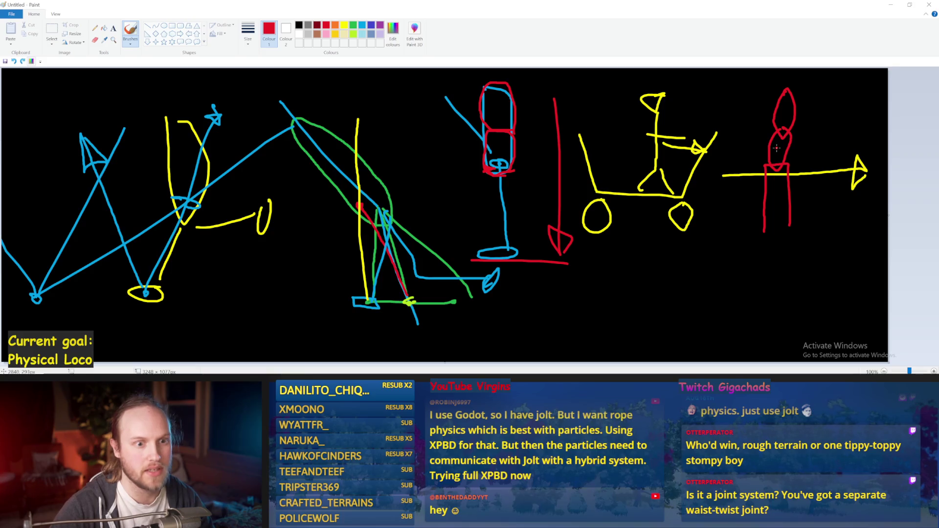
mouse_move(782, 91)
left_mouse_down()
mouse_move(762, 92)
mouse_move(808, 92)
mouse_move(845, 145)
left_mouse_up()
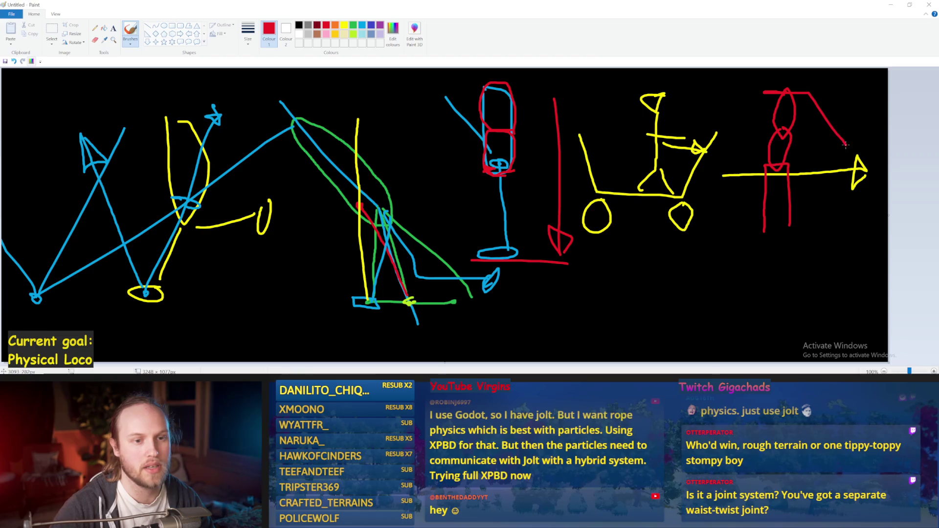
left_click_drag(764, 95, 735, 139)
mouse_move(781, 91)
left_mouse_down()
mouse_move(775, 121)
mouse_move(792, 112)
mouse_move(793, 123)
left_mouse_up()
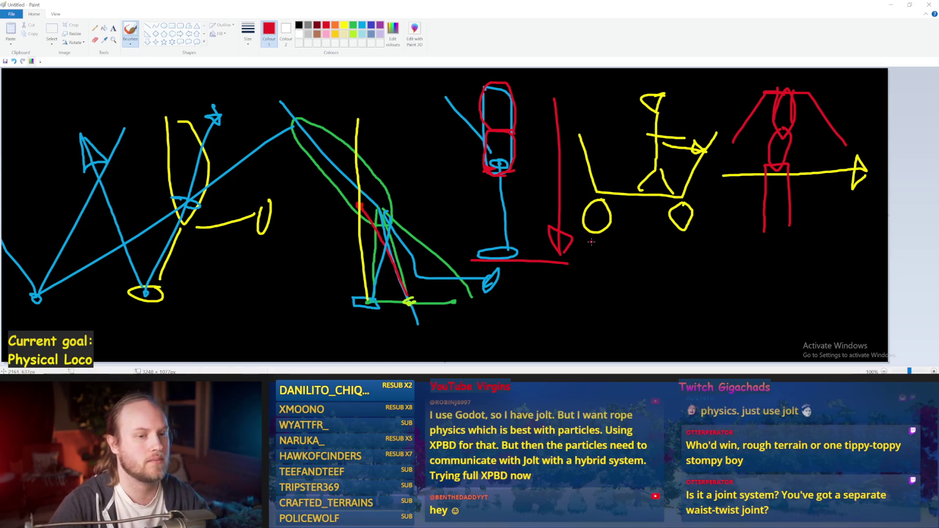
Add short red strokes atop the right figure, then minimize Paint and start simulating with Alt+S.
left_click_drag(718, 146, 851, 151)
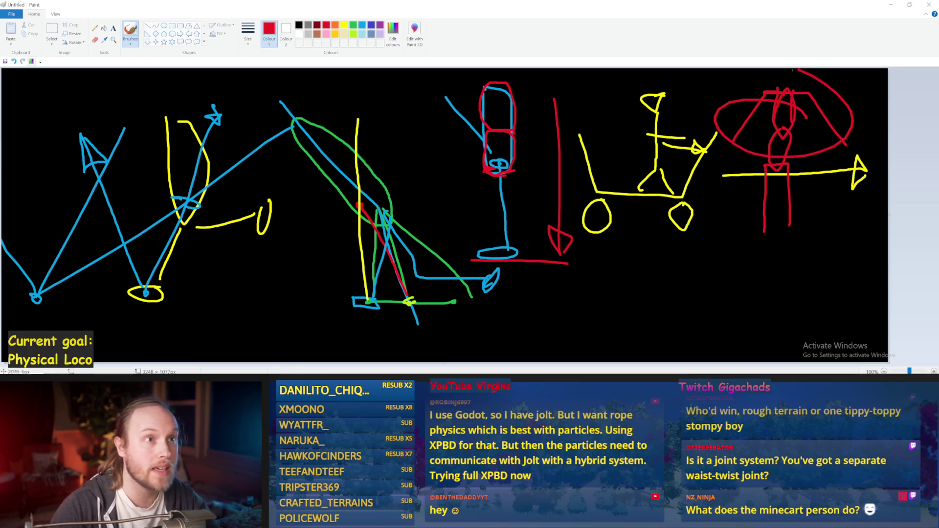
key("ctrl+z")
left_click_drag(704, 93, 887, 96)
key("ctrl+z")
mouse_move(807, 90)
left_mouse_down()
mouse_move(685, 93)
mouse_move(822, 98)
left_mouse_up()
key("ctrl+z")
left_click_drag(763, 92, 801, 88)
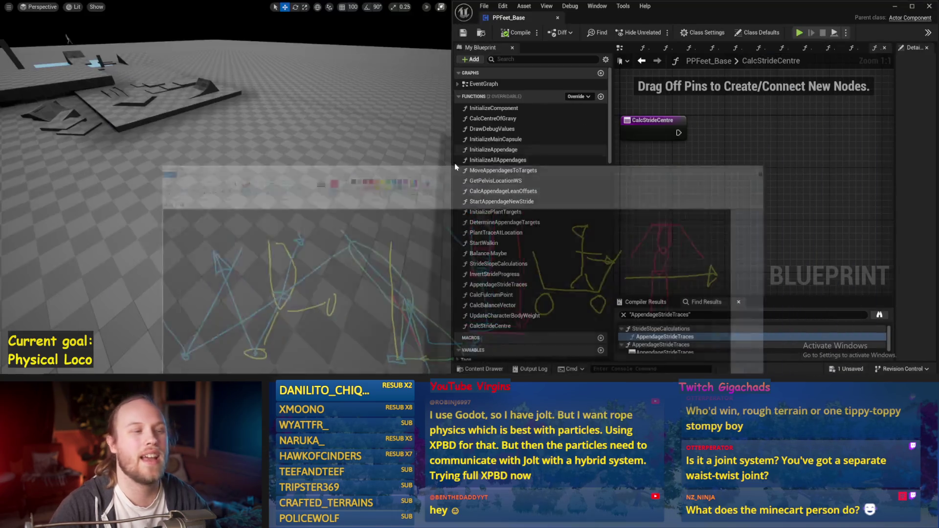
left_click(890, 5)
key("alt+s")
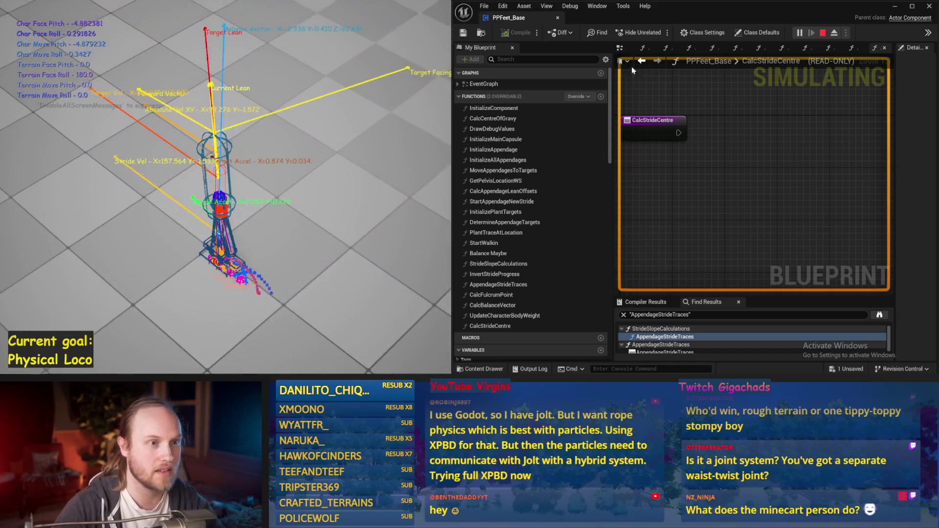
Stop the simulation and open the InitializeComponent, InitializeMainCapsule and InitializeAllAppendages function graphs.
key("Escape")
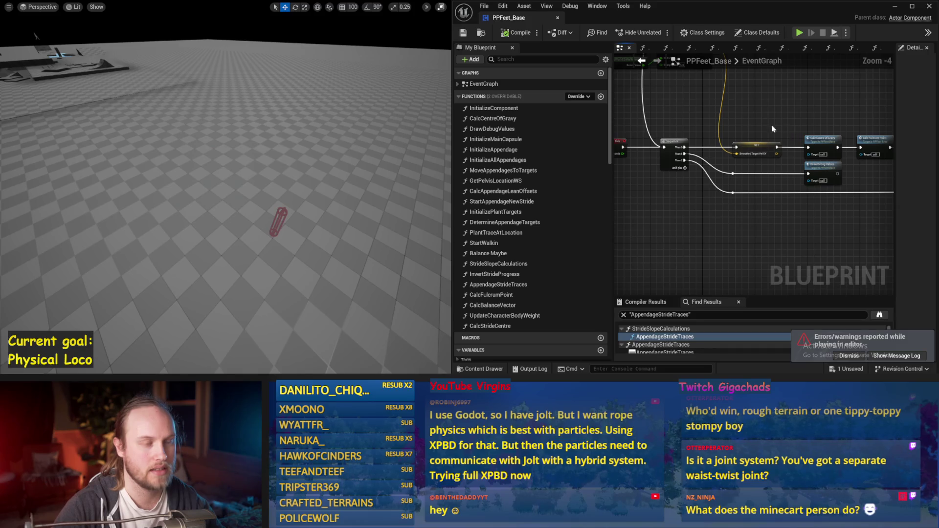
left_click_drag(730, 226, 695, 227)
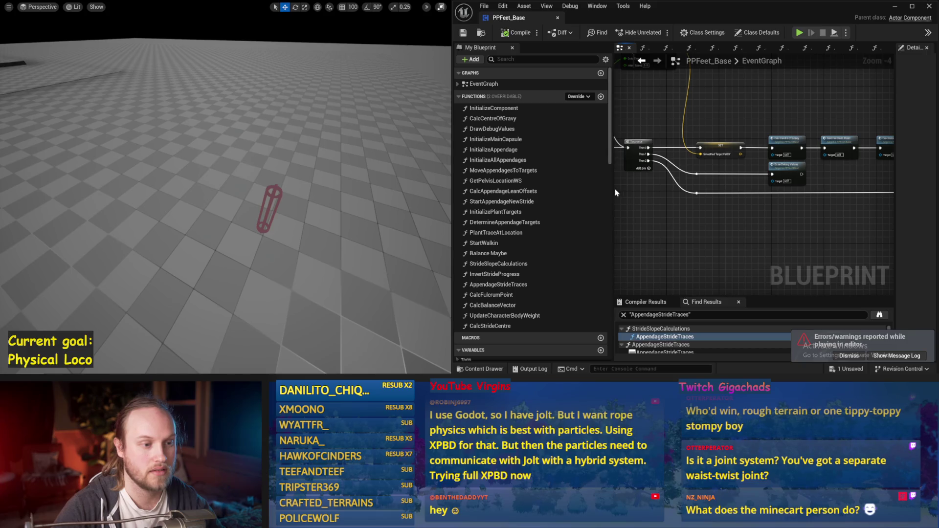
left_click_drag(612, 193, 514, 193)
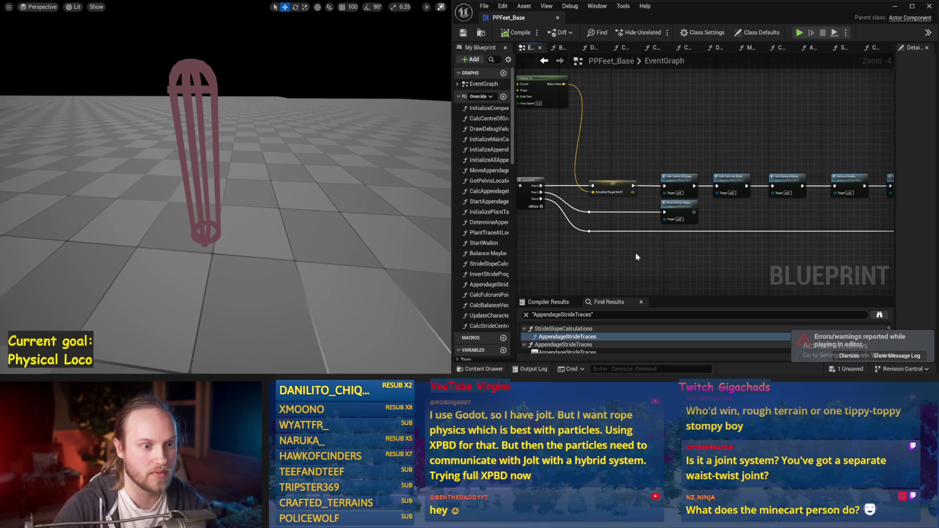
left_click_drag(632, 253, 609, 257)
mouse_move(761, 171)
left_mouse_down()
mouse_move(719, 204)
mouse_move(689, 176)
mouse_move(717, 157)
left_mouse_up()
double_click(677, 120)
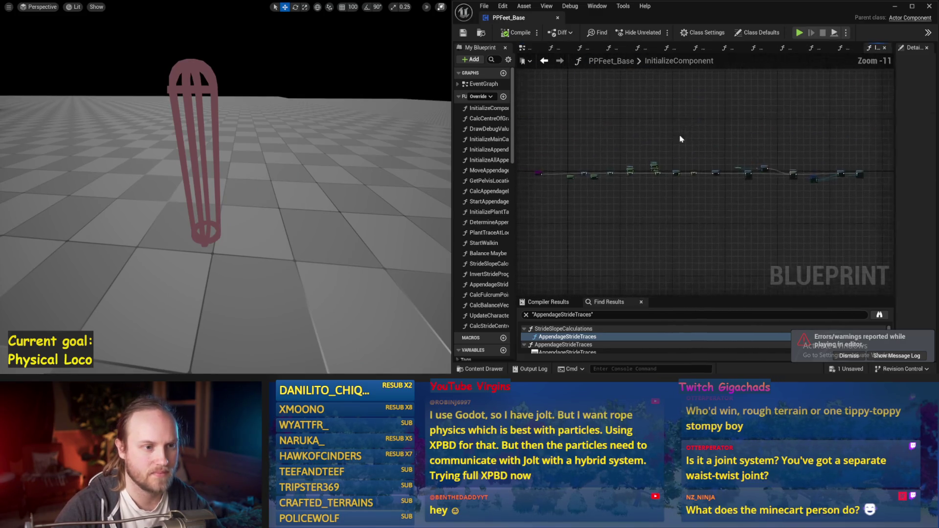
scroll(763, 193, "down", 4)
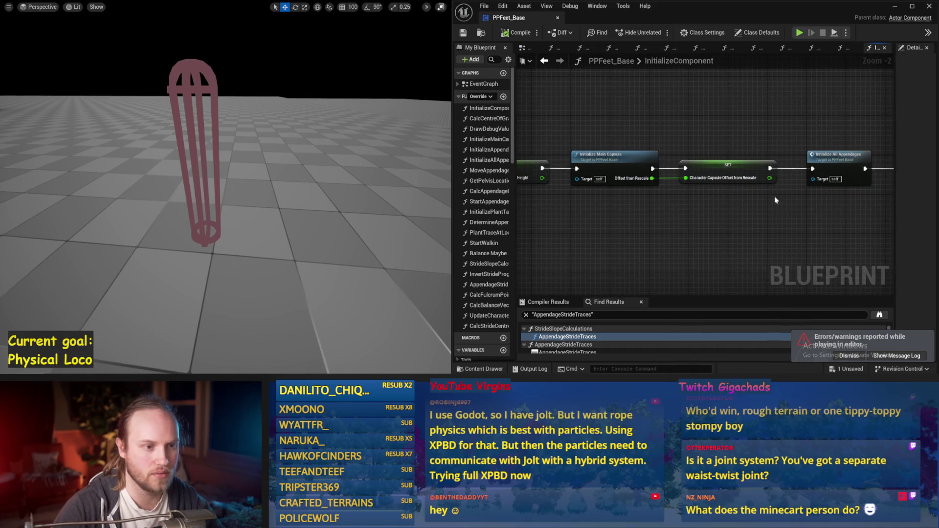
double_click(640, 176)
left_click(543, 61)
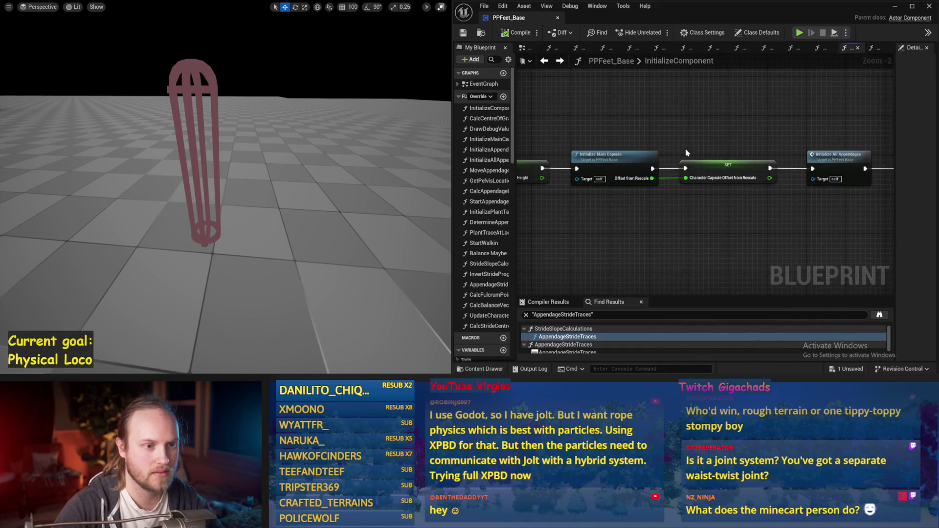
scroll(868, 177, "up", 4)
mouse_move(868, 176)
left_mouse_down()
mouse_move(831, 167)
mouse_move(782, 176)
mouse_move(807, 188)
mouse_move(769, 218)
mouse_move(712, 212)
mouse_move(827, 221)
mouse_move(819, 207)
left_mouse_up()
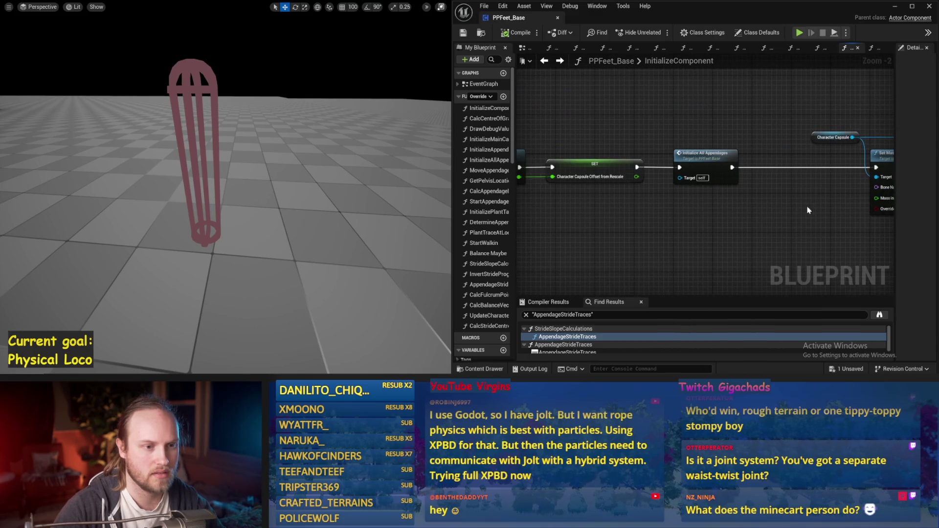
double_click(712, 167)
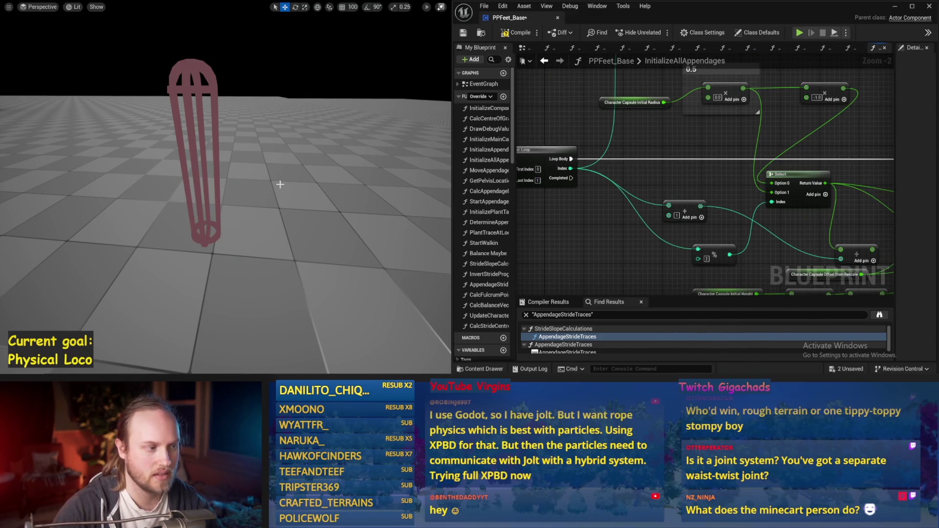
Run the simulation twice to test the appendage setup, stopping it each time.
key("alt+p")
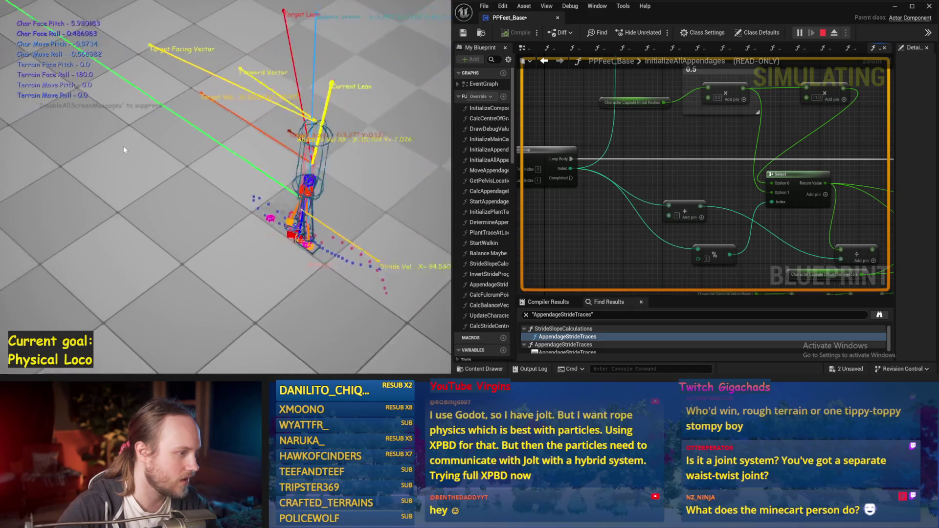
key("Escape")
key("alt+s")
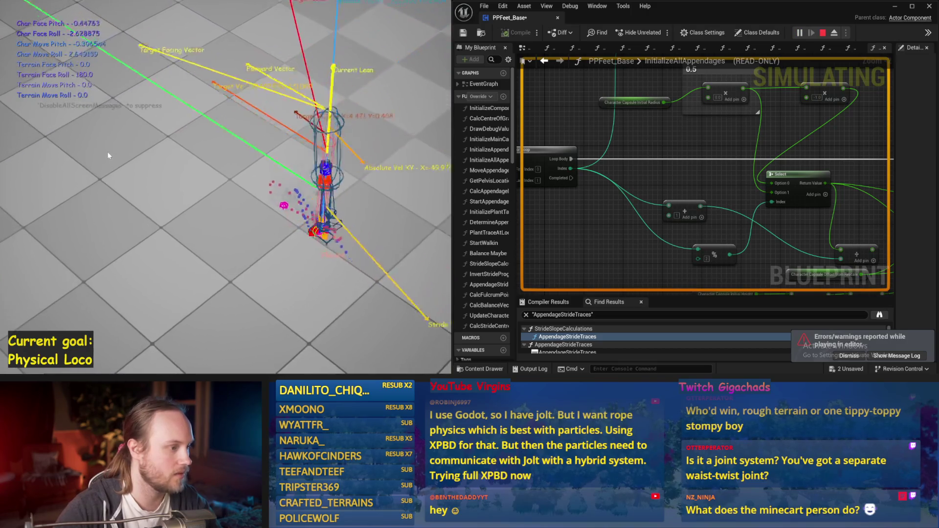
key("Escape")
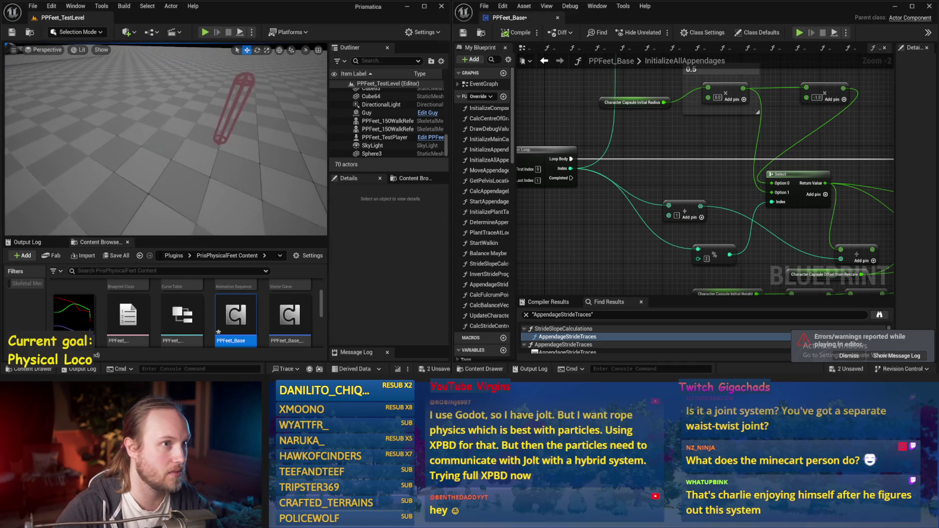
Make the PPFeet_TestPlayer's skeletal mesh component visible via its Details panel.
left_click(238, 115)
left_click(239, 115)
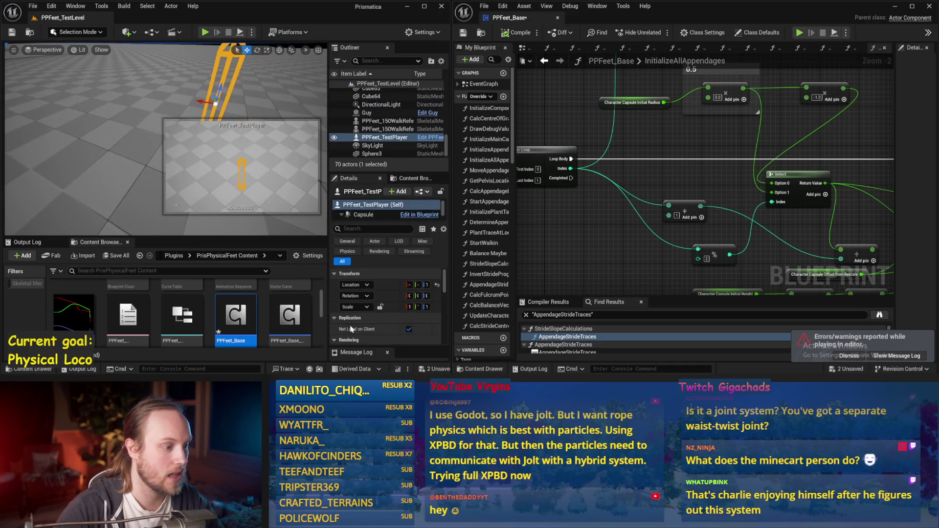
left_click(366, 212)
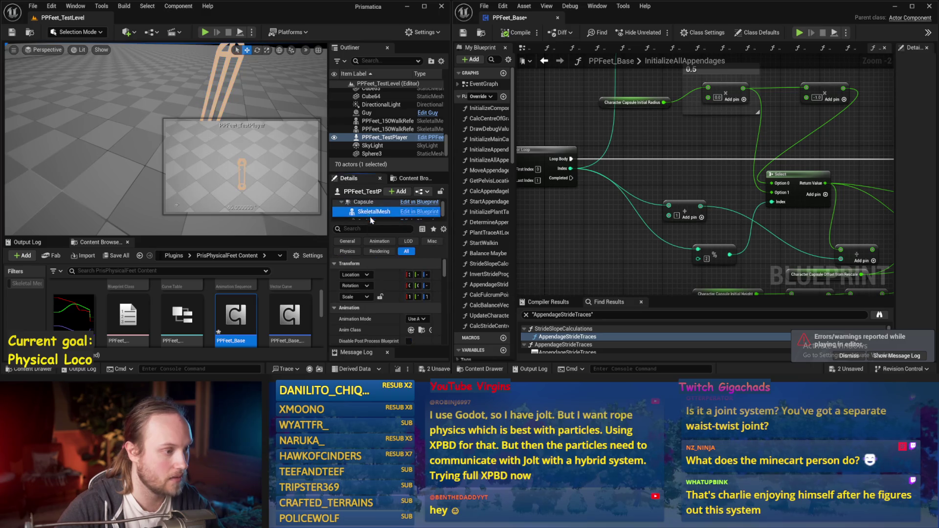
scroll(391, 325, "down", 5)
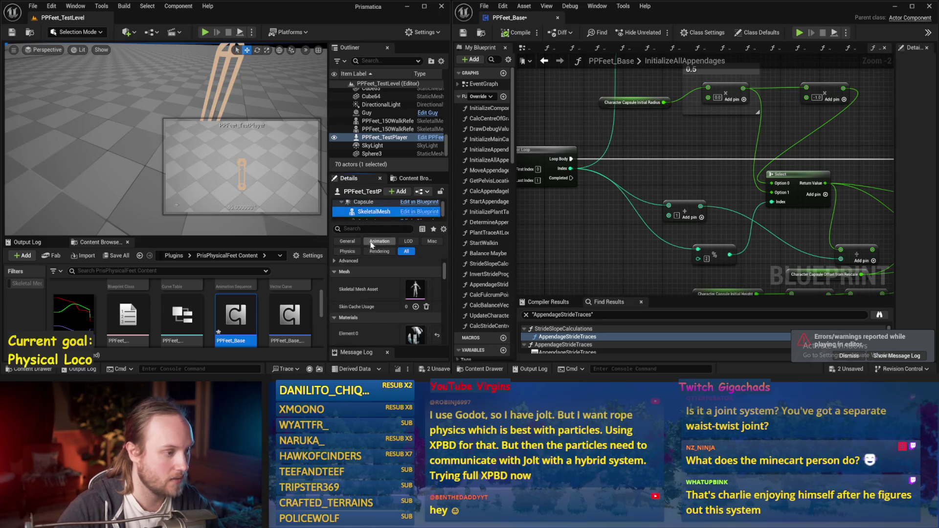
type("vis")
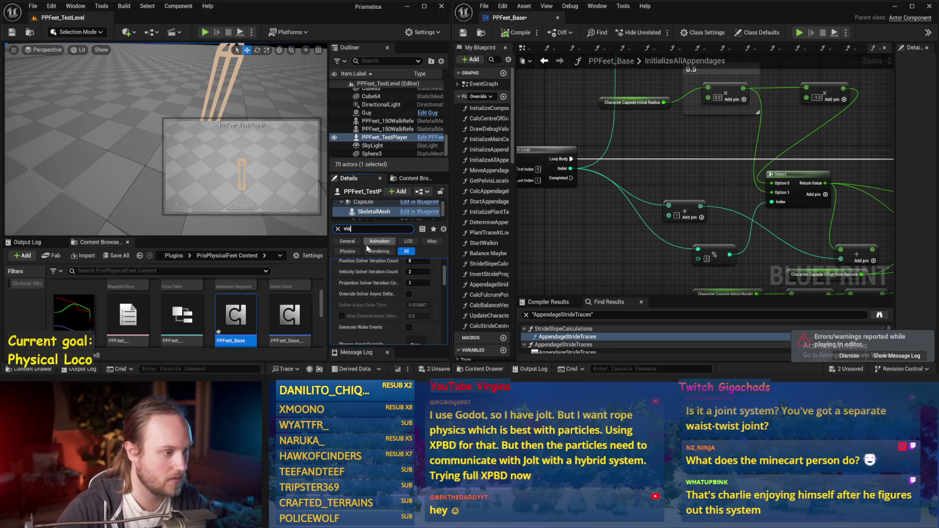
left_click(408, 308)
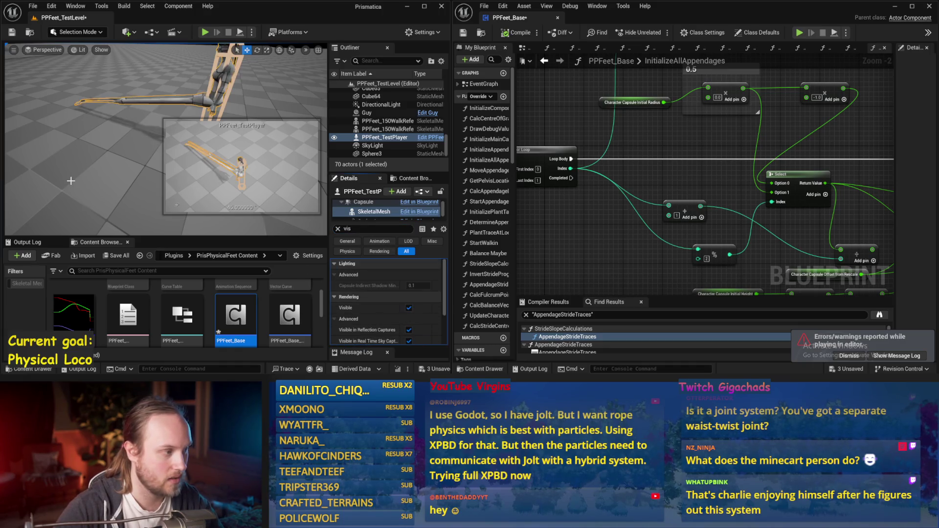
Simulate the level twice in an enlarged viewport, then save the PPFeet_Base blueprint.
left_click(100, 172)
key("alt+p")
key("F11")
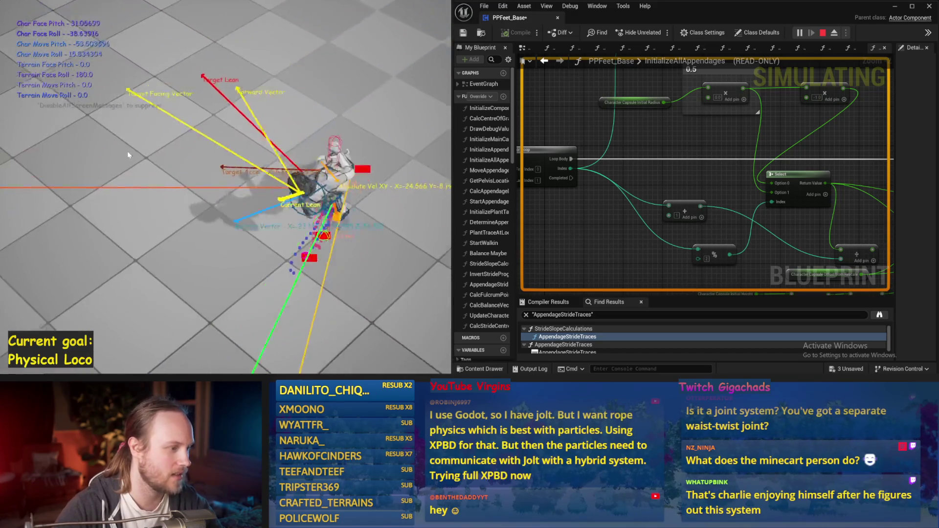
key("Escape")
key("alt+p")
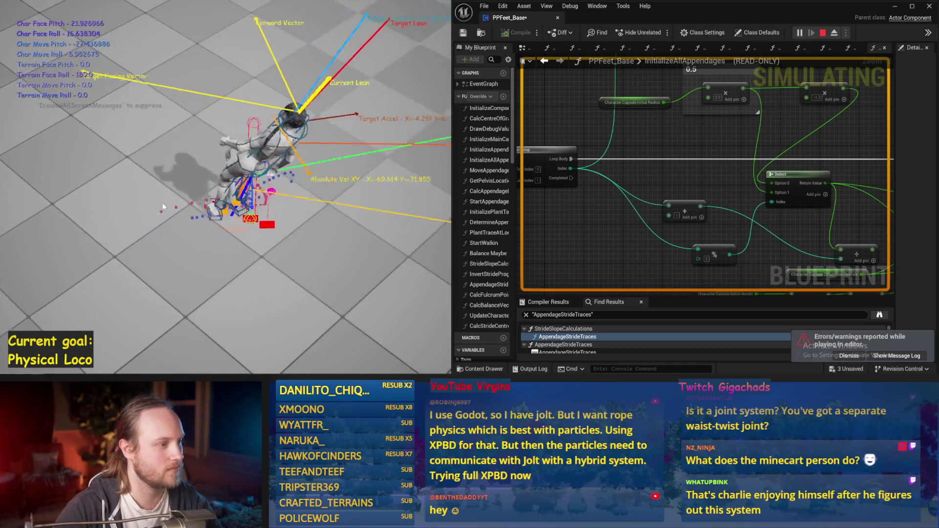
key("Escape")
key("ctrl+s")
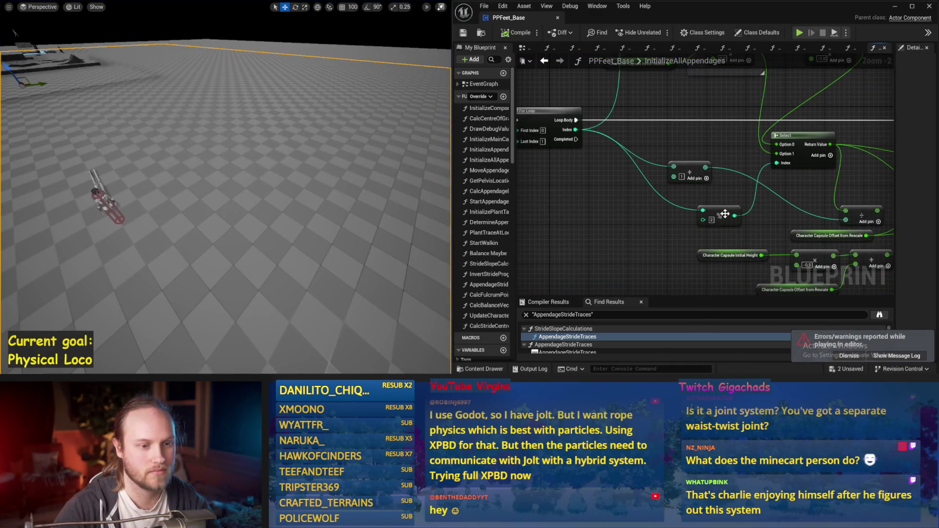
Move the -1.0 multiply node down-left, select the 0.0 multiply node, then save and compile.
key("ctrl+s")
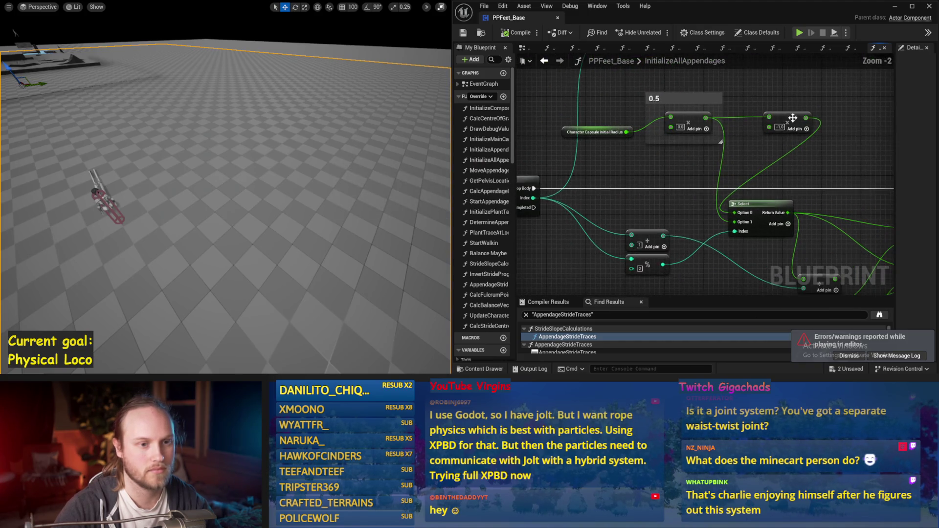
left_click_drag(790, 119, 712, 151)
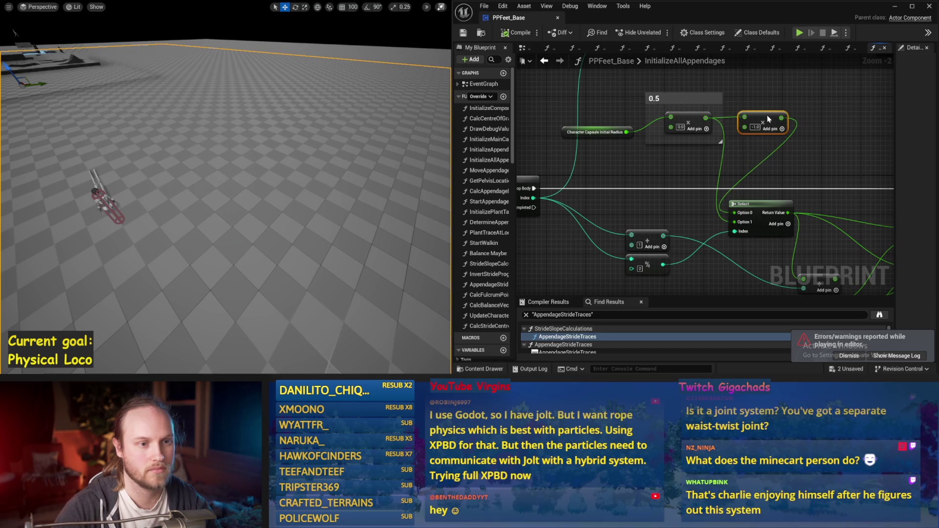
left_click(677, 117, "shift")
key("ctrl+s")
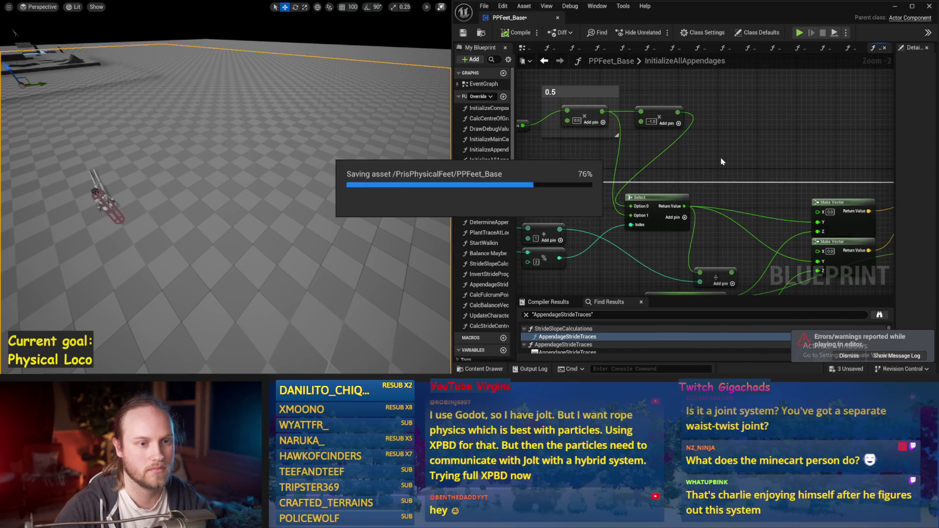
left_click(518, 33)
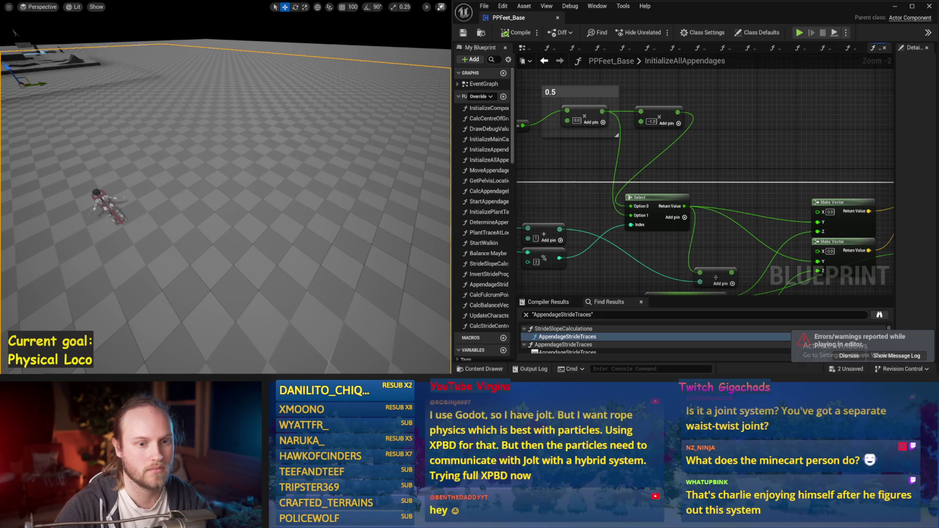
Inspect the EventGraph's Sequence, Vinterp and main node chain, then return to InitializeAllAppendages.
left_click(523, 48)
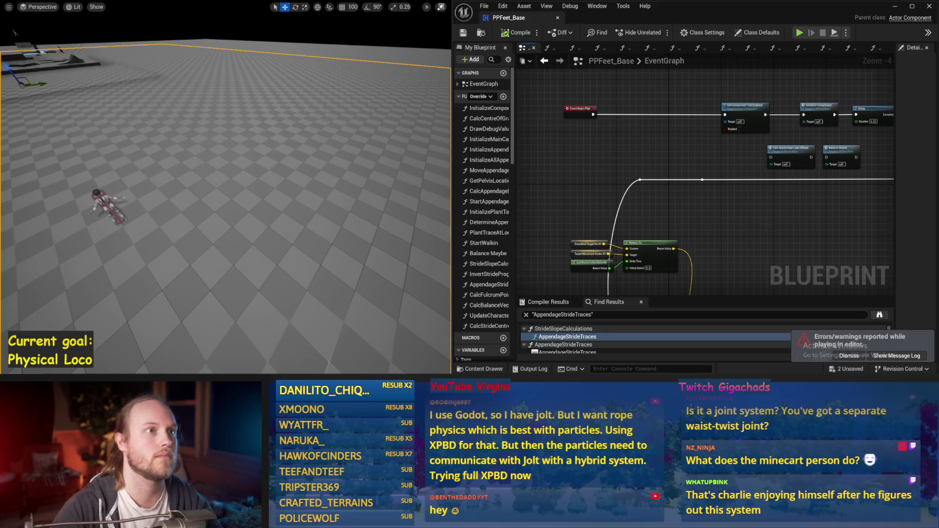
left_click(856, 356)
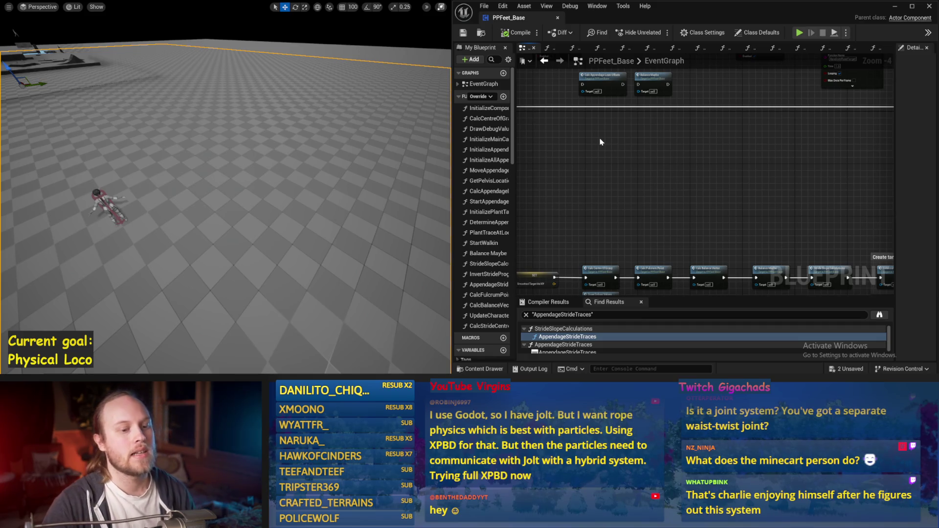
left_click_drag(610, 186, 776, 148)
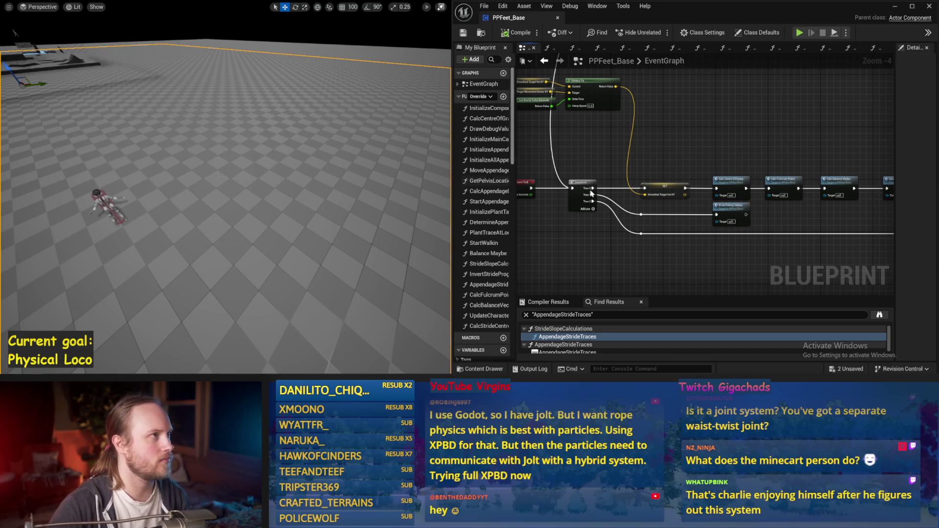
mouse_move(726, 138)
left_mouse_down()
mouse_move(700, 159)
mouse_move(563, 129)
left_mouse_up()
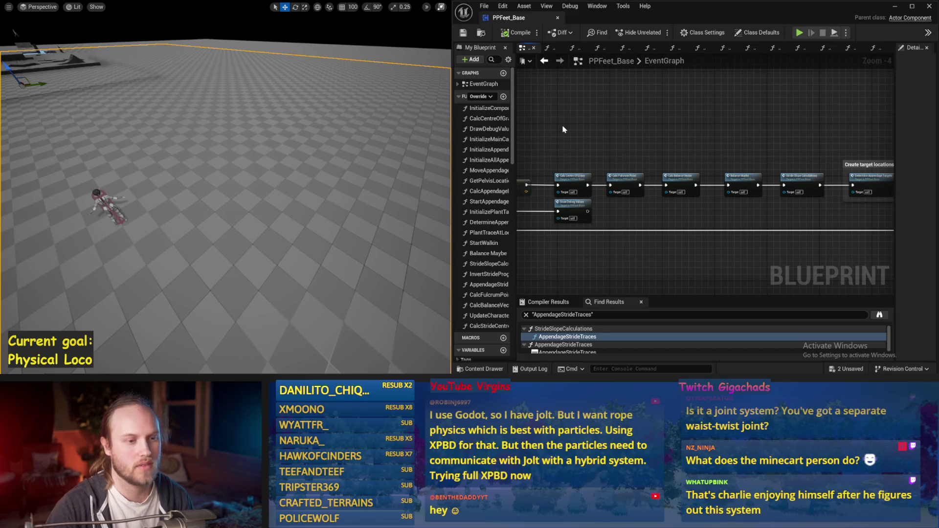
mouse_move(702, 191)
left_mouse_down()
mouse_move(652, 130)
mouse_move(705, 163)
mouse_move(675, 74)
left_mouse_up()
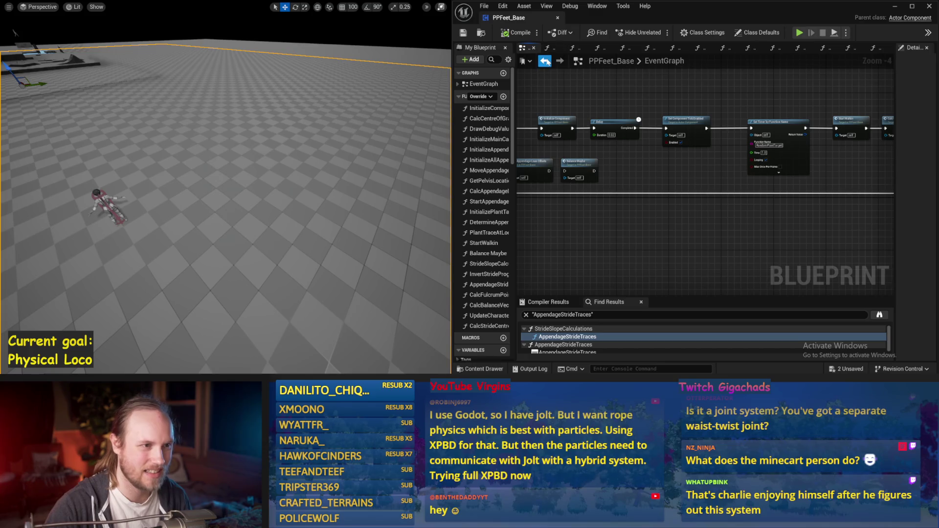
left_click(545, 61)
left_click(545, 61)
left_click(560, 62)
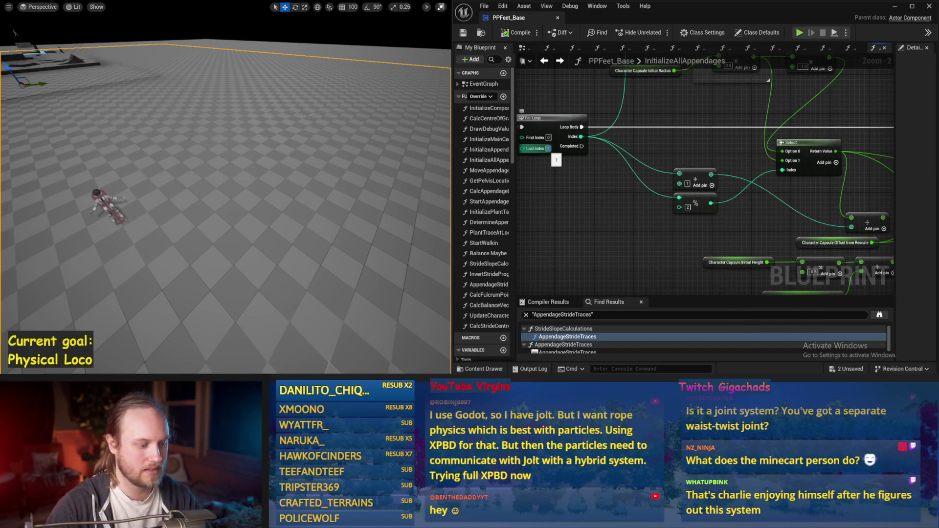
Tilt the level camera toward the character and run two test simulations.
left_click_drag(335, 163, 344, 171)
key("alt+s")
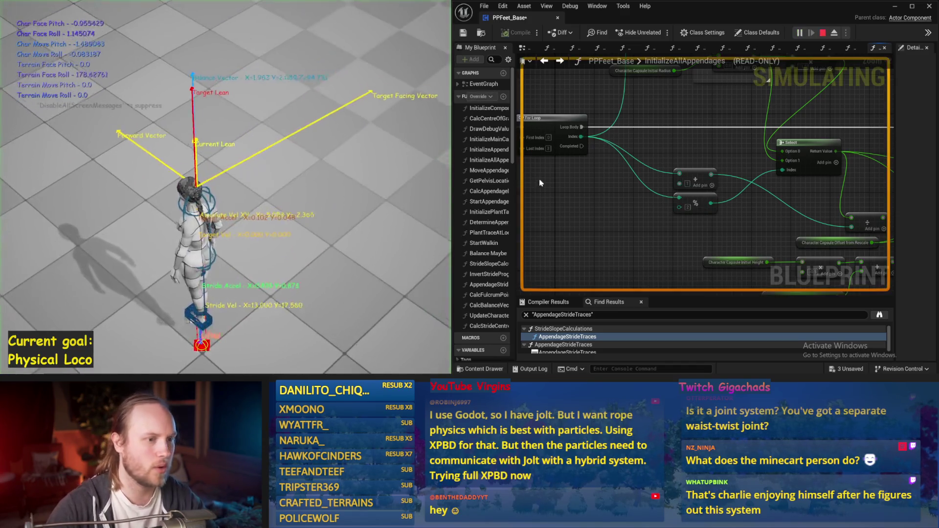
key("Escape")
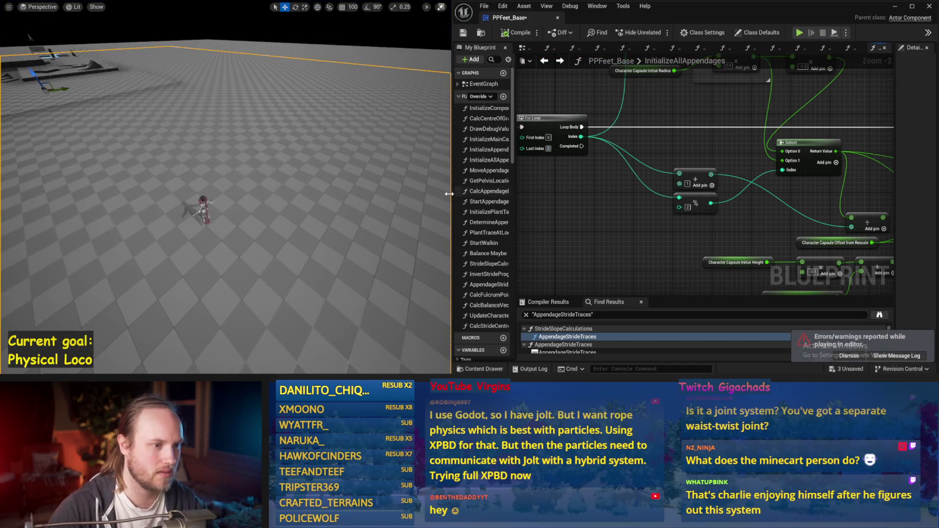
left_click_drag(319, 169, 310, 172)
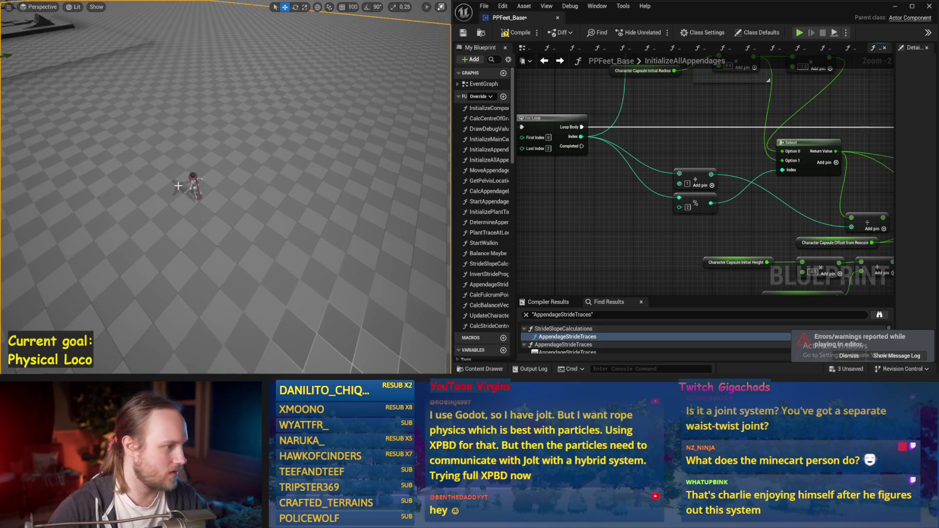
key("alt+s")
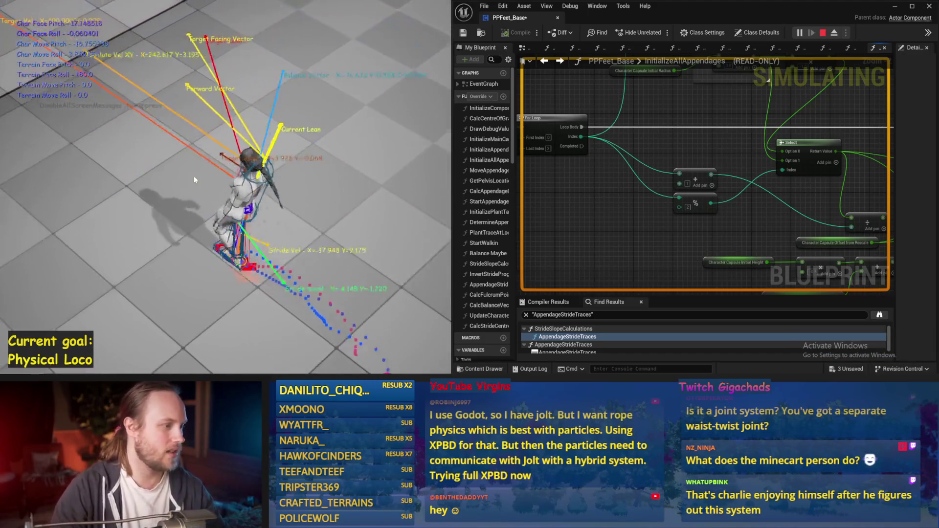
key("Escape")
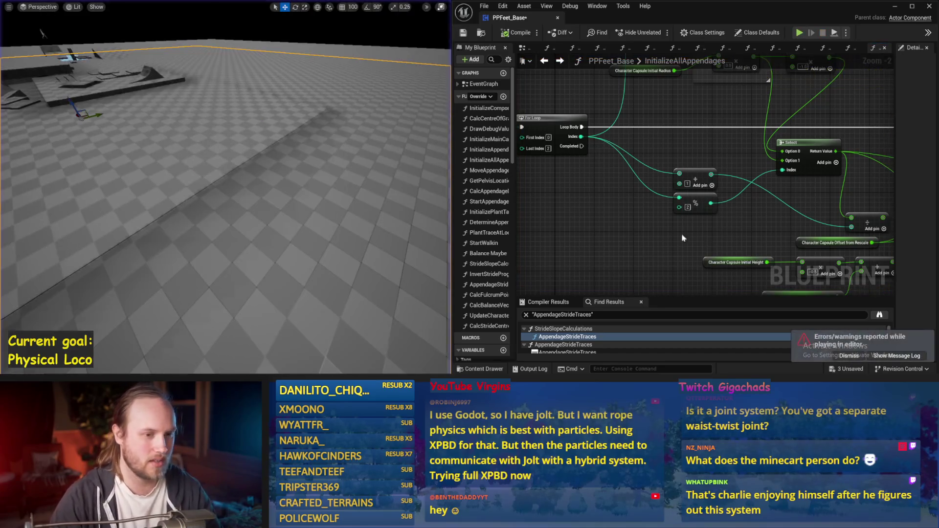
Save PPFeet_Base, compile it from the EventGraph, and switch to the Paint sketches.
left_click_drag(683, 238, 729, 212)
key("ctrl+s")
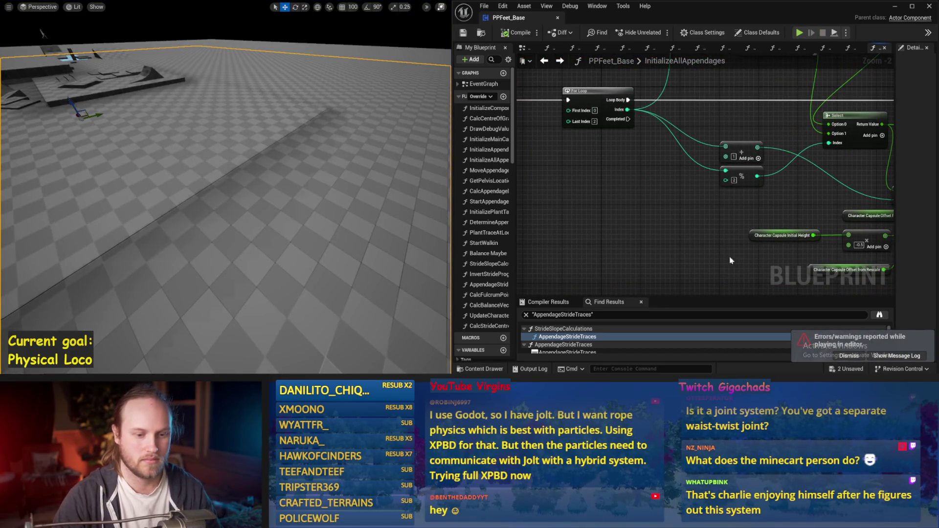
left_click_drag(730, 260, 693, 274)
left_click(527, 49)
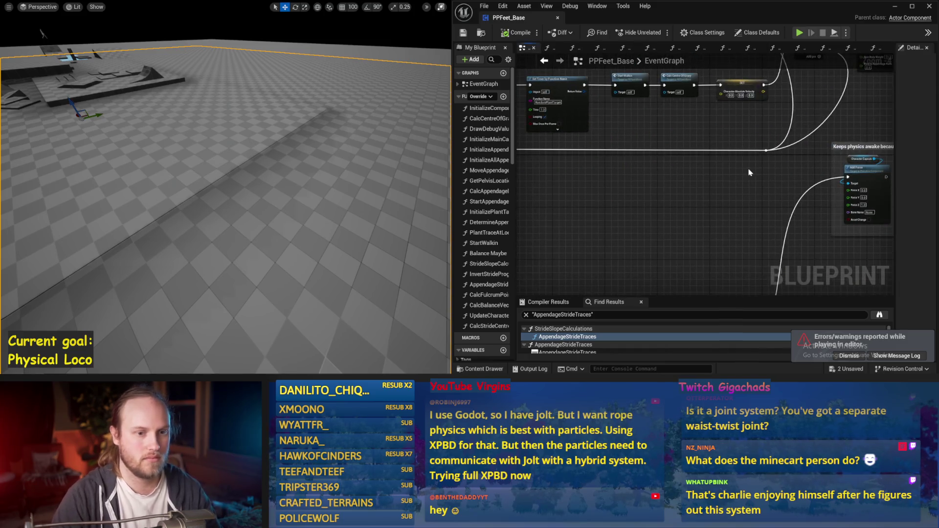
left_click_drag(636, 220, 744, 171)
left_click(507, 34)
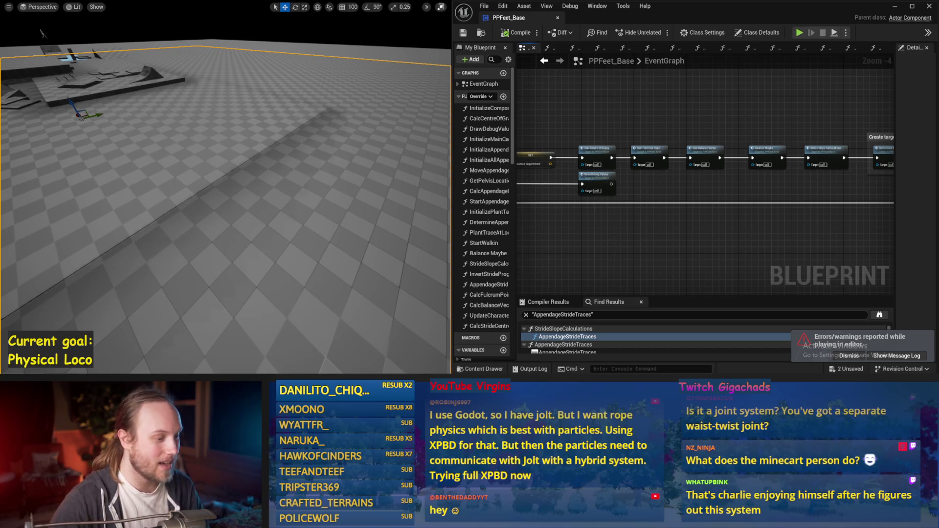
key("alt+Tab")
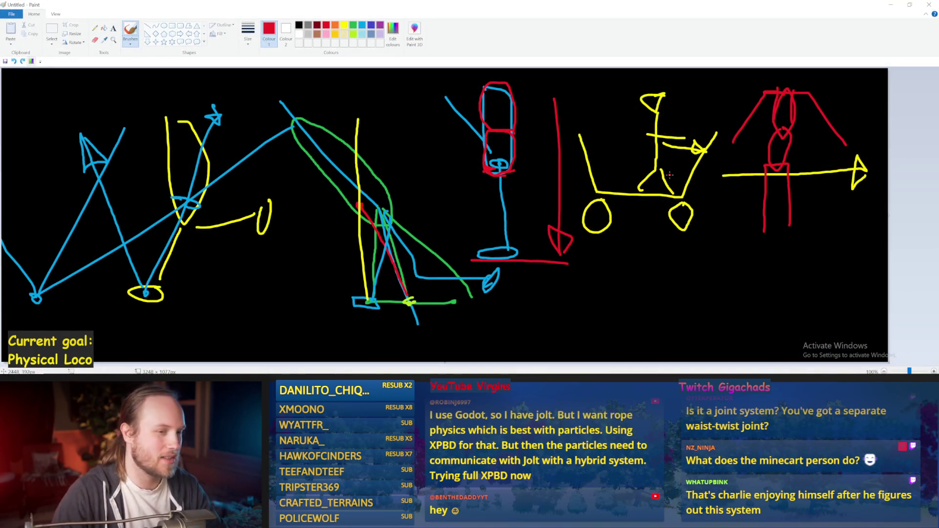
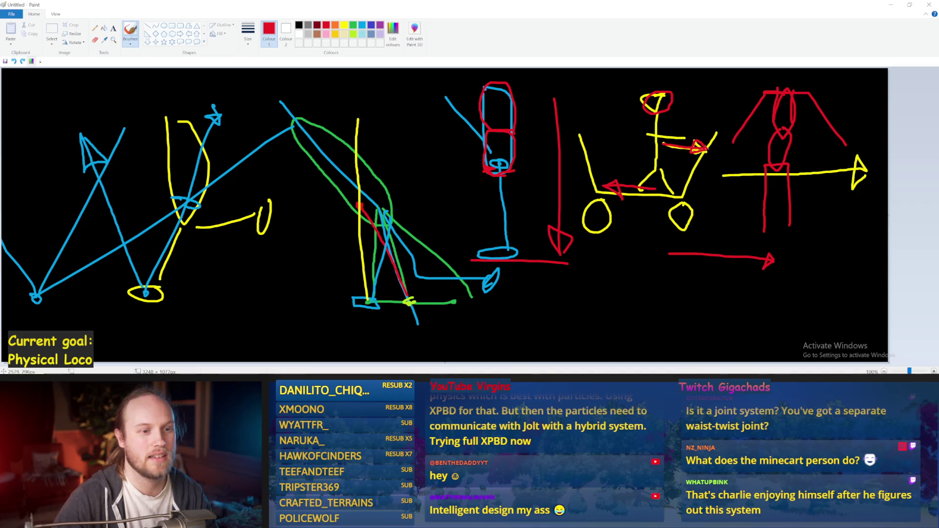
Simulate PPFeet_Base to watch its debug traces, then stop the simulation and save.
left_click(891, 5)
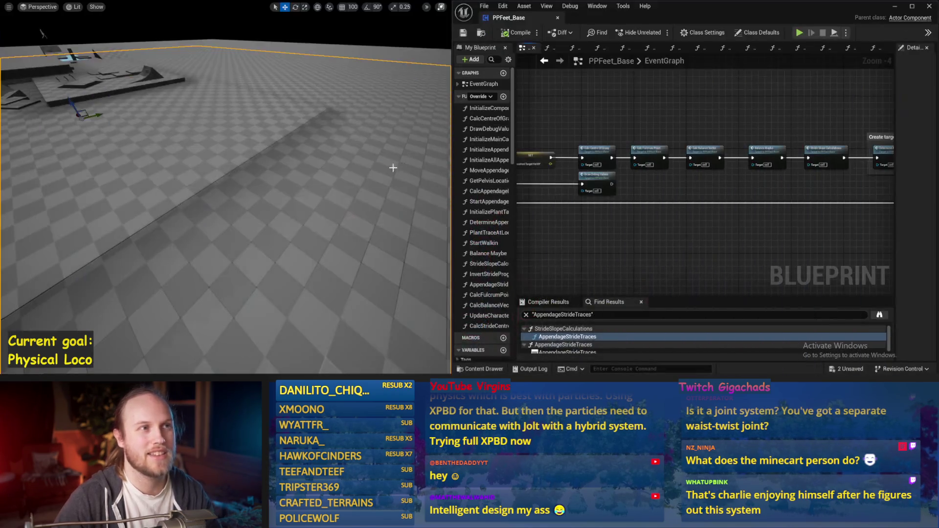
key("alt+p")
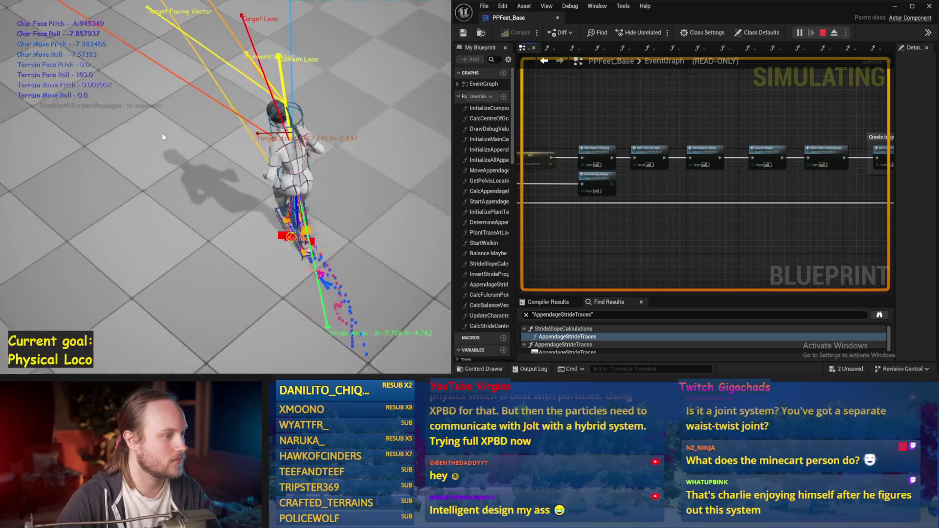
key("Escape")
key("ctrl+s")
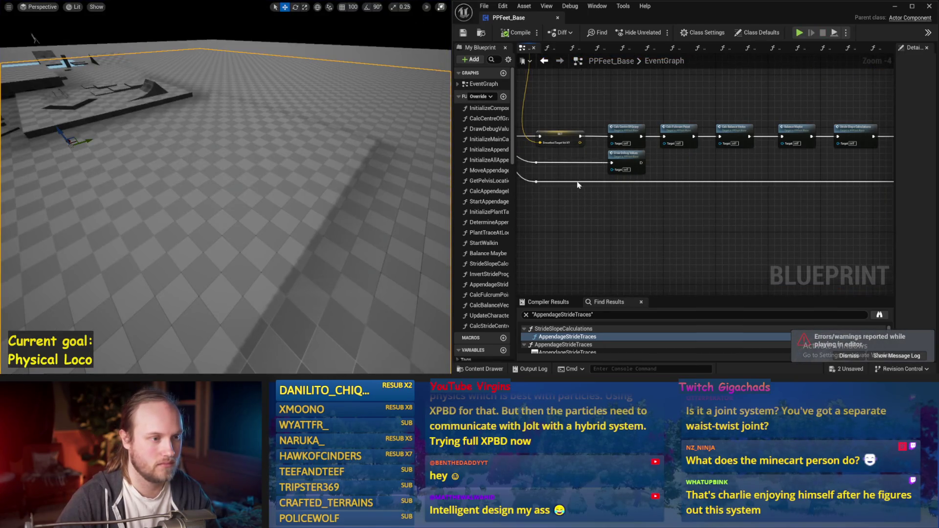
Open the CalcStrideCentre function graph from My Blueprint and save PPFeet_Base.
double_click(489, 326)
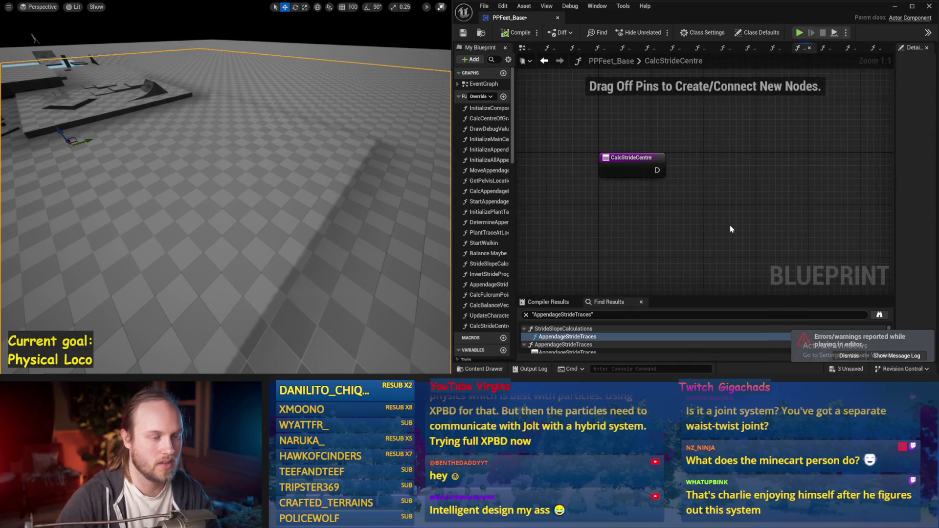
key("ctrl+s")
left_click(464, 37)
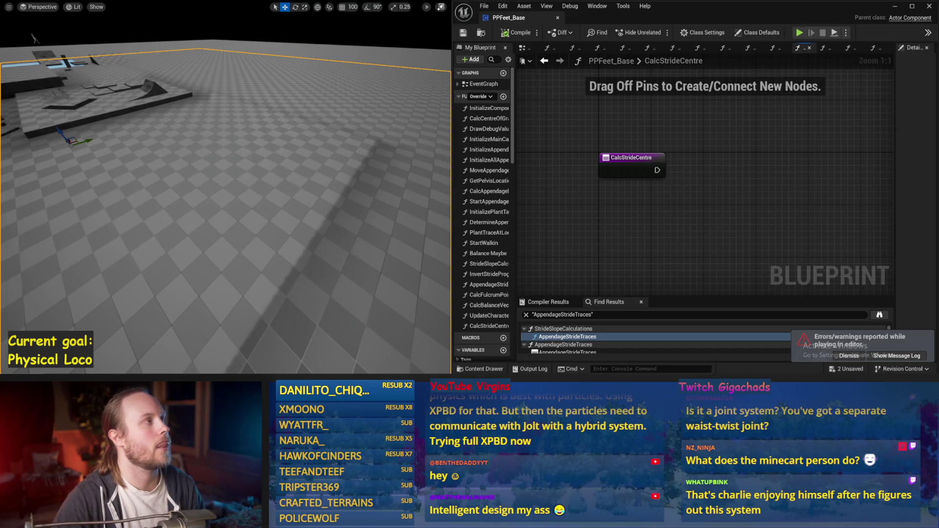
left_click_drag(658, 159, 617, 165)
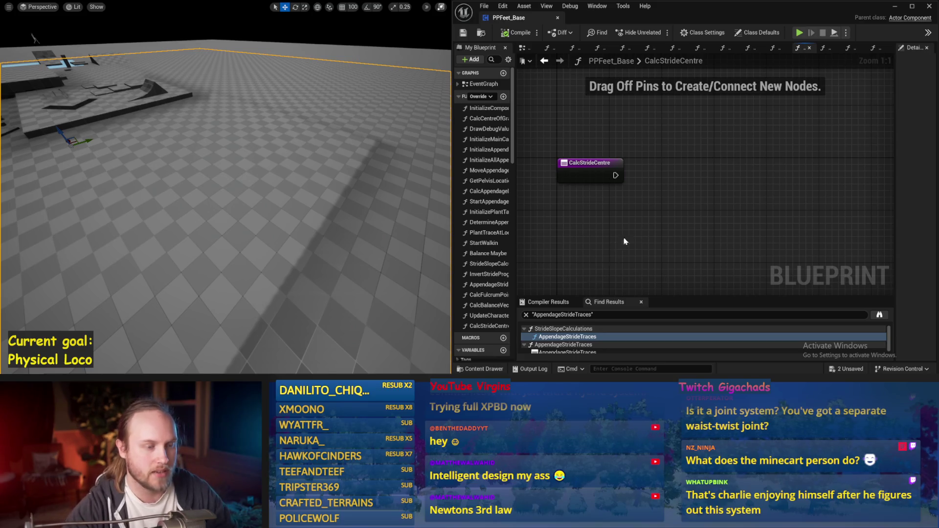
scroll(630, 220, "down", 2)
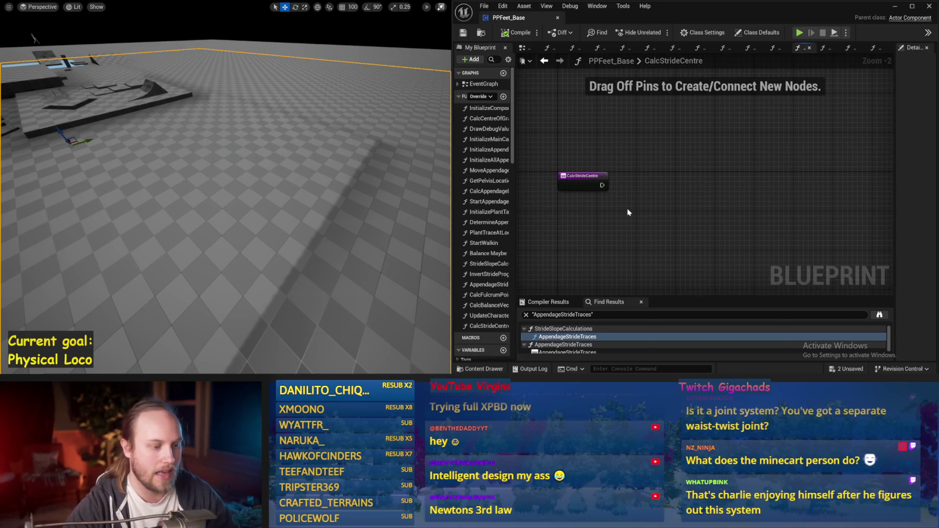
Add a Rotate Vector Around Axis node from a 'rotate vector' search, then delete it.
right_click(639, 194)
type("rota")
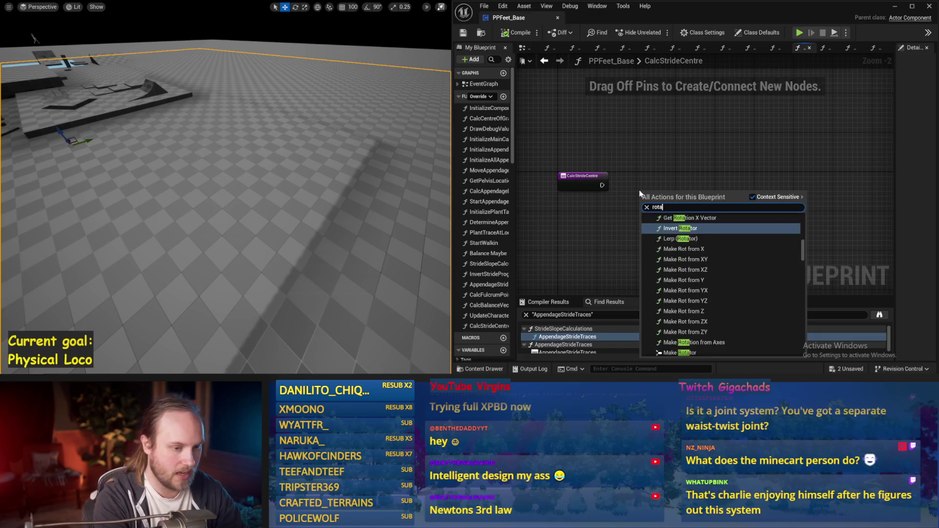
type("te vector")
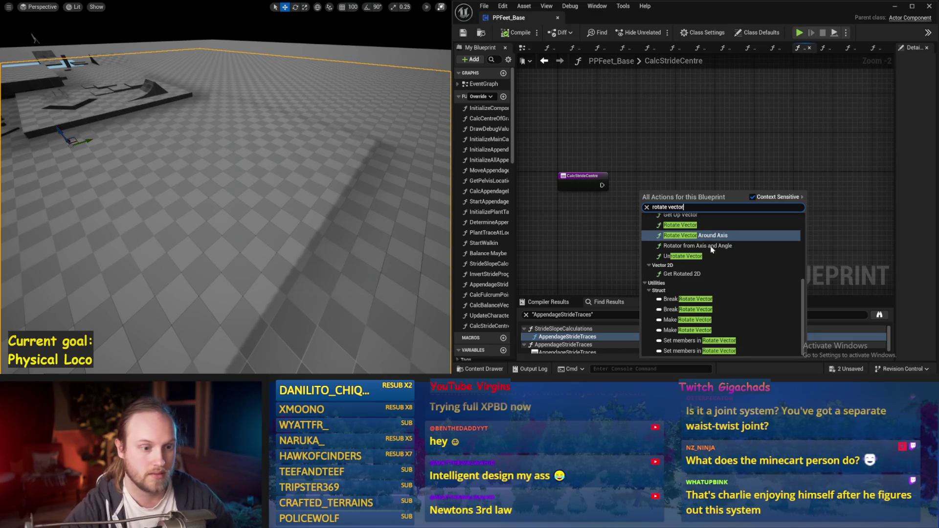
left_click(694, 239)
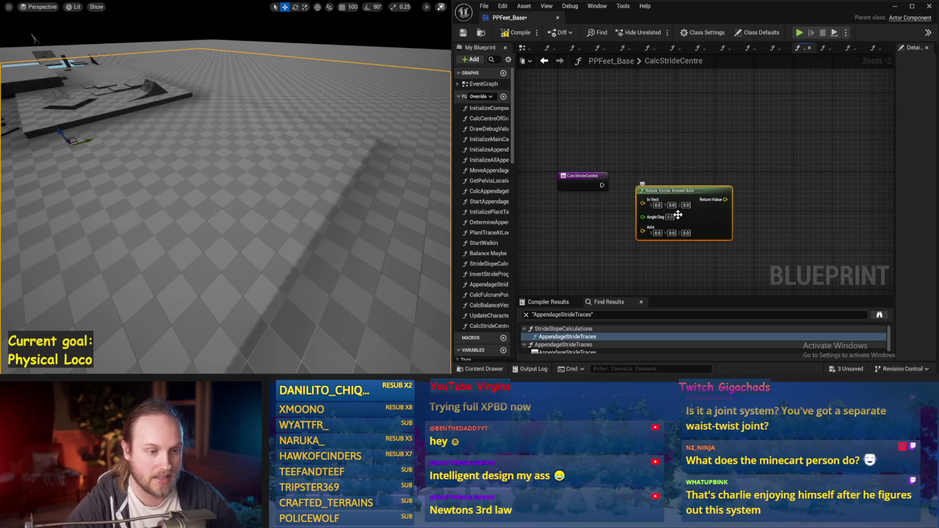
scroll(679, 214, "up", 2)
scroll(711, 217, "down", 2)
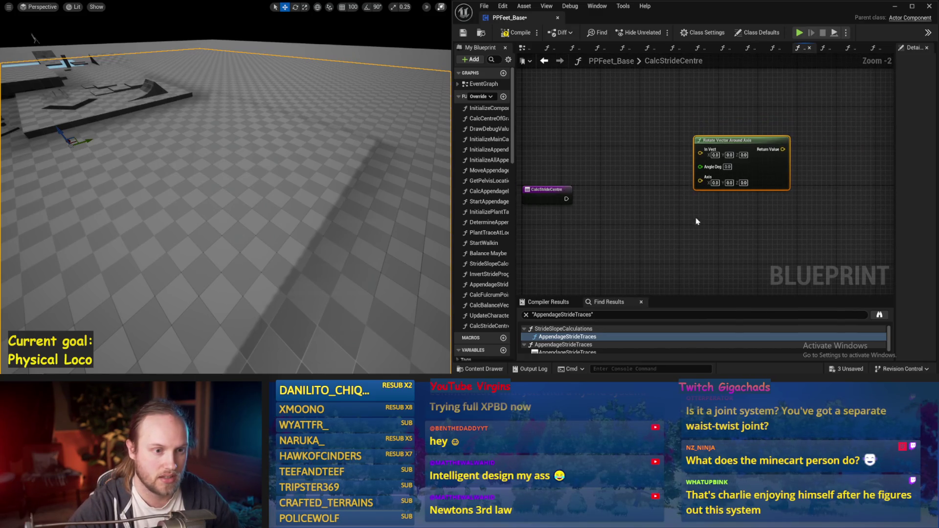
left_click_drag(770, 171, 632, 205)
key("Delete")
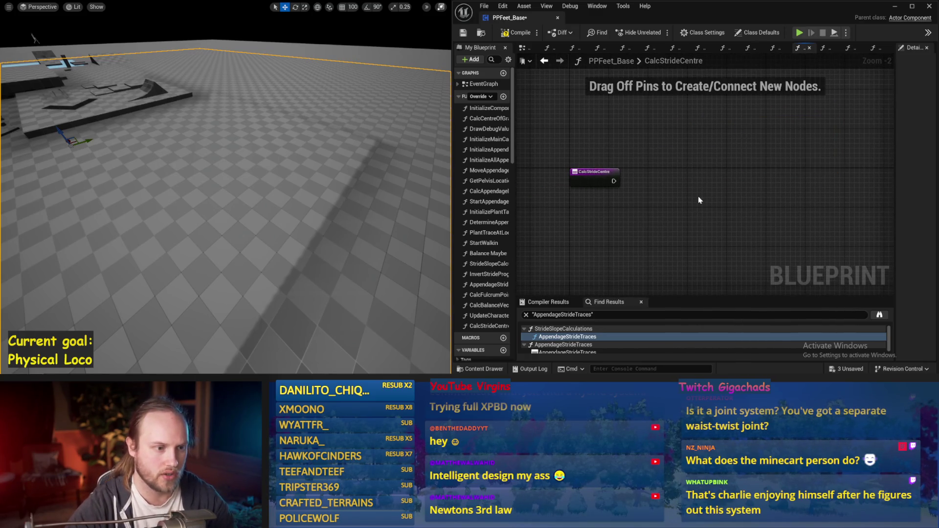
Add a Rotate Vector node, move it higher, and set input A to 0, 0, -1.
right_click(705, 186)
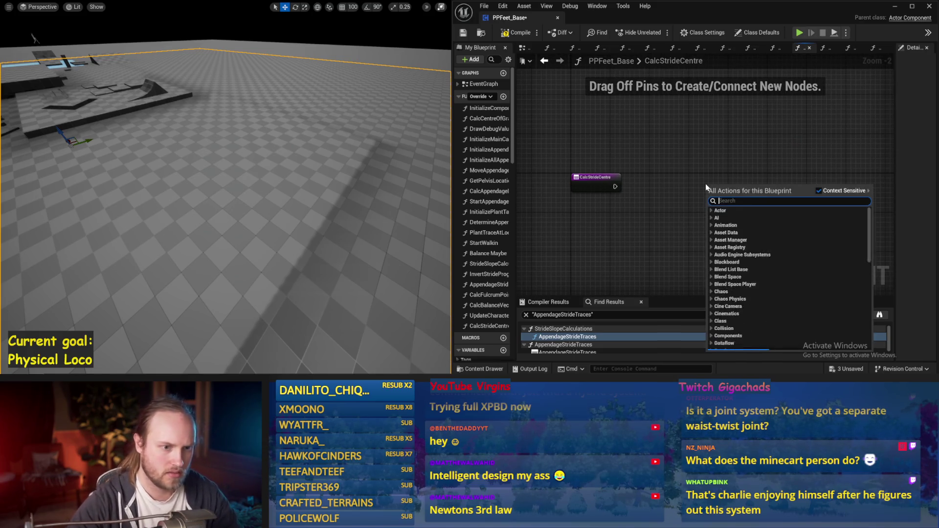
type("rotate vex")
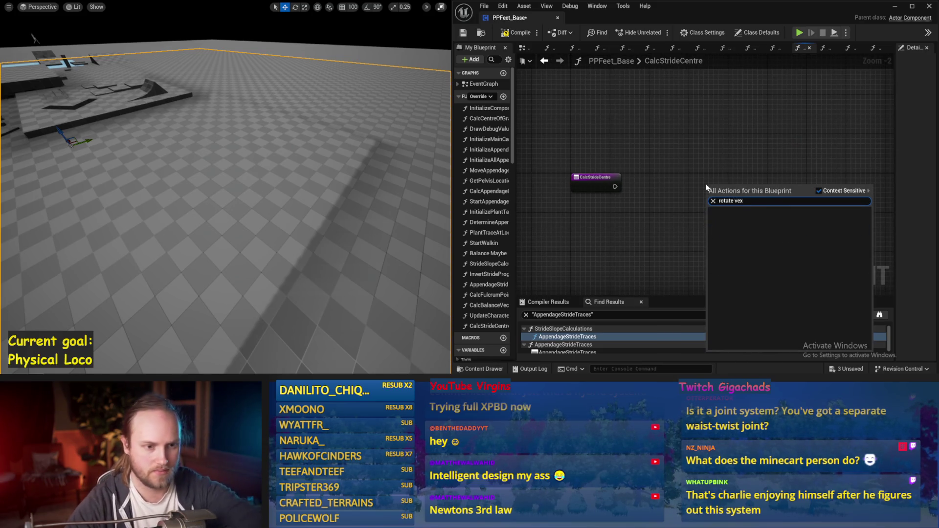
key("BackSpace")
type("ct")
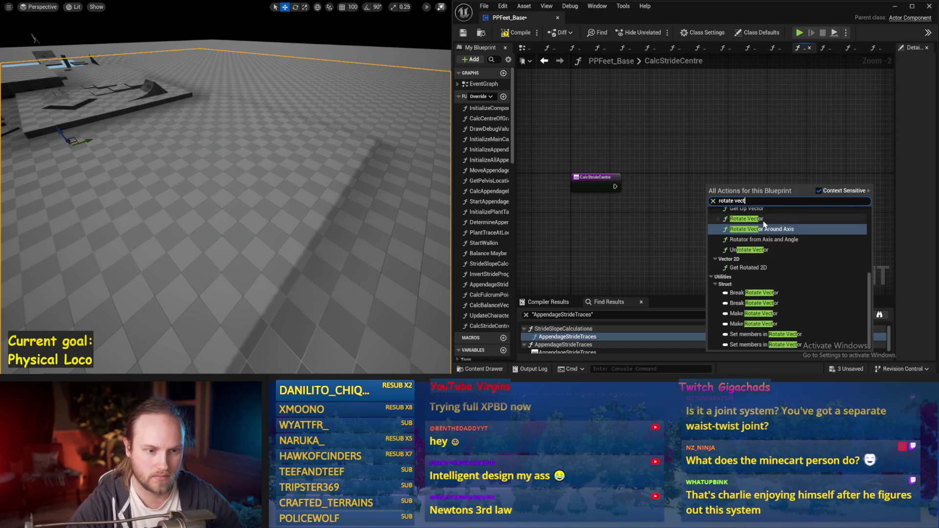
left_click(762, 219)
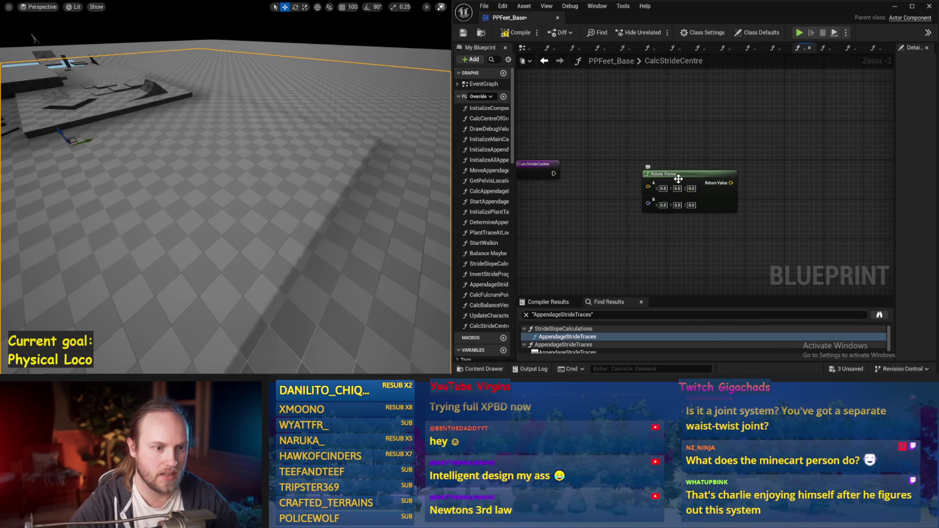
left_click_drag(678, 179, 673, 105)
left_click(686, 114)
type("-1")
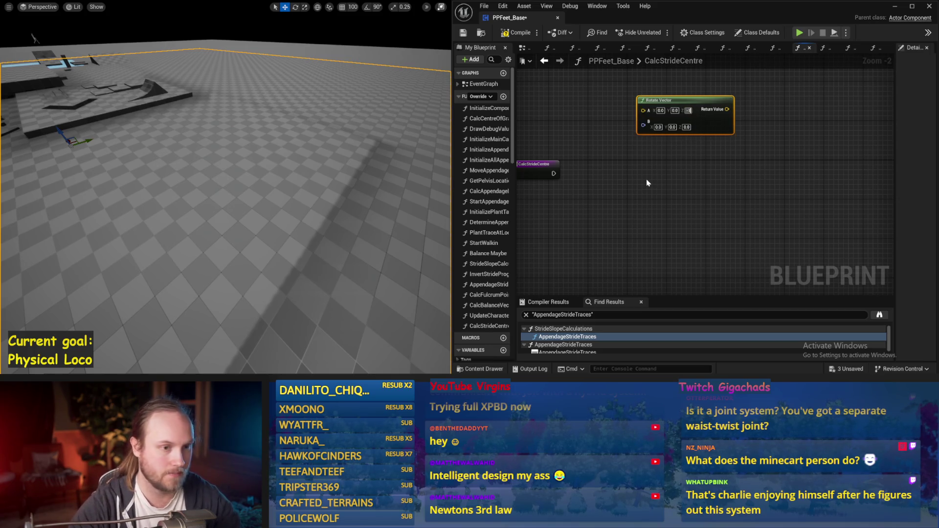
left_click(647, 179)
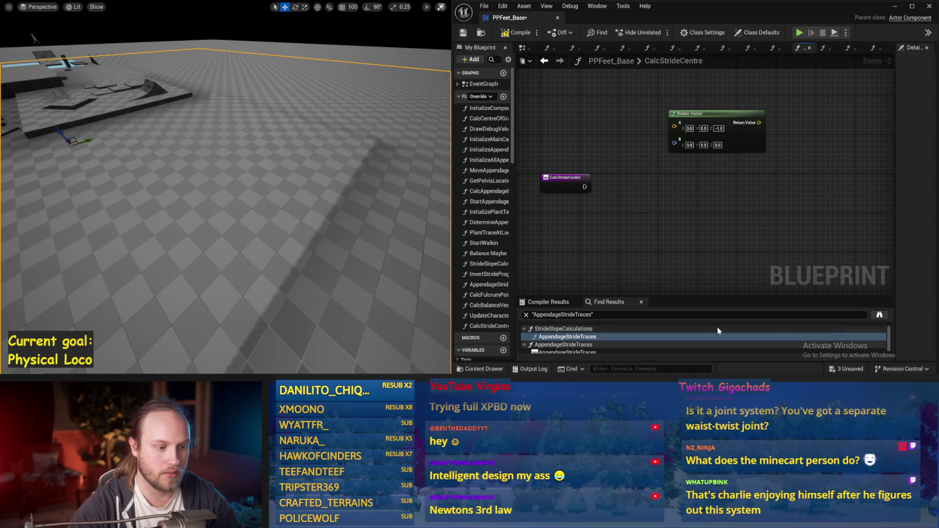
Clear the AppendageStrideTraces find results and reposition the graph view.
left_click(526, 314)
right_click(630, 216)
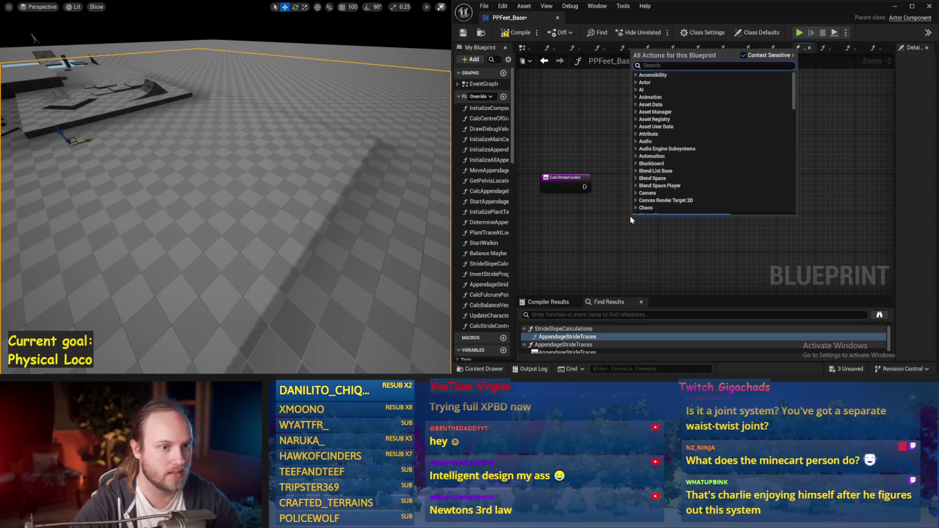
left_click(583, 226)
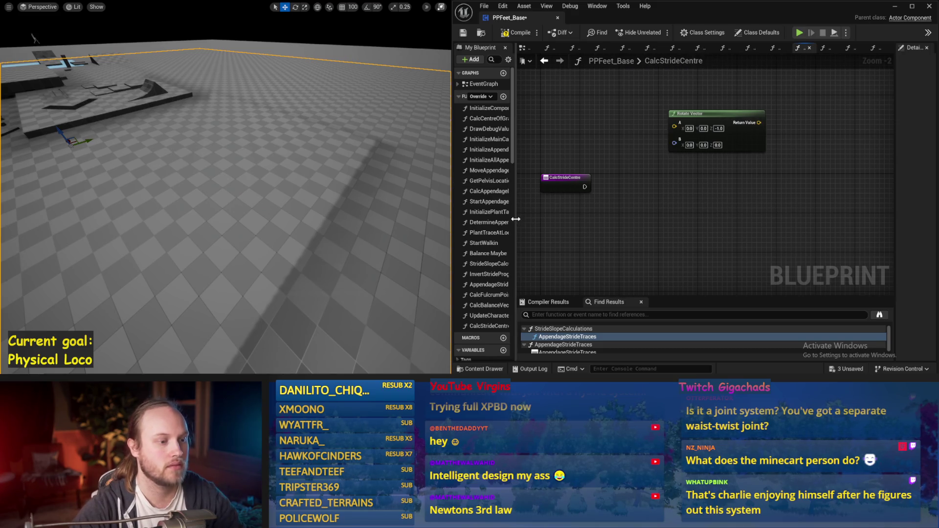
left_click_drag(513, 215, 567, 218)
scroll(528, 221, "down", 10)
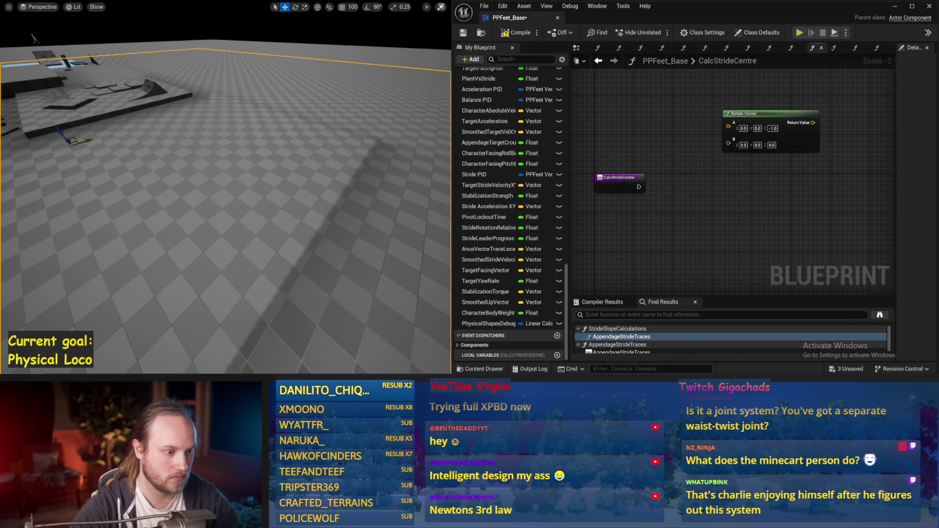
scroll(529, 225, "up", 5)
left_click_drag(673, 243, 689, 227)
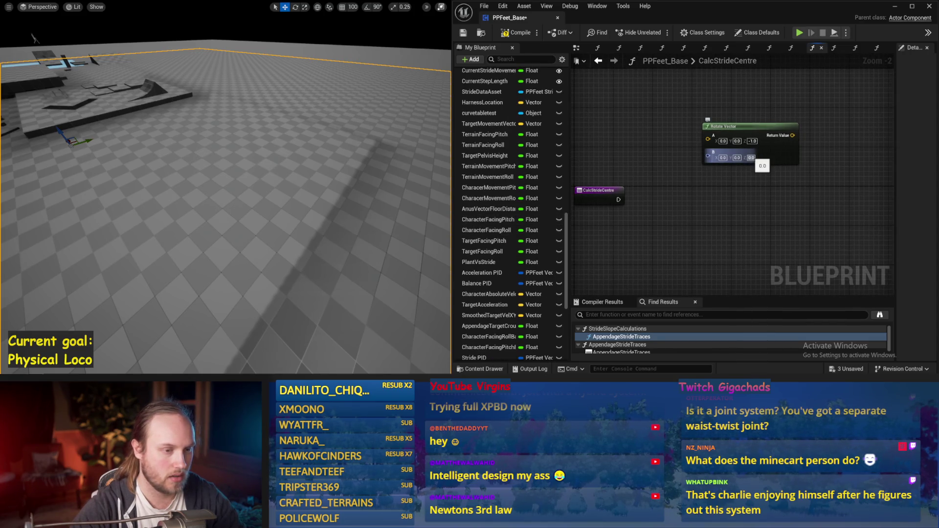
left_click_drag(683, 212, 692, 214)
Add a Character Capsule getter wired into a Get World Rotation node.
right_click(692, 214)
type("capsule")
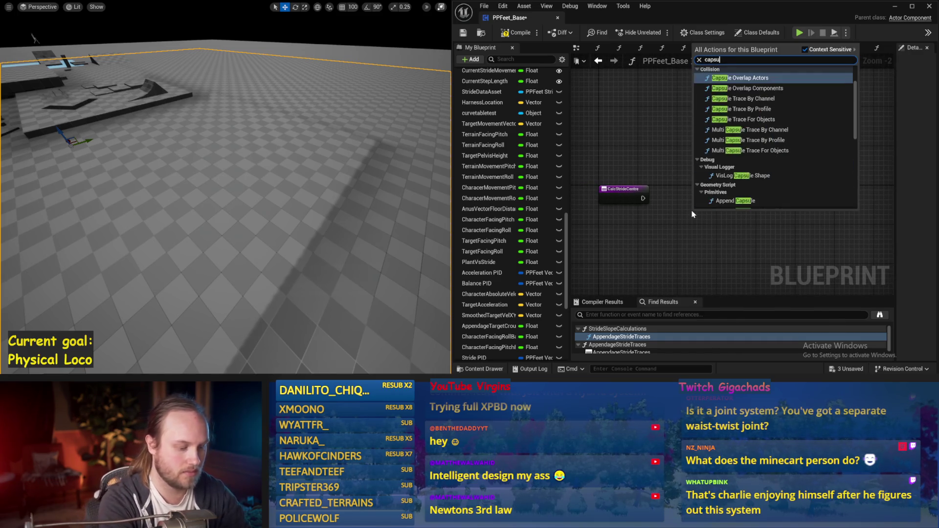
scroll(745, 168, "down", 3)
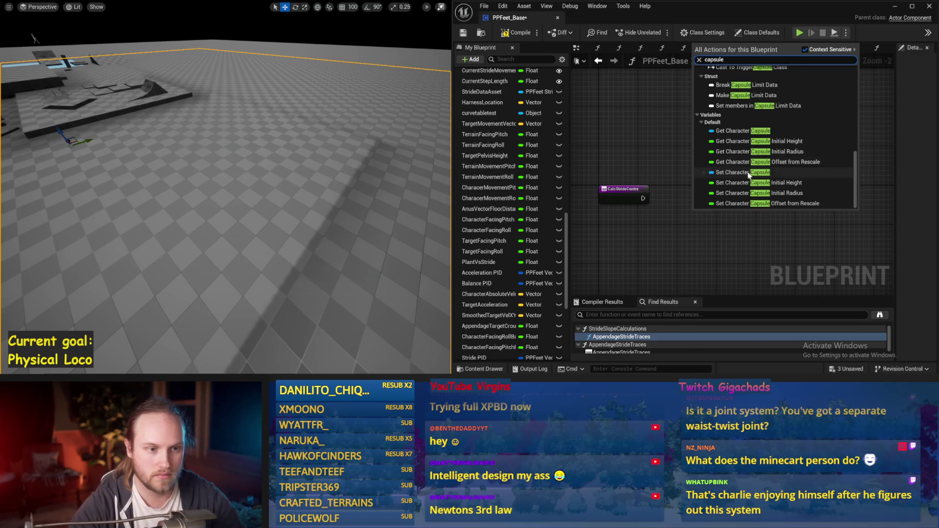
left_click(753, 131)
left_click_drag(728, 215, 738, 226)
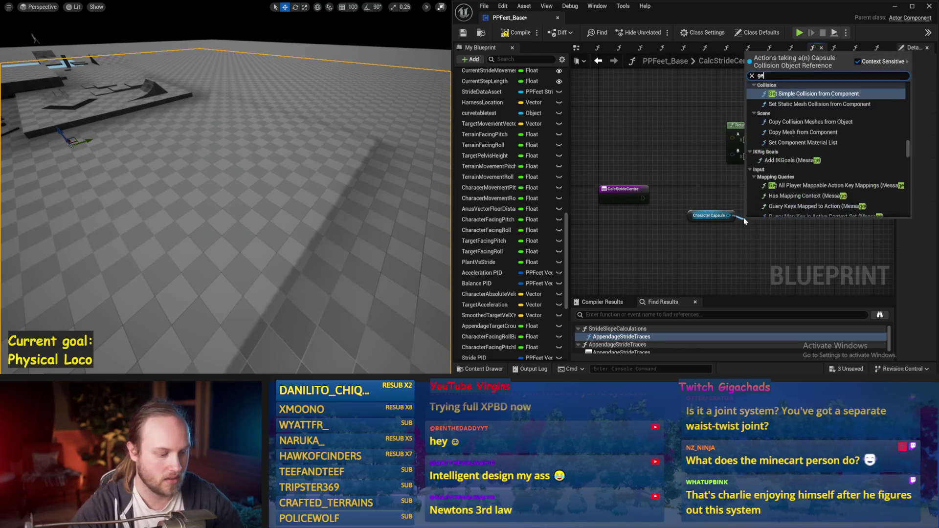
type("get rotat")
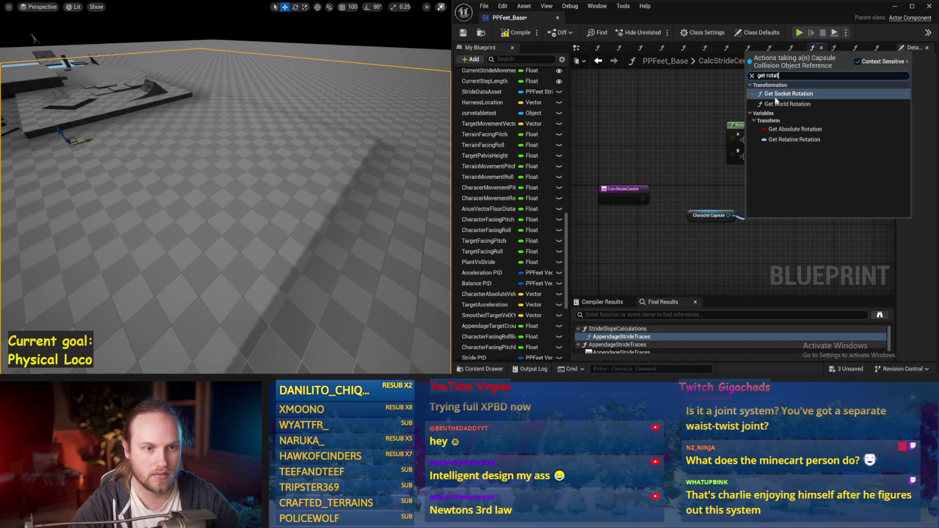
left_click(788, 94)
key("Delete")
mouse_move(728, 215)
left_mouse_down()
mouse_move(763, 220)
mouse_move(764, 198)
mouse_move(778, 197)
mouse_move(668, 197)
mouse_move(723, 207)
mouse_move(759, 189)
left_mouse_up()
type("get rota")
left_click(806, 104)
scroll(731, 258, "up", 3)
scroll(779, 197, "down", 2)
Add a Multiply (*) node wired to Get World Rotation's Return Value.
left_click(723, 183, "ctrl")
scroll(737, 203, "up", 2)
type("*")
key("Return")
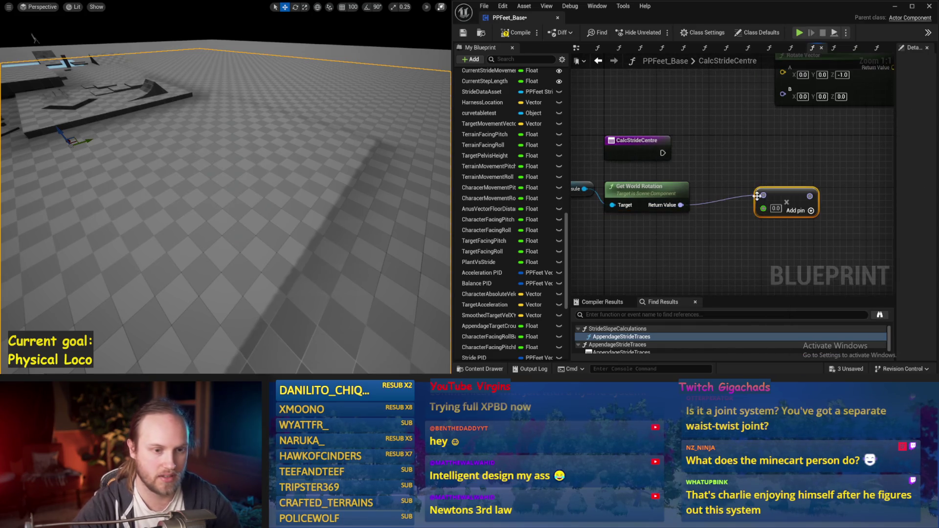
key("ctrl+z")
left_click_drag(683, 205, 718, 200)
type("*")
key("Return")
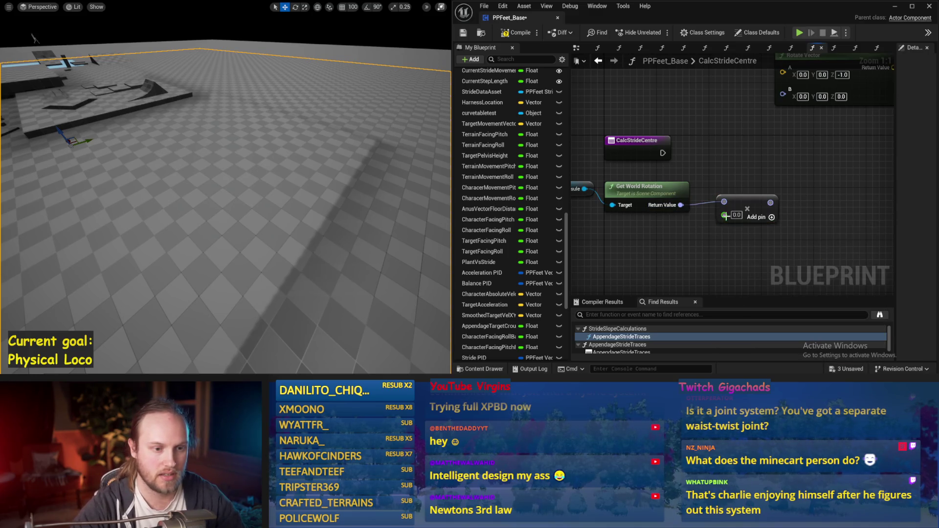
Delete the extra multiply node and split the world rotation and Rotate Vector's B pins.
right_click(725, 215)
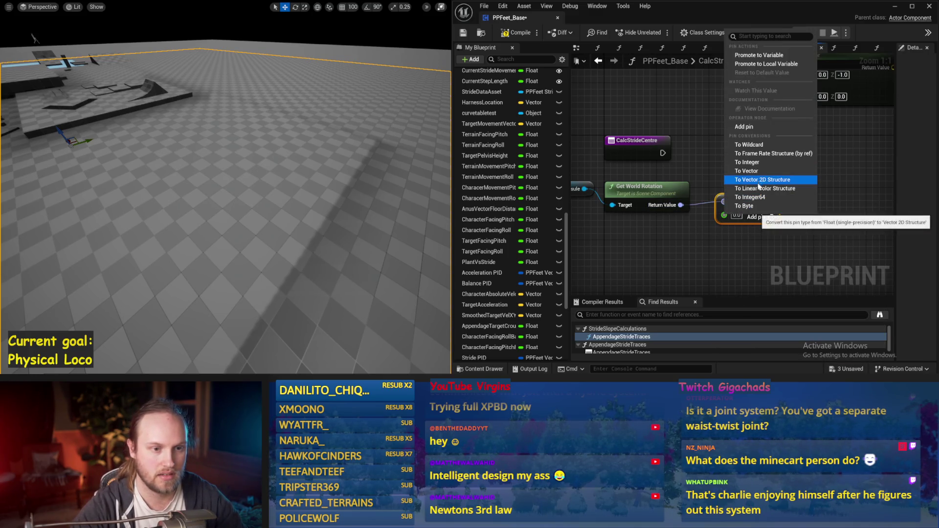
left_click(746, 171)
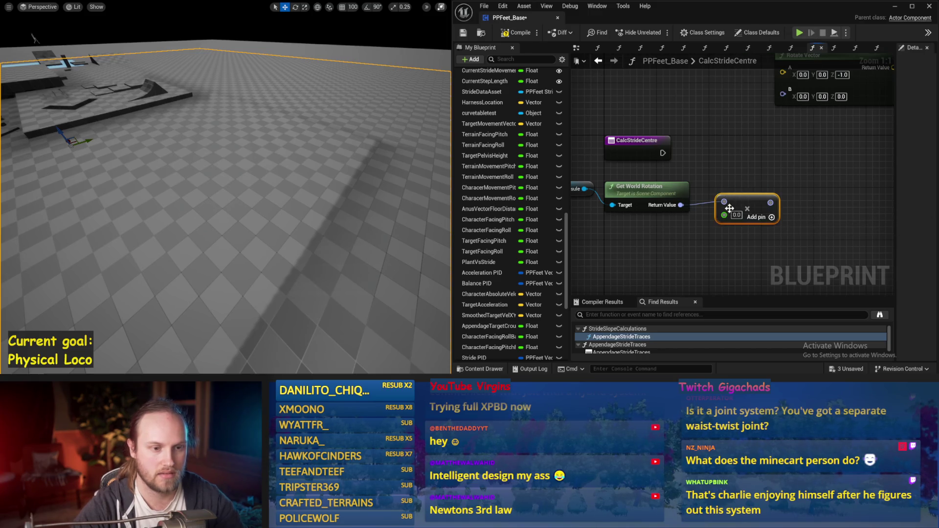
key("Delete")
left_click_drag(681, 205, 705, 193)
key("Escape")
right_click(681, 205)
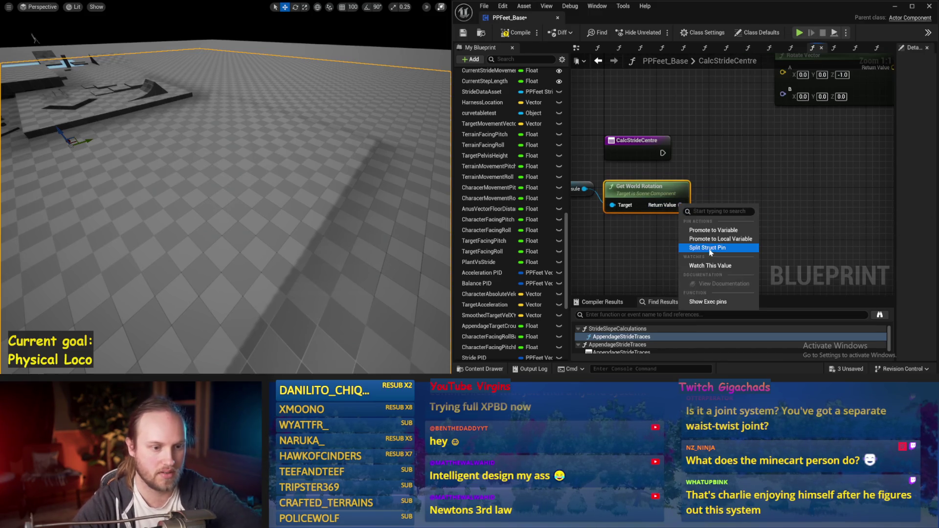
left_click(704, 248)
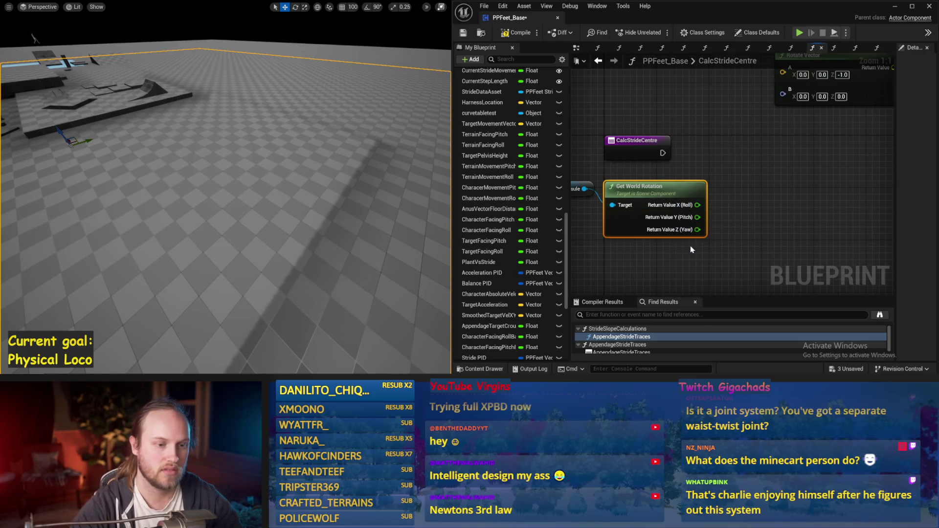
left_click_drag(704, 248, 665, 266)
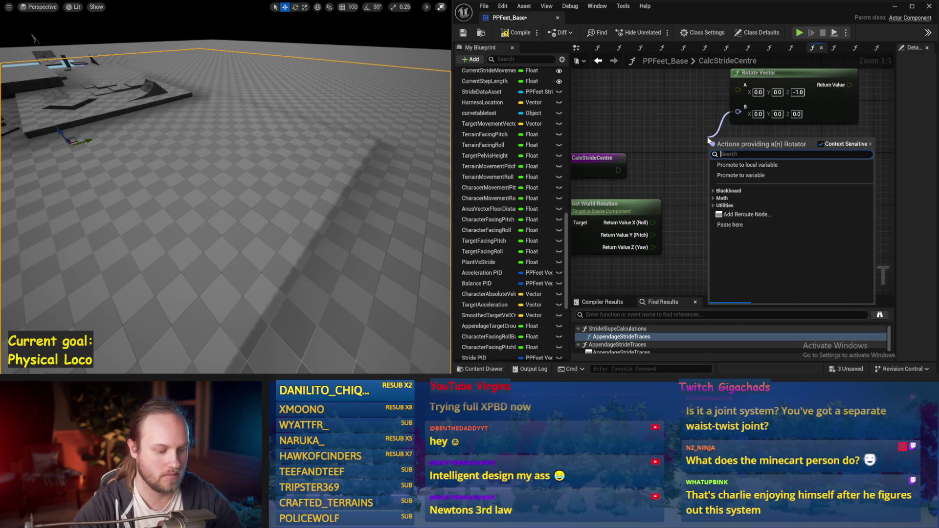
right_click(737, 113)
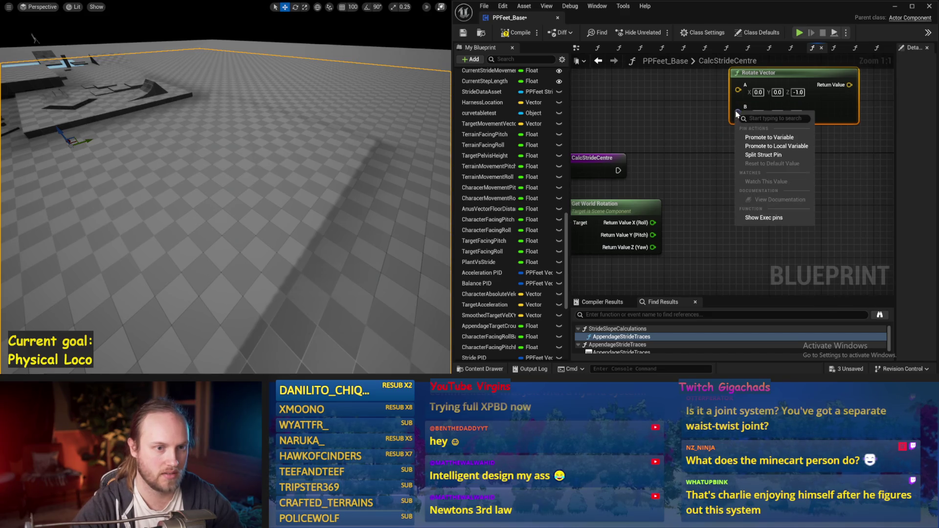
left_click(768, 155)
mouse_move(683, 209)
left_mouse_down()
mouse_move(744, 163)
mouse_move(729, 161)
left_mouse_up()
Multiply roll by 0.75 and pitch by 0.5, wiring them into B X and B Y.
type("*")
key("Return")
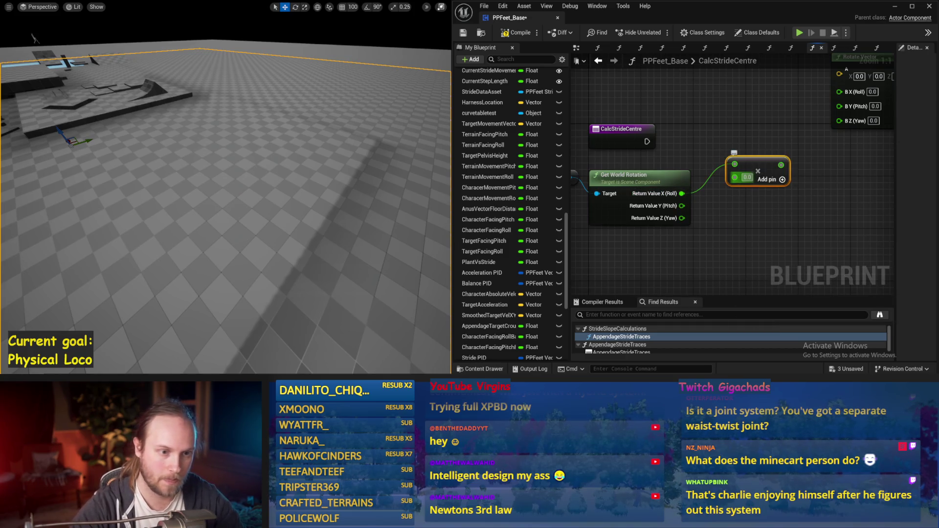
type("0.5")
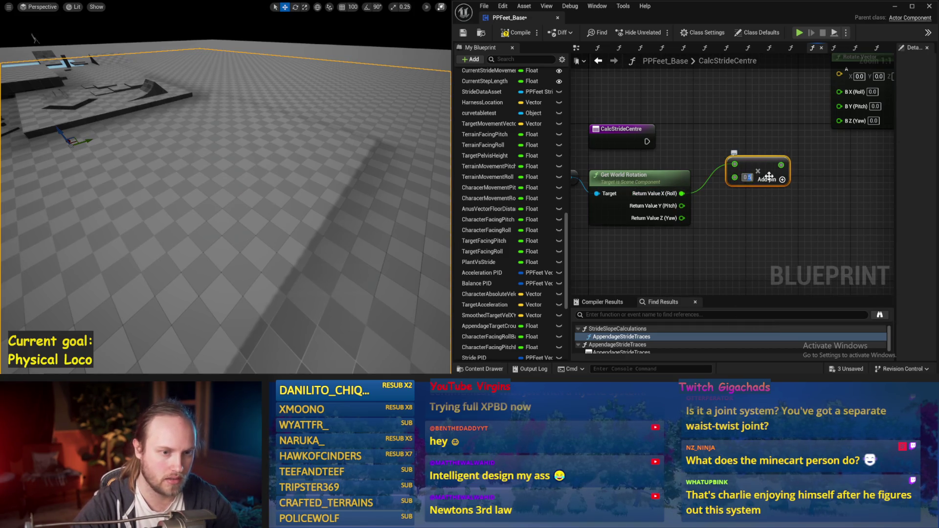
type("0.75")
key("ctrl+c")
key("ctrl+v")
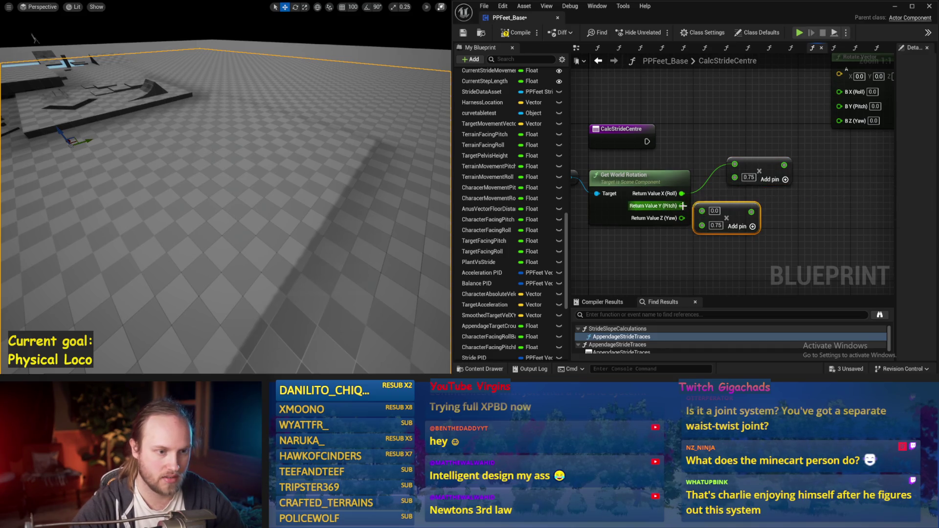
left_click_drag(681, 206, 702, 212)
left_click_drag(723, 217, 771, 206)
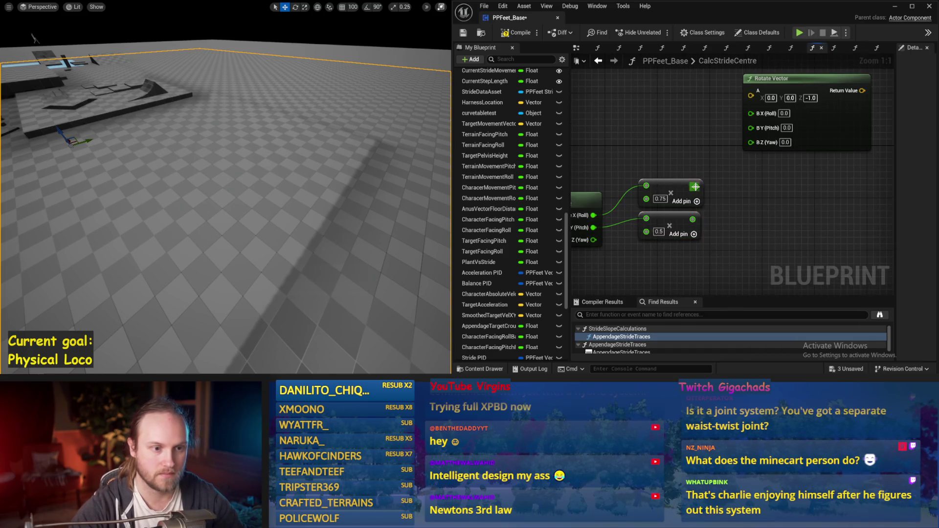
left_click_drag(696, 186, 750, 112)
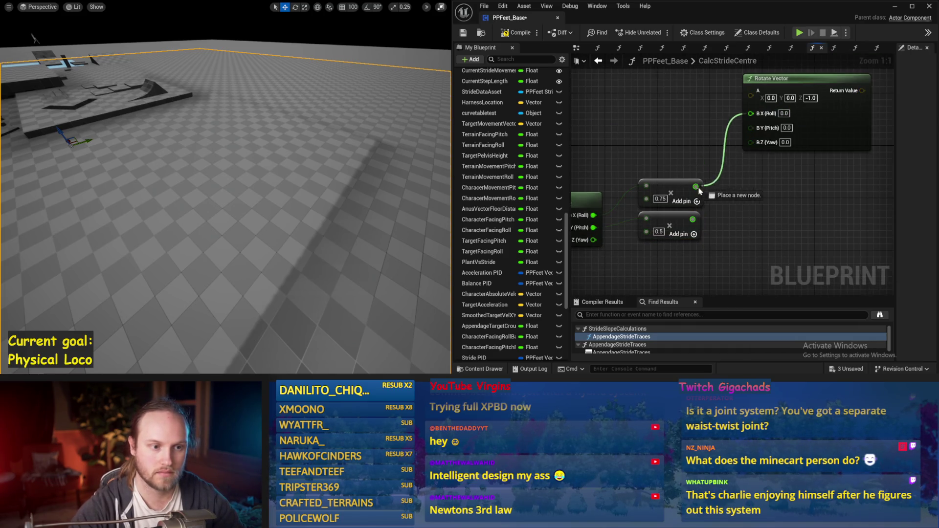
left_click_drag(693, 219, 751, 125)
mouse_move(636, 166)
left_mouse_down()
mouse_move(704, 210)
mouse_move(704, 242)
left_mouse_up()
left_click_drag(662, 190, 635, 202)
Comment Rotate Vector as 'Direction out the anus that points to where the Centre of Feet is'.
left_click(780, 162)
type("c")
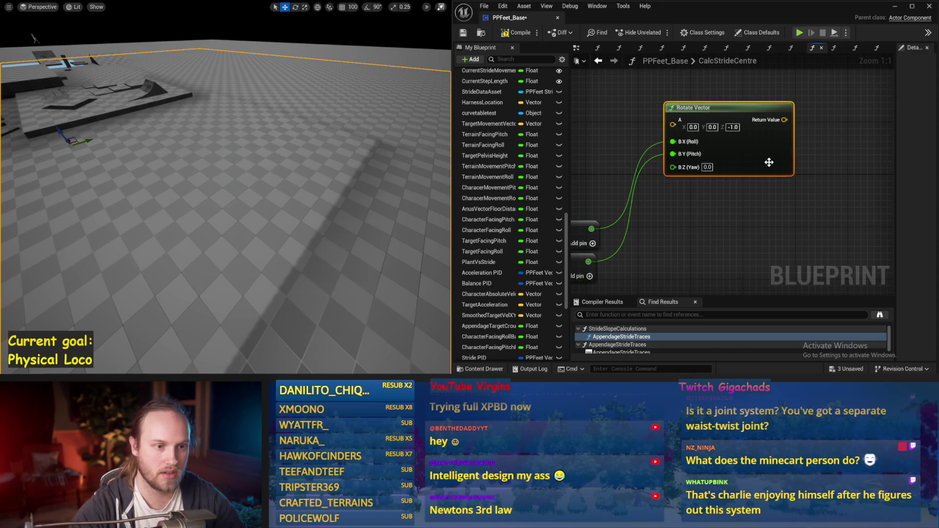
type("Direction out the anus th")
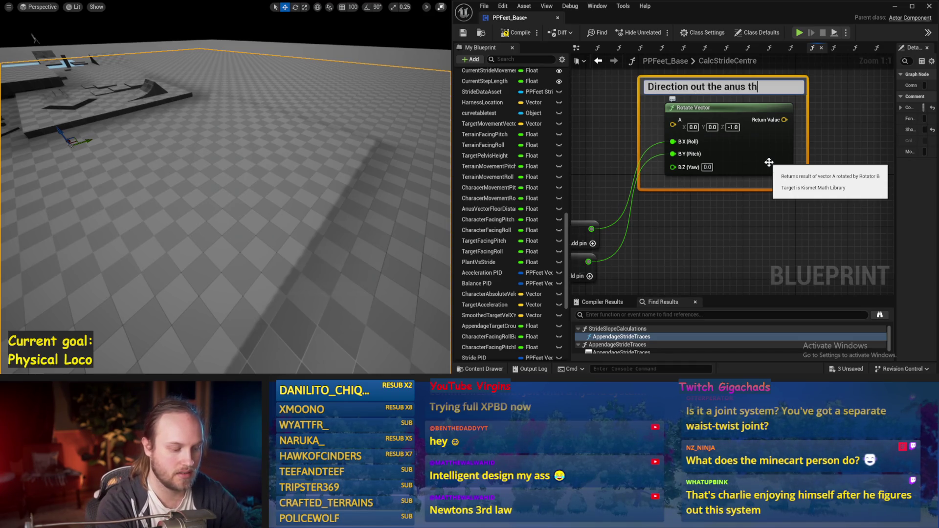
type(" to where the Centre of Feet is")
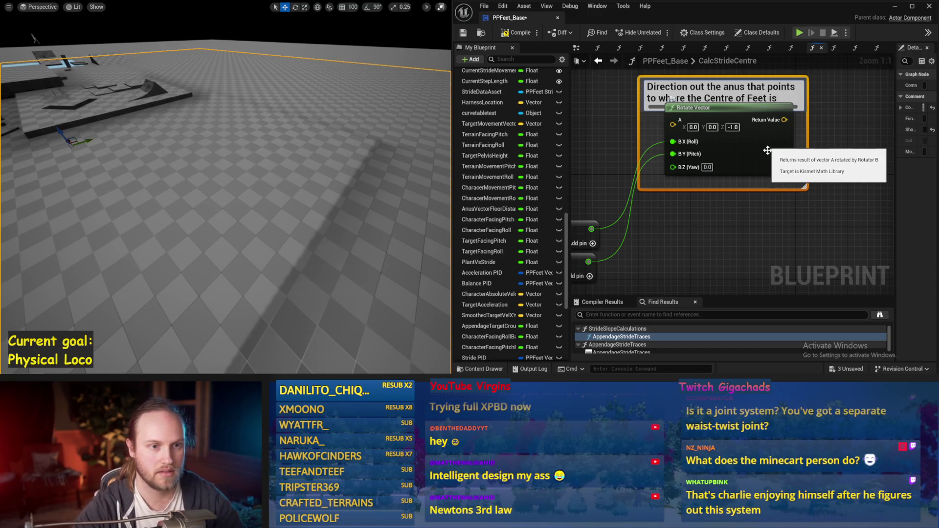
scroll(714, 122, "down", 1)
Frame the whole CalcStrideCentre graph and reposition the commented Rotate Vector node.
key("Home")
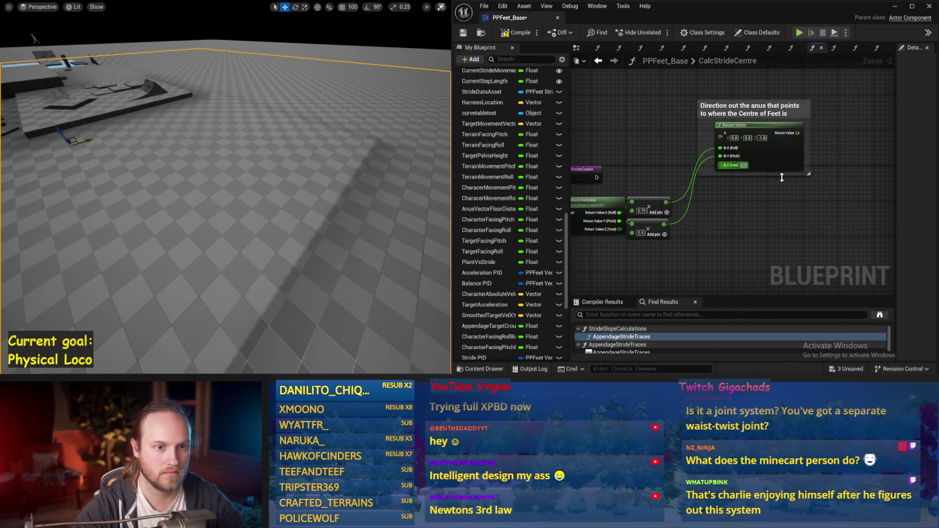
mouse_move(810, 82)
left_mouse_down()
mouse_move(753, 128)
mouse_move(739, 200)
mouse_move(734, 193)
left_mouse_up()
left_click(710, 125)
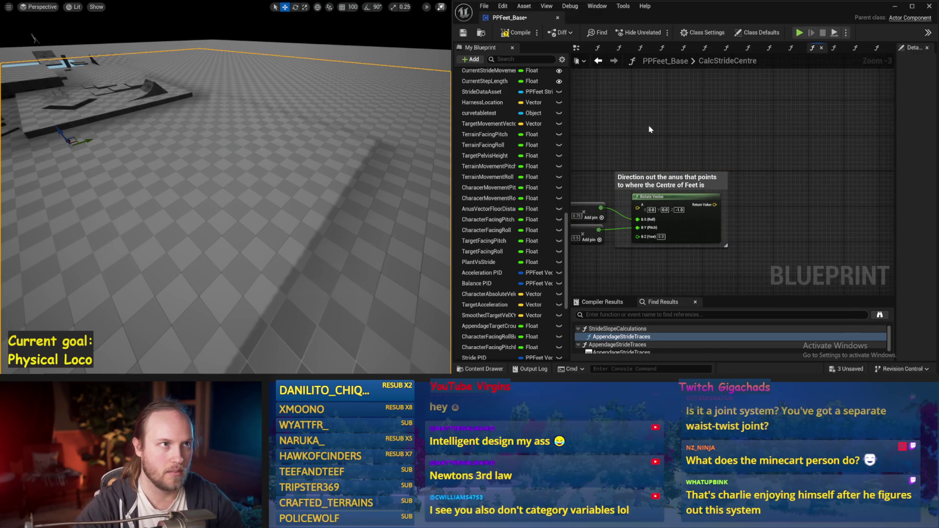
right_click(719, 122)
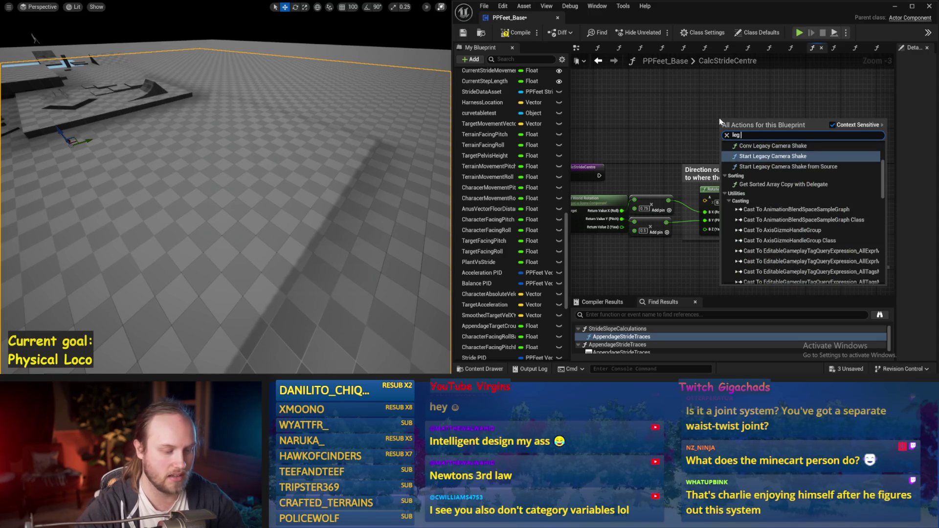
key("Escape")
scroll(752, 252, "up", 3)
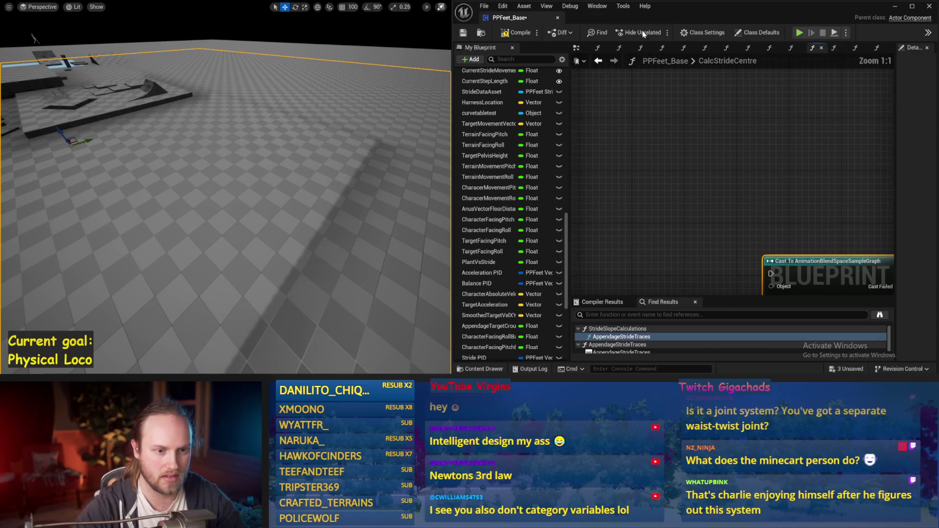
scroll(737, 183, "down", 2)
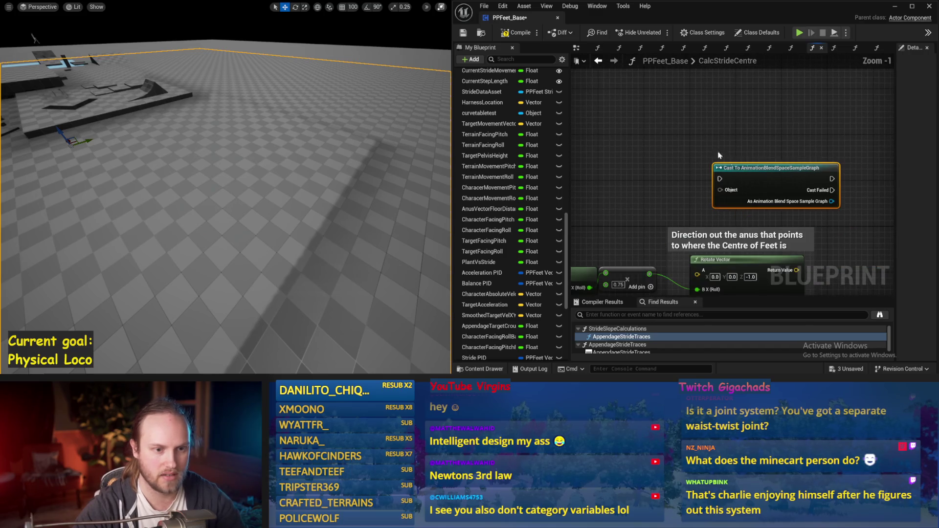
Search the graph actions for 'length', then for 'target pel'.
right_click(691, 163)
type("lrngth")
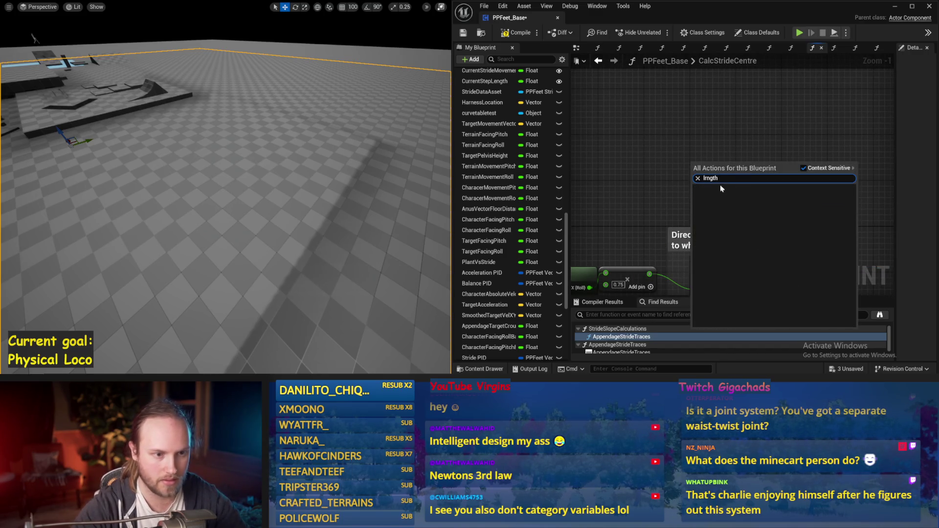
type("length")
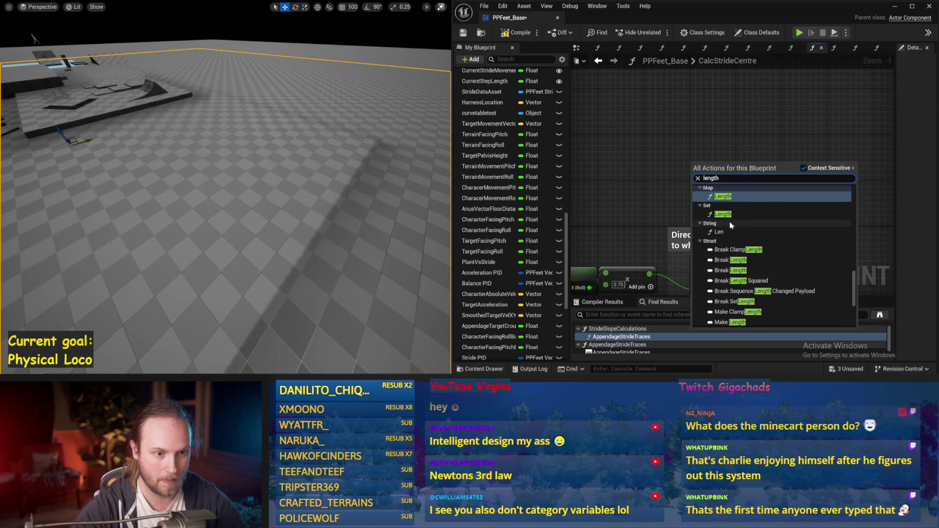
scroll(734, 303, "up", 5)
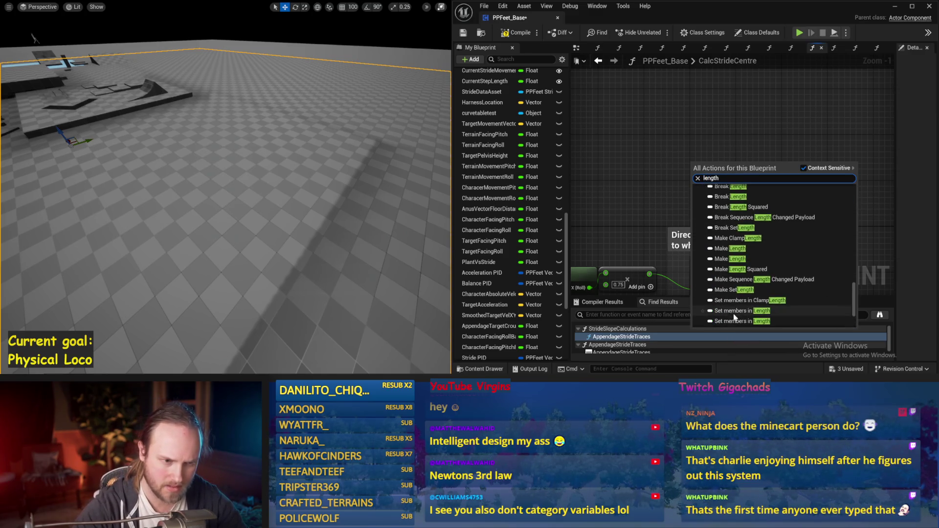
scroll(735, 302, "down", 3)
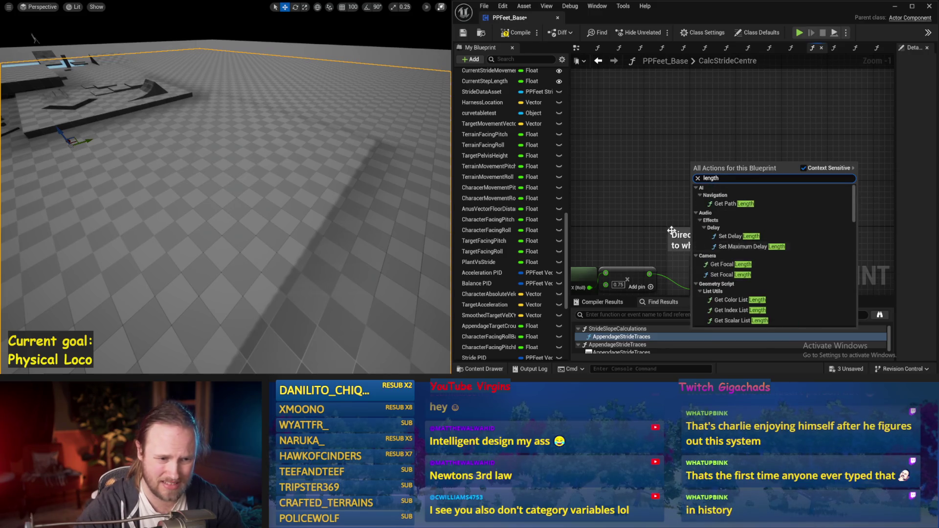
left_click_drag(678, 214, 667, 147)
right_click(685, 129)
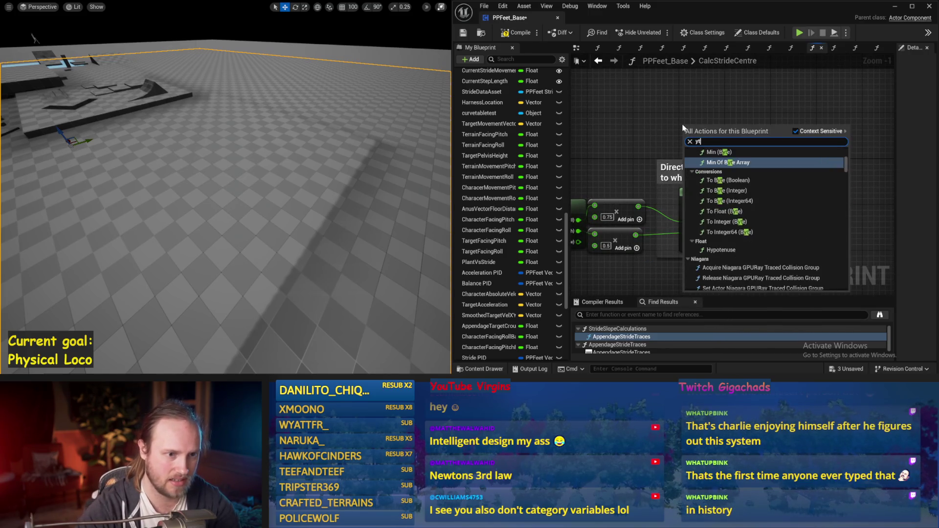
type("target pel")
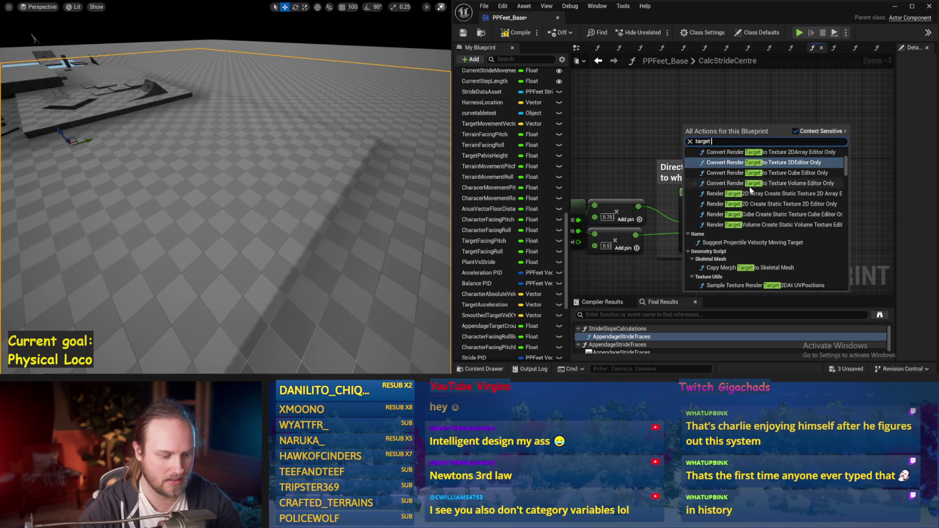
Place a Target Pelvis Height getter and add it to Rotate Vector's result with an Add node.
left_click(737, 167)
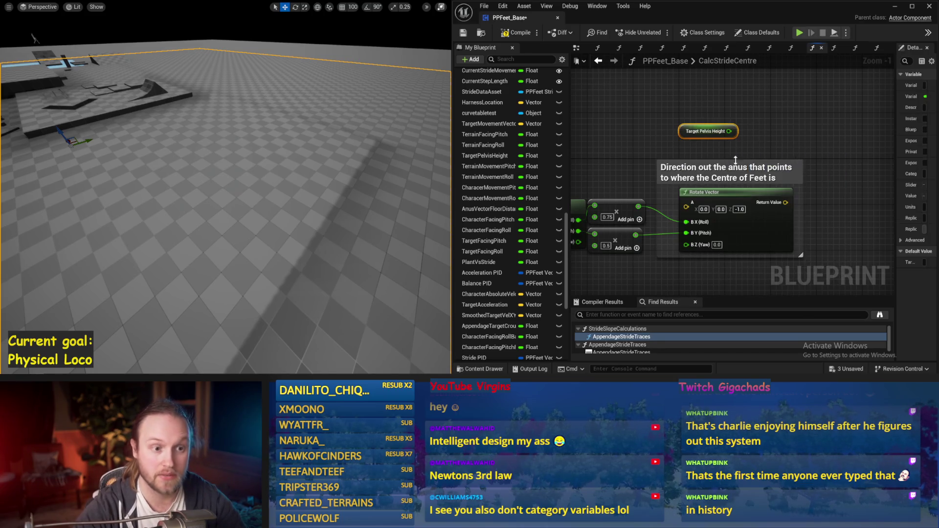
left_click_drag(714, 117, 768, 130)
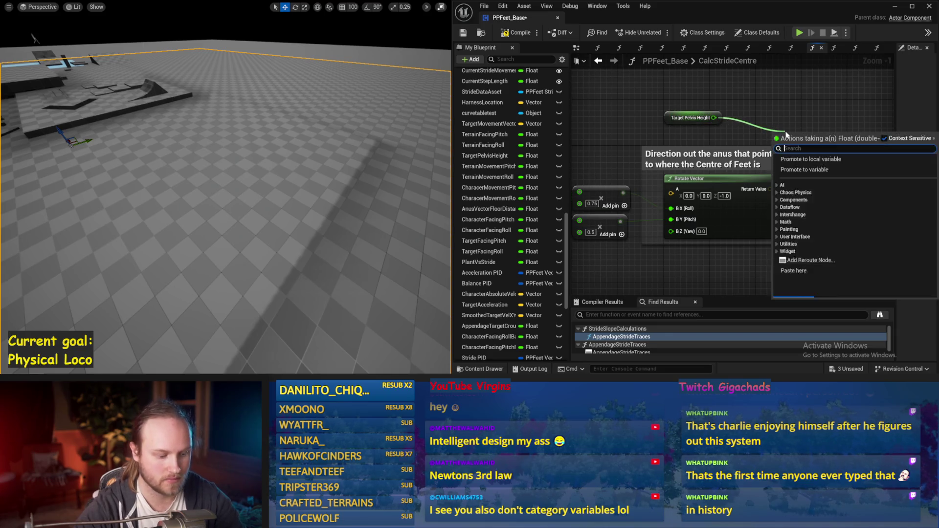
left_click(778, 144)
scroll(694, 203, "down", 1)
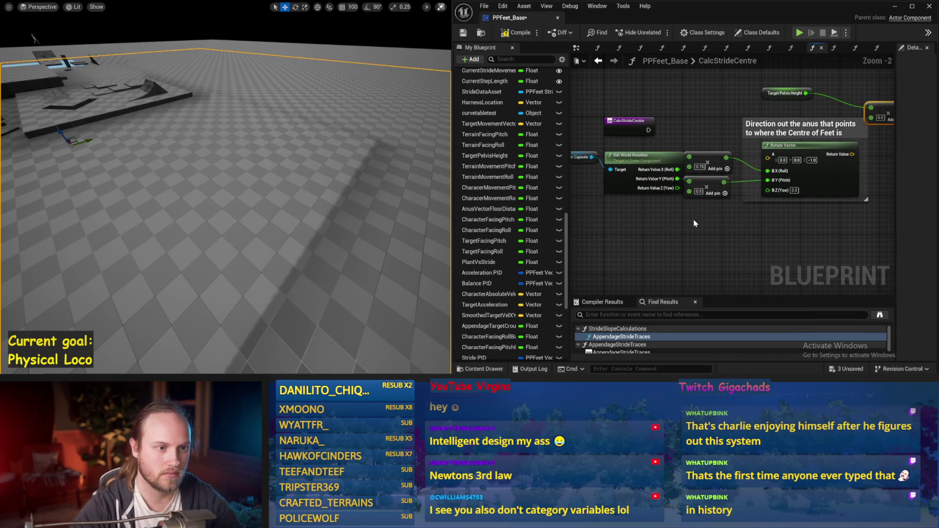
scroll(753, 146, "down", 1)
scroll(821, 135, "up", 1)
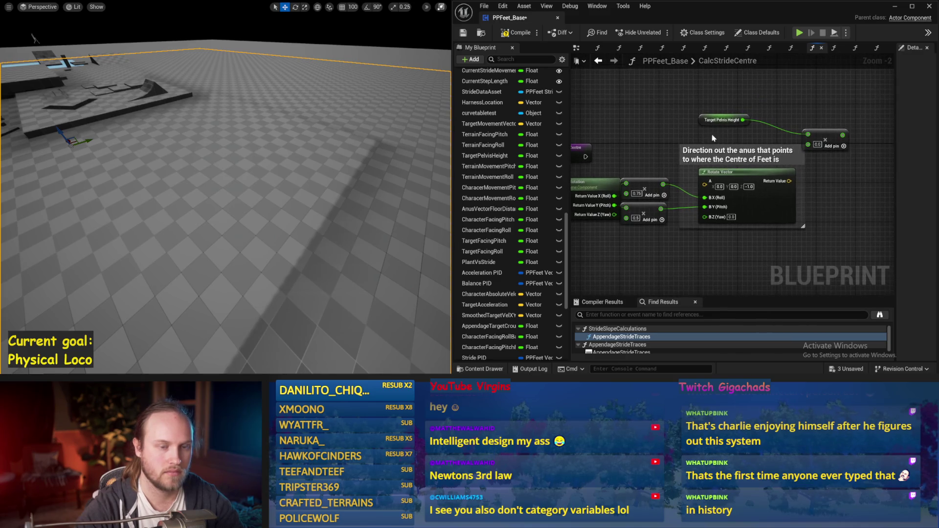
left_click_drag(823, 134, 833, 129)
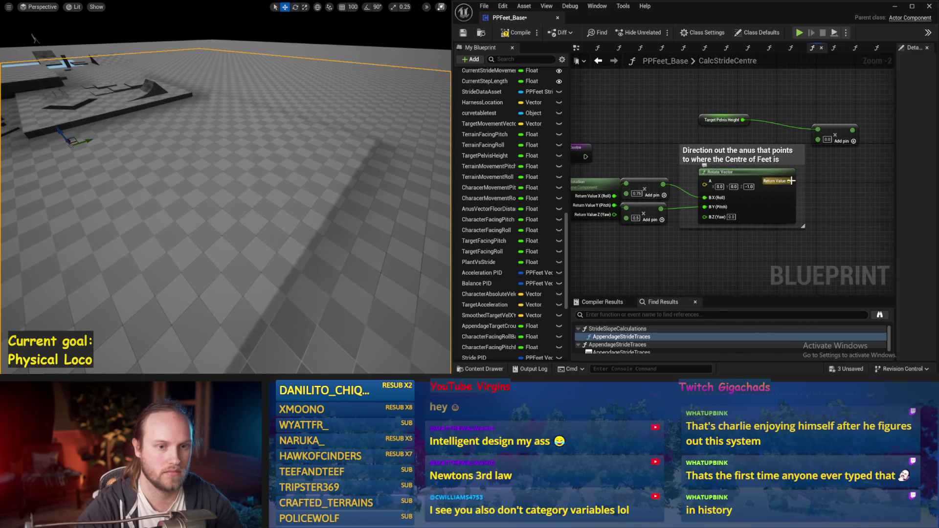
mouse_move(818, 129)
left_mouse_down()
mouse_move(811, 193)
mouse_move(789, 181)
left_mouse_up()
left_click_drag(744, 120, 818, 140)
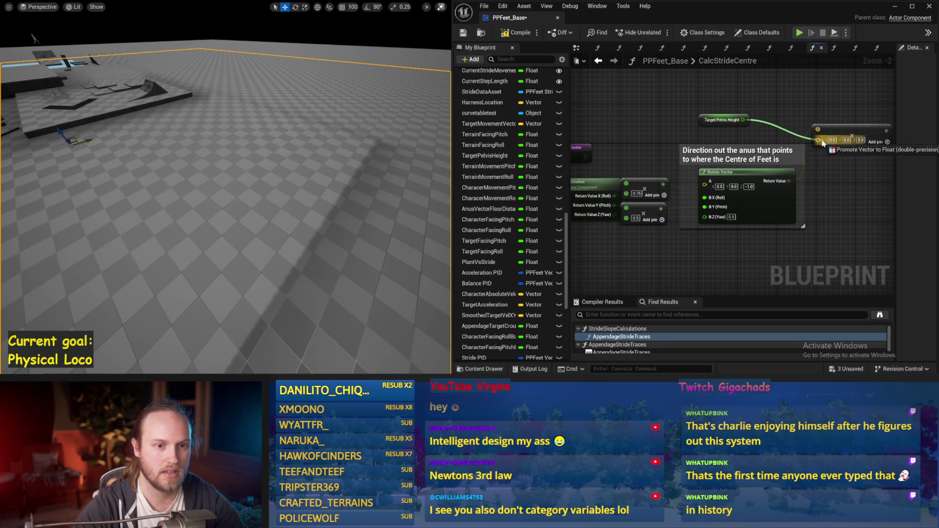
Arrange the Target Pelvis Height and Add nodes near Rotate Vector and save.
left_click_drag(654, 141, 659, 269)
left_click_drag(785, 141, 813, 229)
left_click_drag(659, 144, 687, 107)
left_click(687, 107)
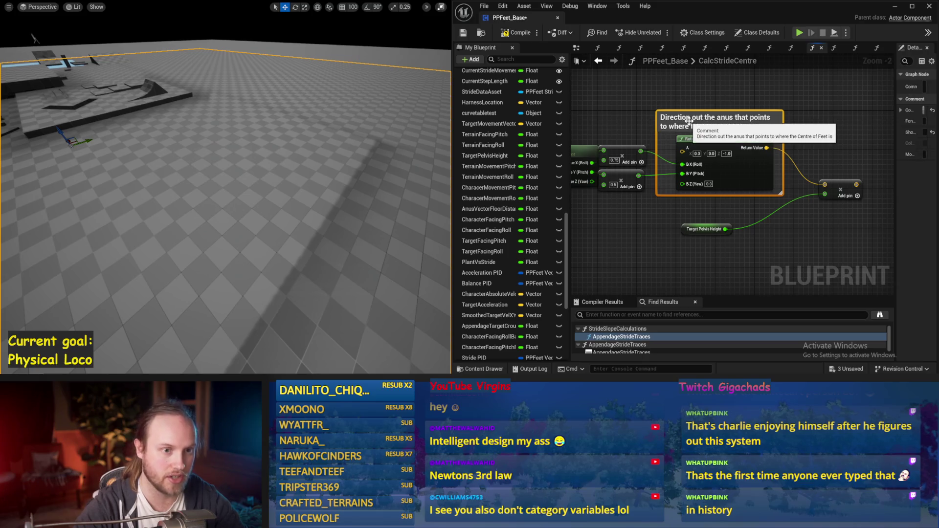
scroll(823, 167, "down", 1)
left_click(824, 170)
left_click_drag(824, 170, 868, 131)
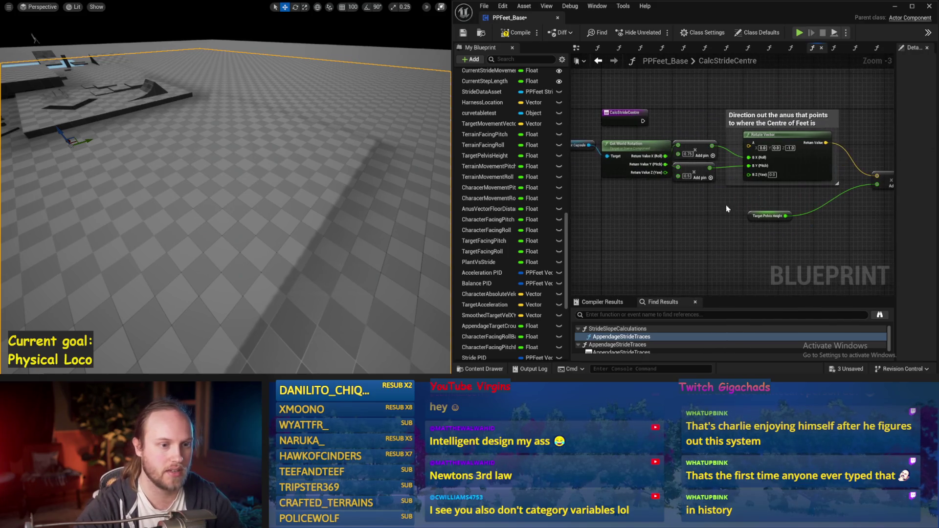
left_click(463, 33)
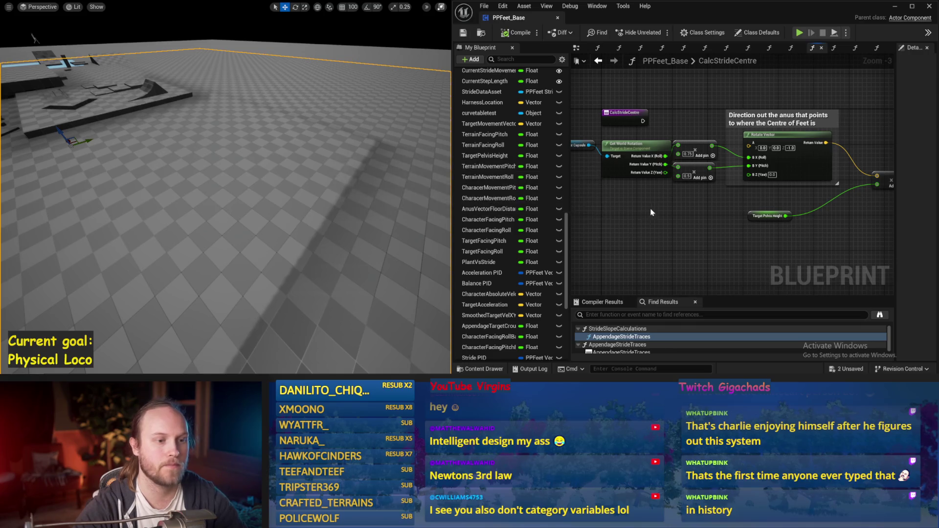
Move the comment, Add and Target Pelvis Height nodes into final positions and save again.
scroll(856, 142, "down", 1)
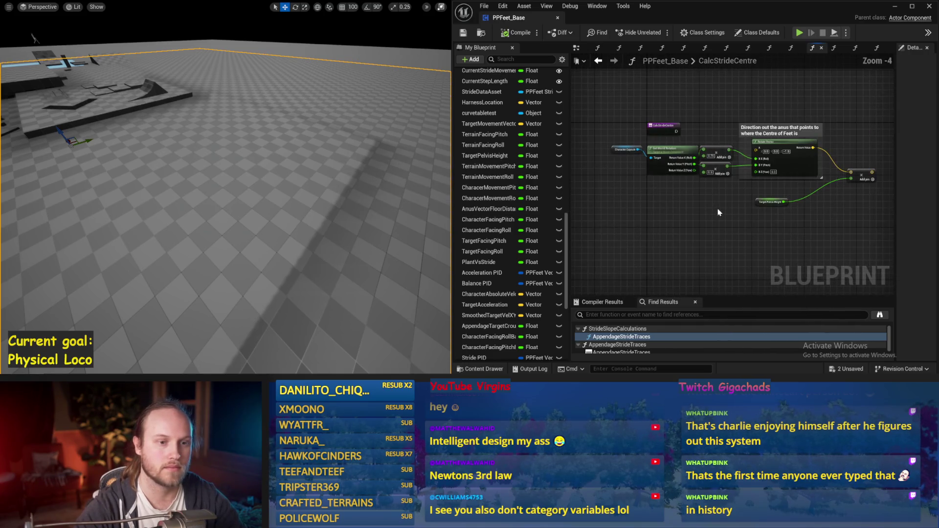
mouse_move(876, 124)
left_mouse_down()
mouse_move(759, 210)
mouse_move(639, 144)
mouse_move(610, 147)
left_mouse_up()
mouse_move(673, 157)
left_mouse_down()
mouse_move(672, 212)
mouse_move(674, 187)
left_mouse_up()
left_click_drag(797, 224, 798, 198)
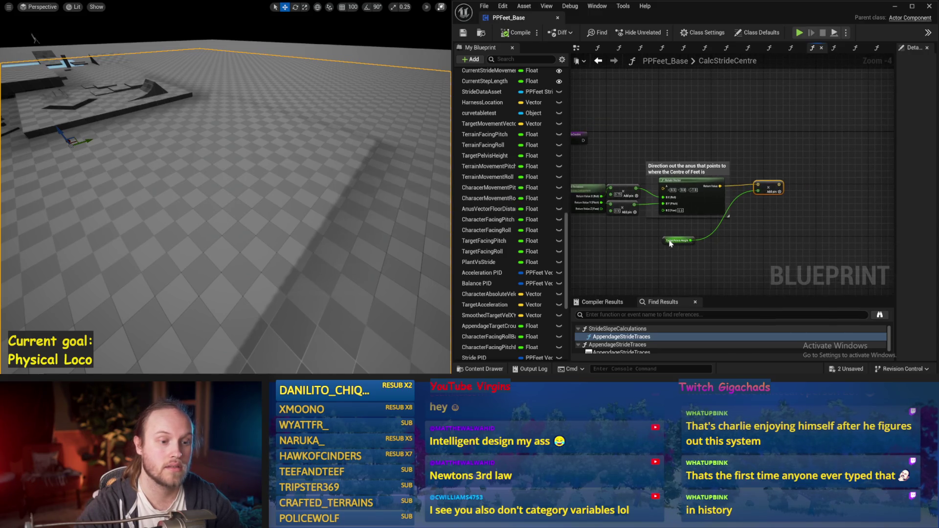
left_click_drag(680, 240, 766, 204)
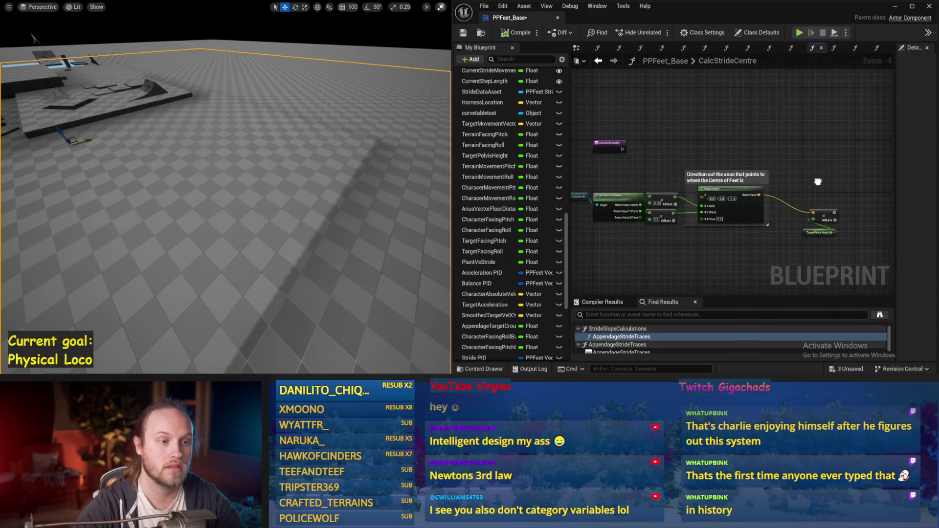
key("ctrl+s")
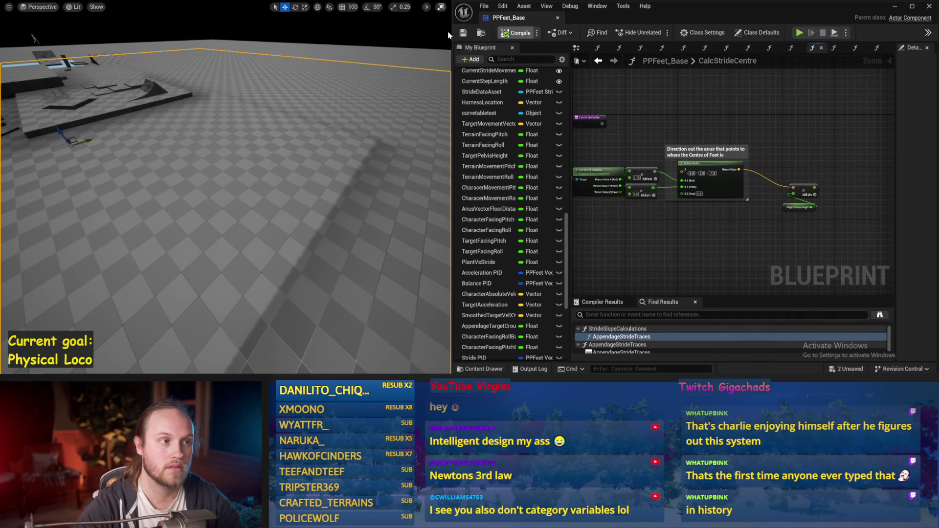
Change the entry node's Details Name to CalcDriveVectorAndStrideCentre and save PPFeet_Base.
left_click(463, 32)
scroll(530, 190, "up", 5)
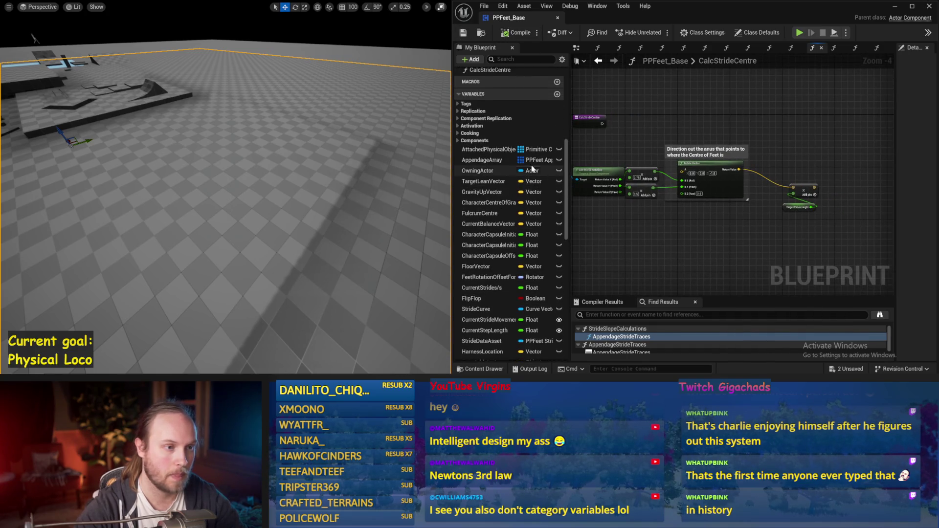
scroll(530, 191, "down", 10)
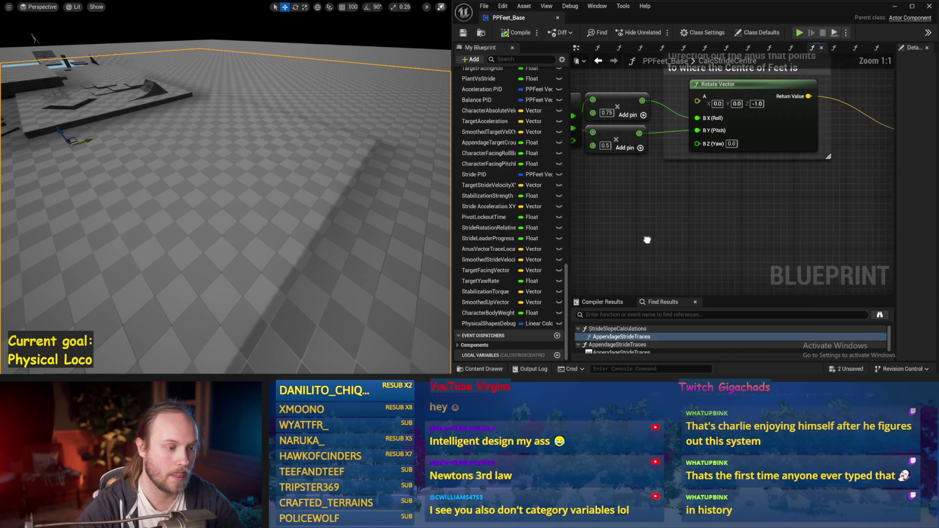
scroll(647, 254, "up", 2)
left_click_drag(646, 277, 775, 290)
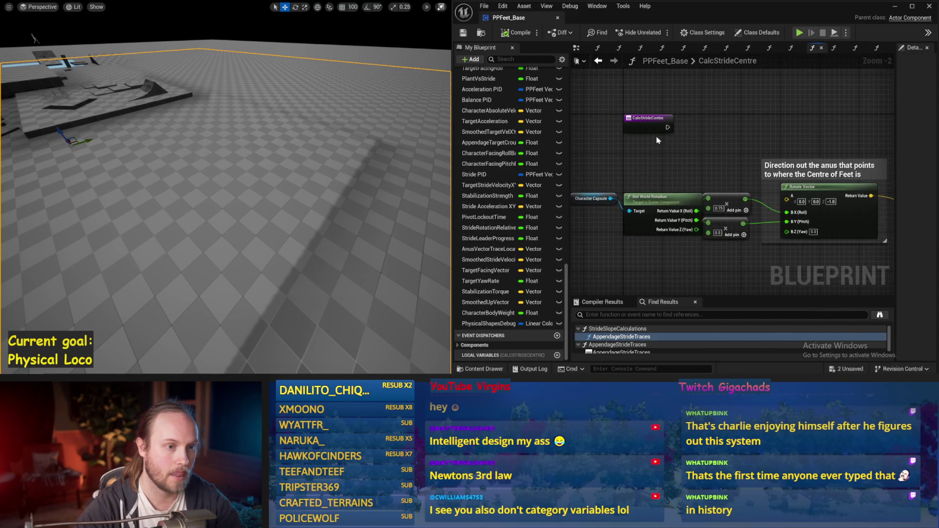
left_click(654, 126)
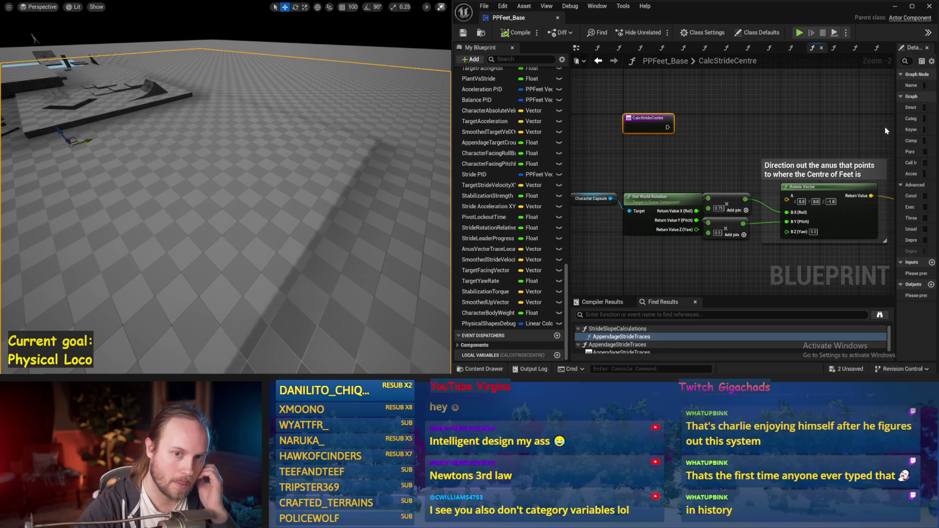
left_click_drag(895, 131, 756, 131)
left_click(880, 85)
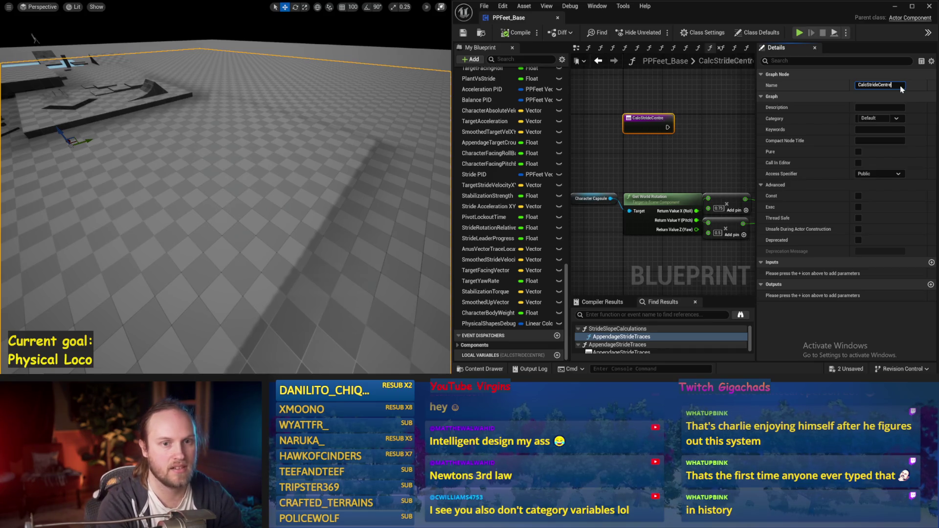
key("BackSpace")
key("BackSpace")
key("BackSpace")
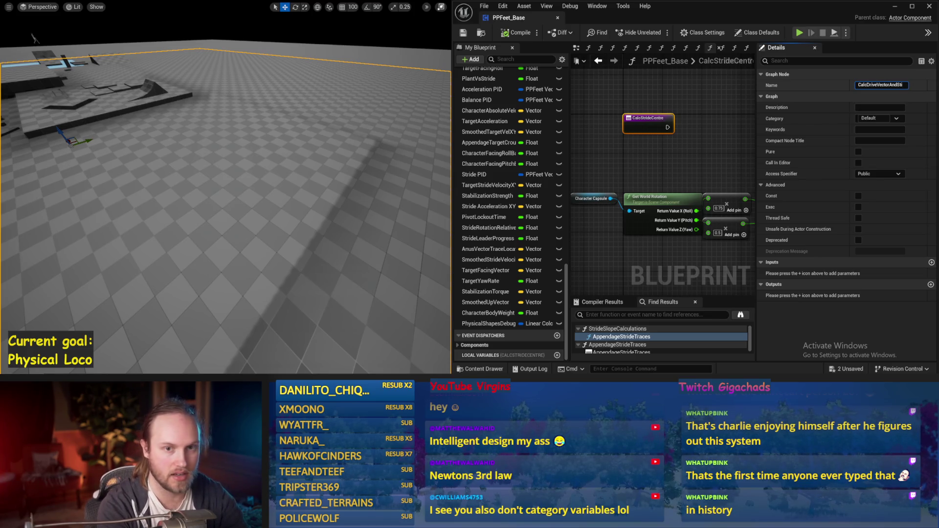
type("re")
key("Return")
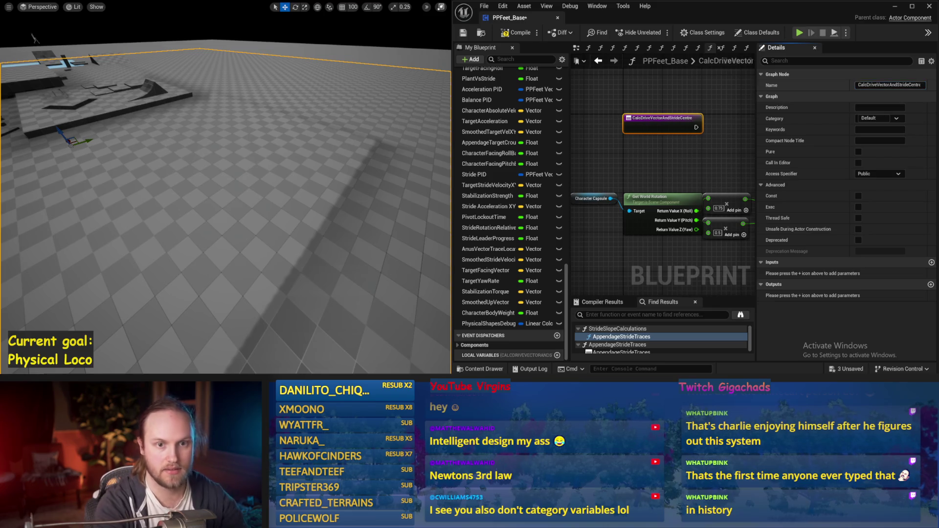
key("ctrl+s")
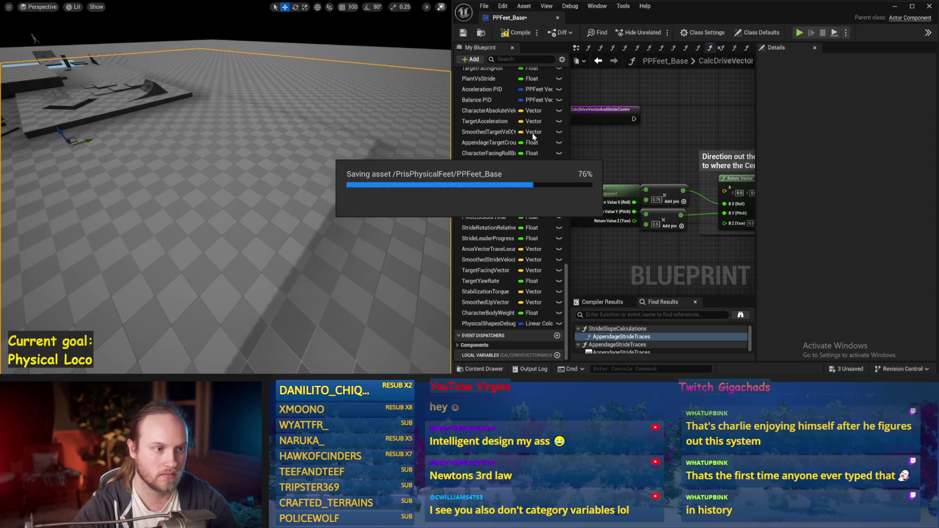
Change the Rotate Vector node's Z value from -1.0 to 1.0 and save.
left_click_drag(569, 153, 518, 153)
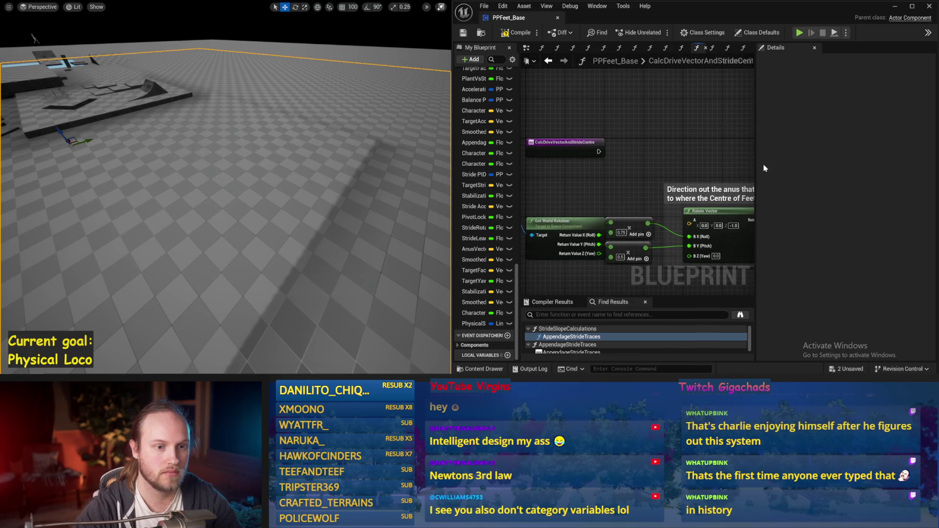
left_click_drag(754, 167, 840, 167)
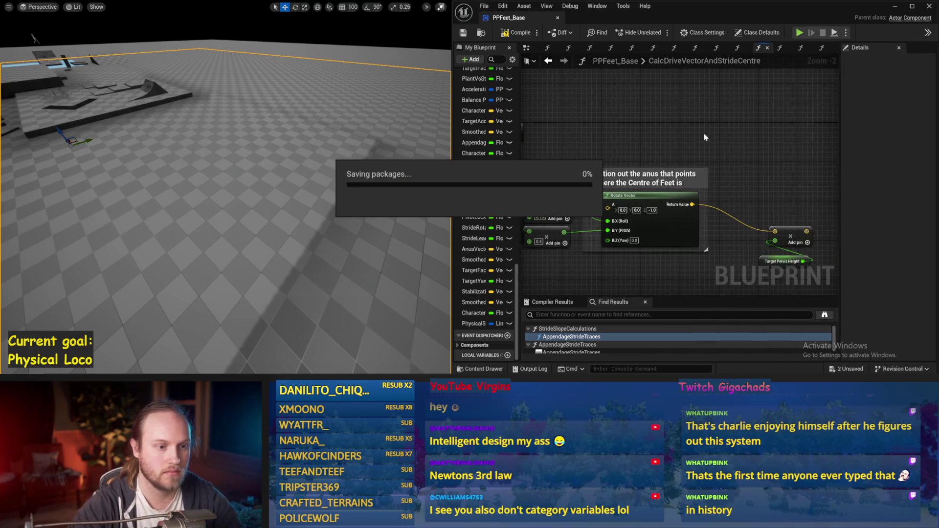
mouse_move(615, 168)
left_mouse_down()
mouse_move(591, 164)
mouse_move(629, 163)
left_mouse_up()
left_click_drag(691, 154, 587, 122)
left_click(675, 196)
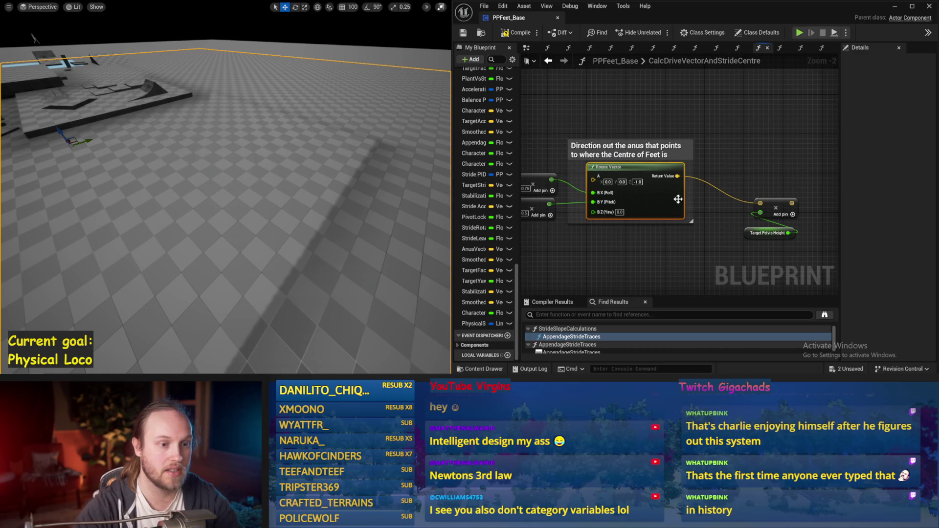
left_click(696, 176)
key("ctrl+s")
key("ctrl+s")
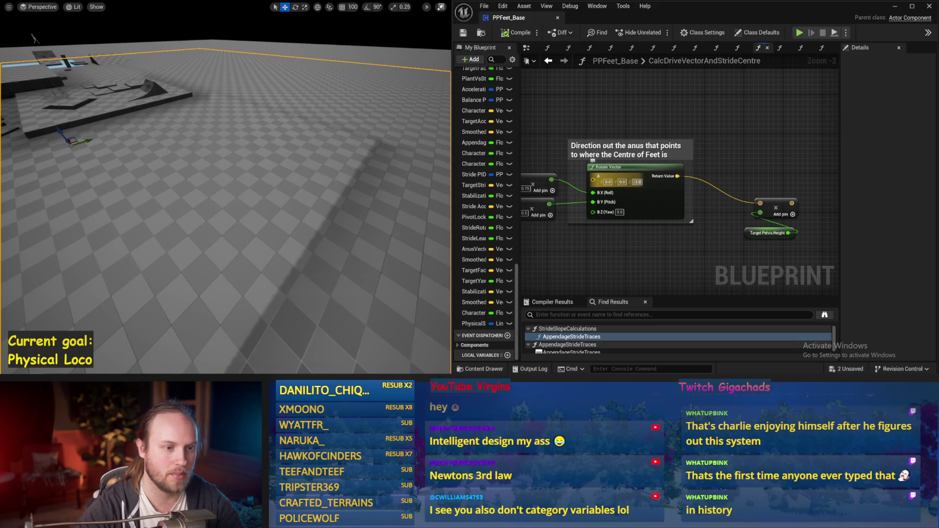
left_click(636, 182)
type("1")
key("Return")
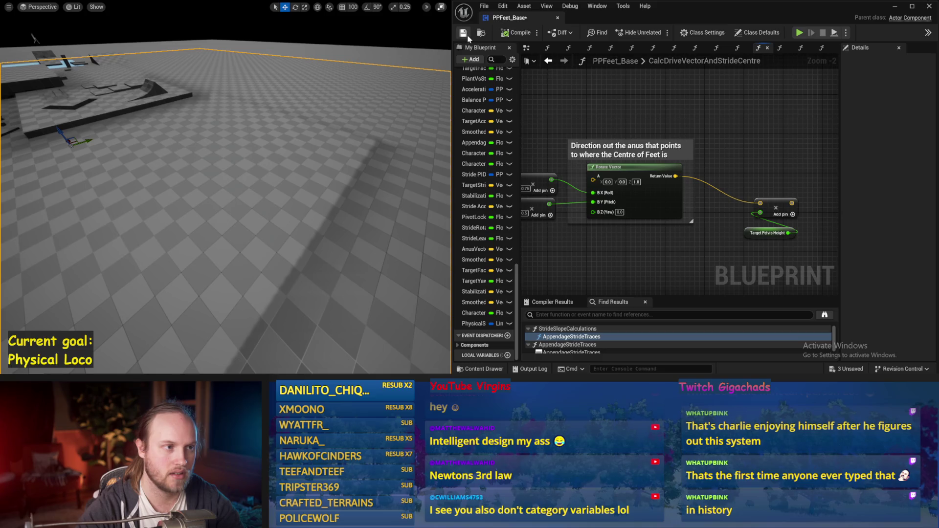
key("ctrl+s")
Convert the Add node's second pin type and set its value to -1.0.
mouse_move(773, 226)
left_mouse_down()
mouse_move(764, 217)
mouse_move(705, 218)
mouse_move(685, 143)
mouse_move(716, 136)
mouse_move(694, 195)
left_mouse_up()
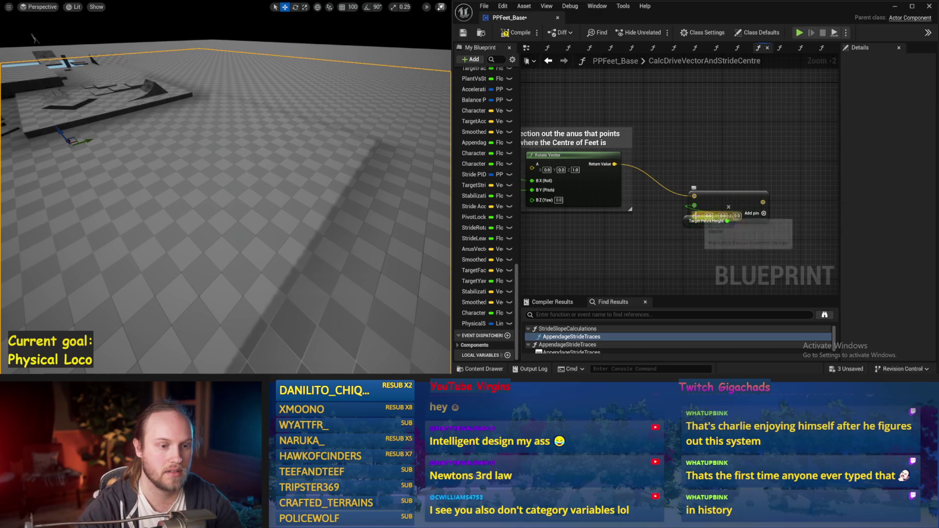
right_click(693, 206)
left_click(732, 289)
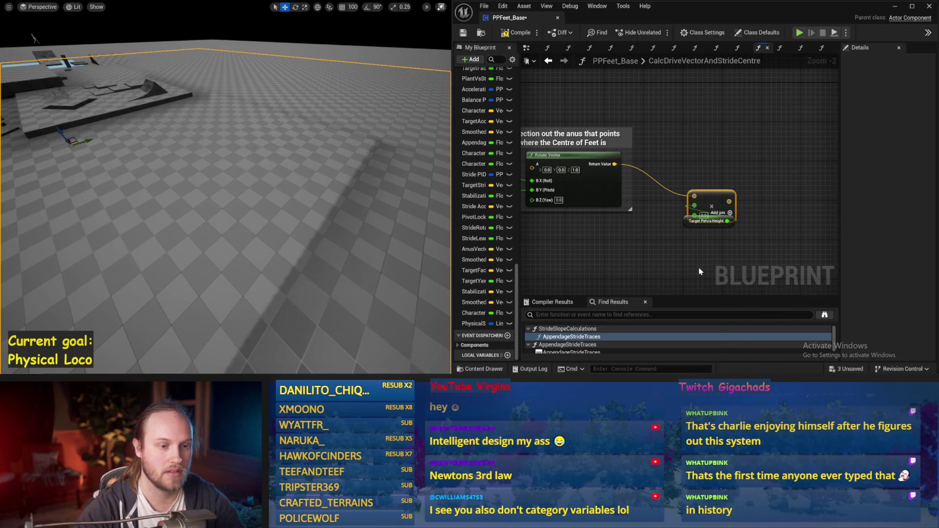
key("ctrl+z")
right_click(693, 215)
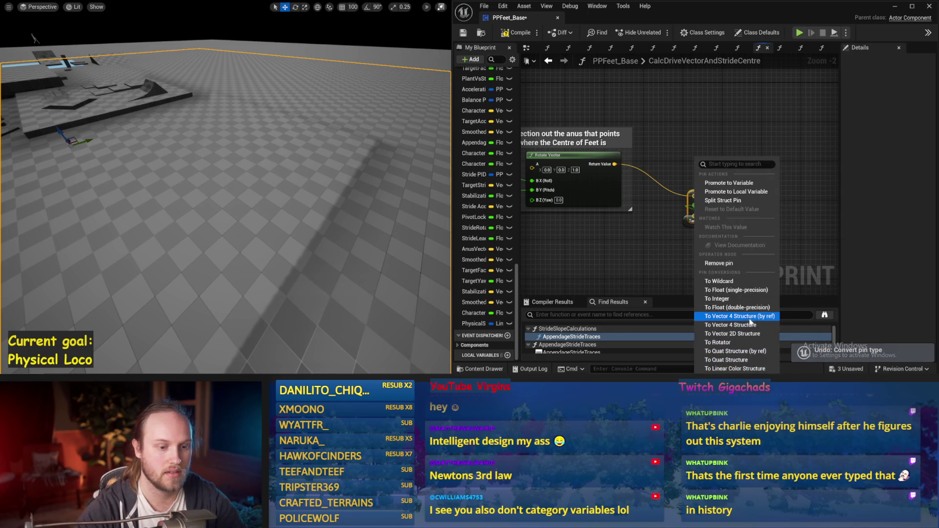
left_click(733, 315)
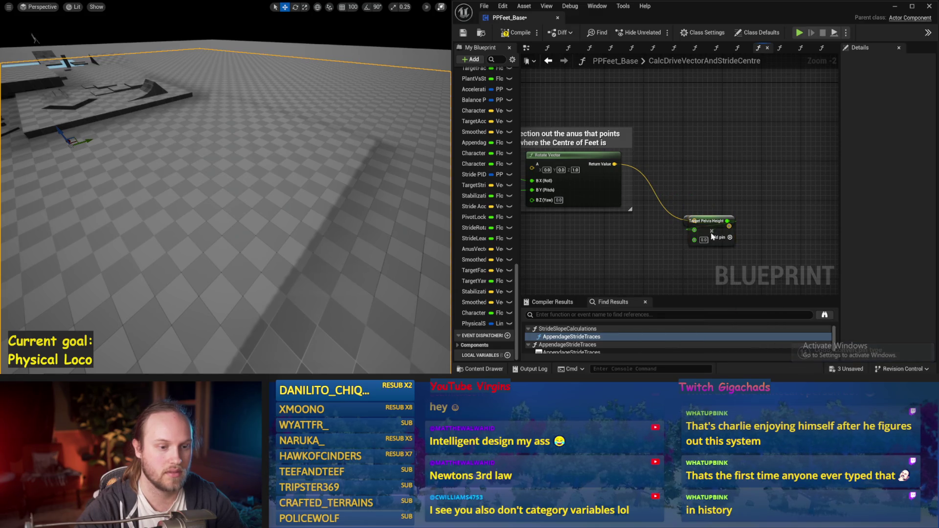
left_click_drag(709, 201, 709, 171)
type("-1")
key("Return")
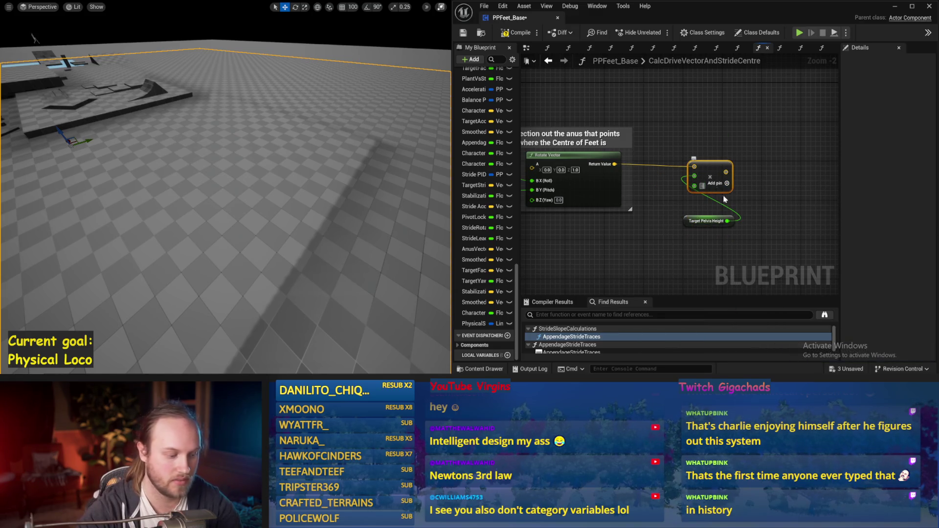
Move the Add and Target Pelvis Height nodes down, save, and search for a pelvis node.
mouse_move(692, 218)
left_mouse_down()
mouse_move(656, 224)
mouse_move(659, 208)
left_mouse_up()
left_click(676, 182, "shift")
left_click_drag(722, 162, 704, 194)
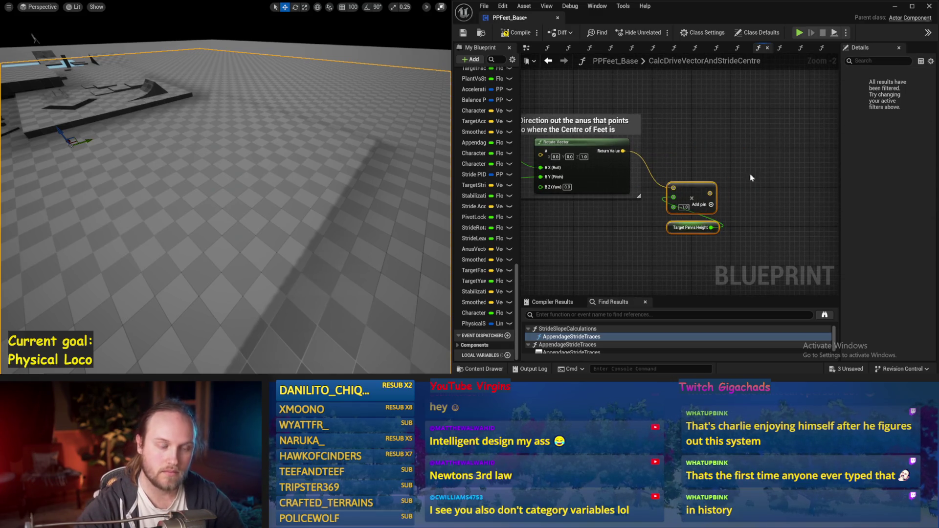
key("ctrl+s")
right_click(677, 135)
type("pelvis")
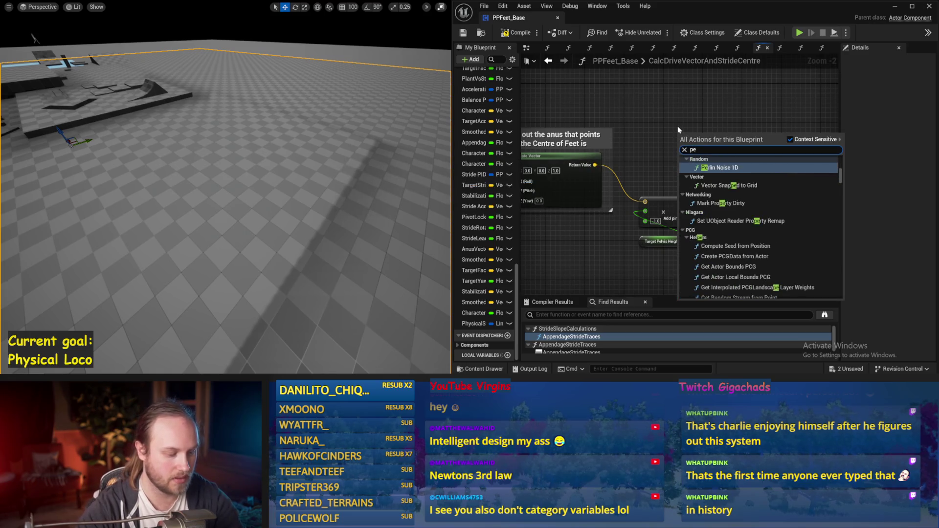
Add a Get Pelvis Location WS node feeding a vector Add, wired from the lower Add result.
left_click(724, 171)
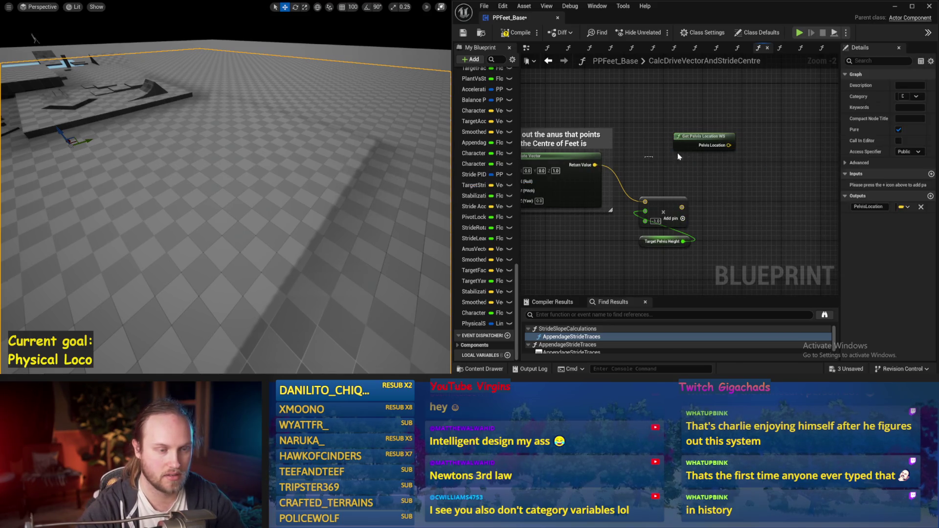
key("ctrl+s")
left_click_drag(676, 133, 705, 144)
left_click(710, 167)
left_click_drag(676, 228, 722, 150)
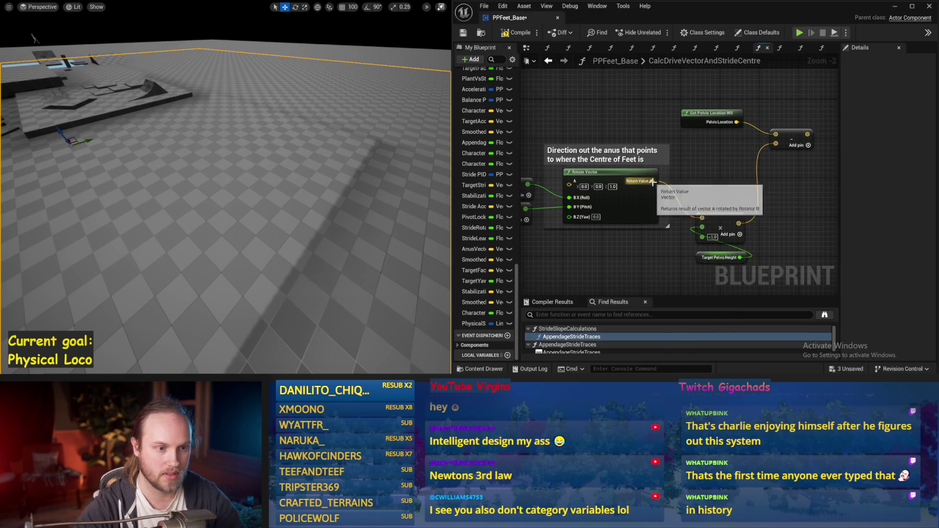
Promote Rotate Vector's return value to a variable named StrideDriveVector and save.
right_click(652, 181)
left_click(691, 247)
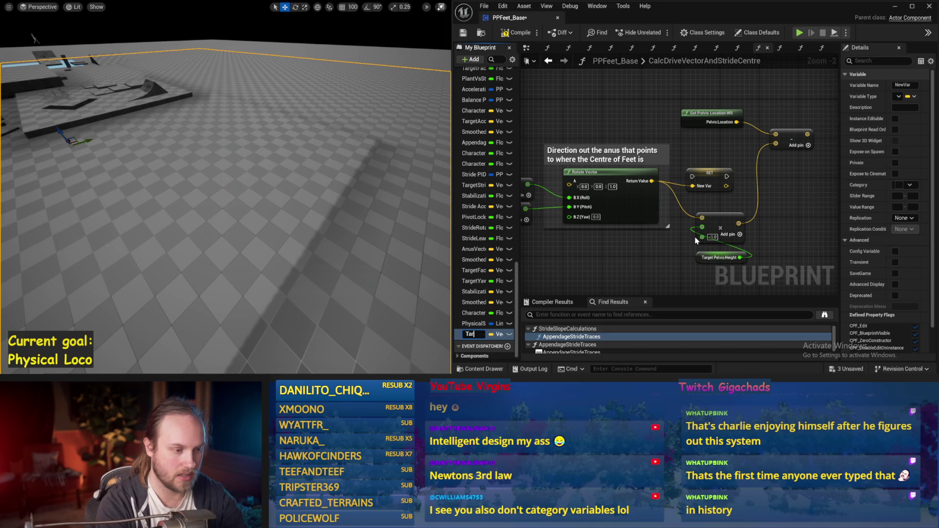
key("BackSpace")
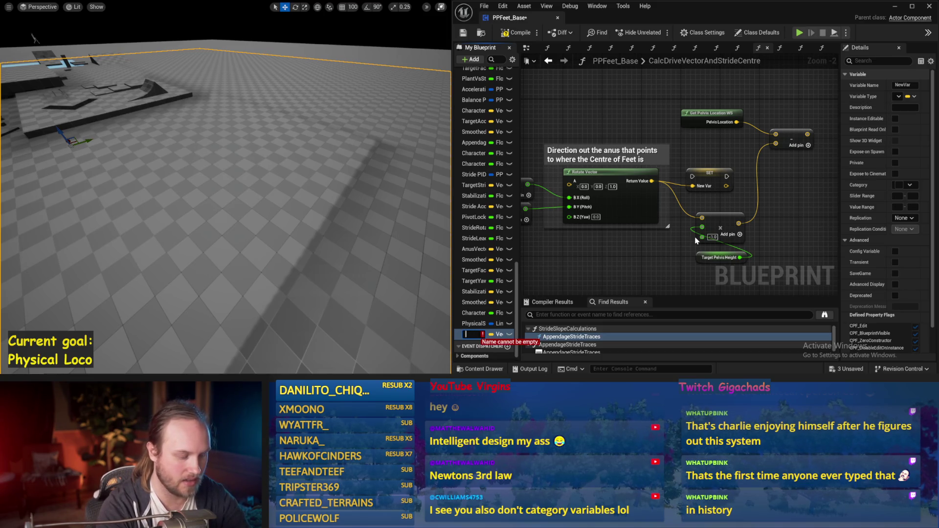
type("DriveV")
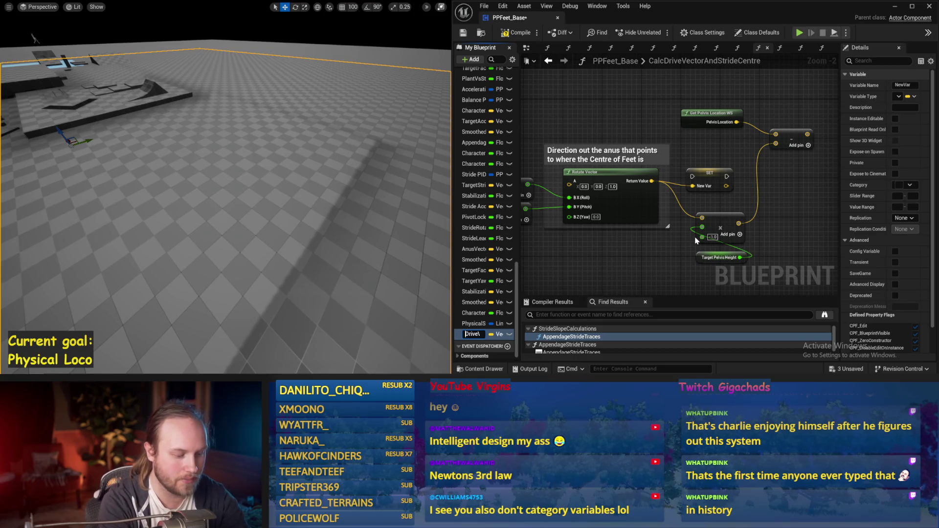
type("DriveVector")
key("Return")
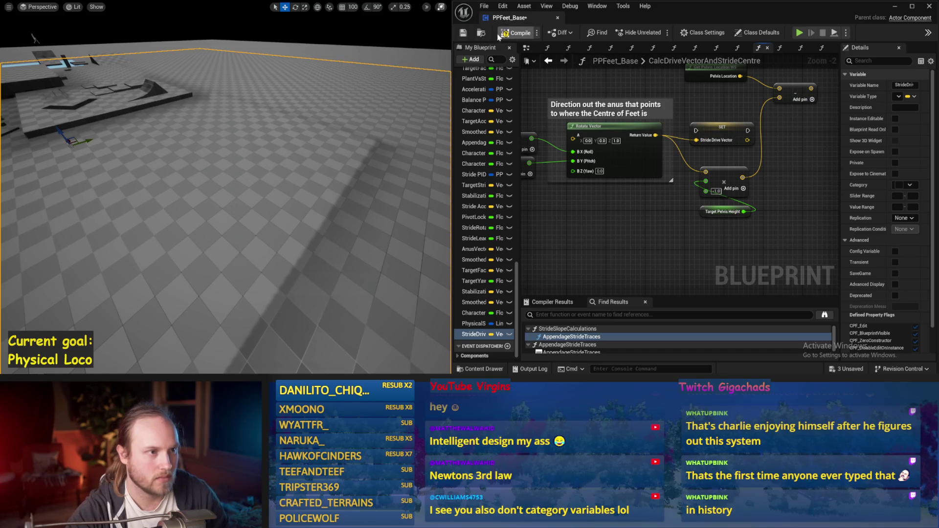
left_click(463, 32)
Move the five pelvis calculation nodes to the right and save the Blueprint.
scroll(725, 142, "down", 1)
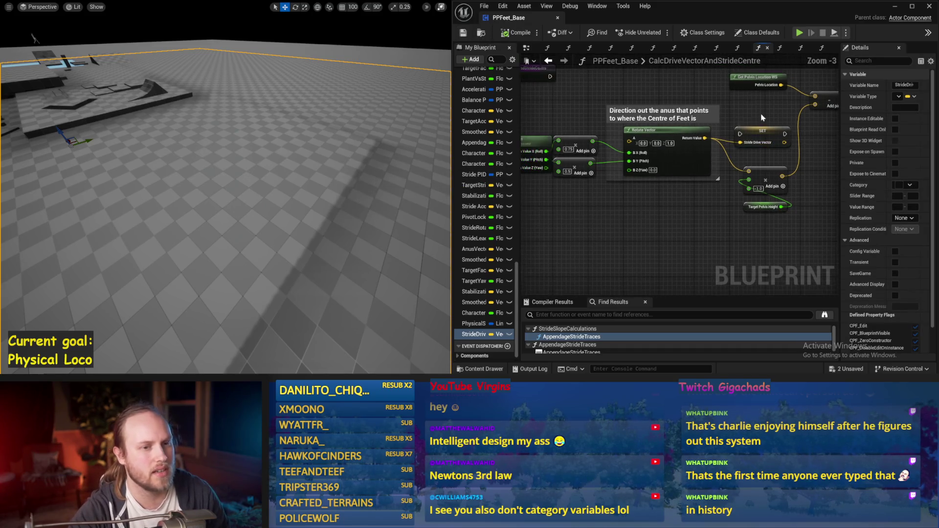
mouse_move(660, 117)
left_mouse_down()
mouse_move(658, 145)
mouse_move(712, 137)
left_mouse_up()
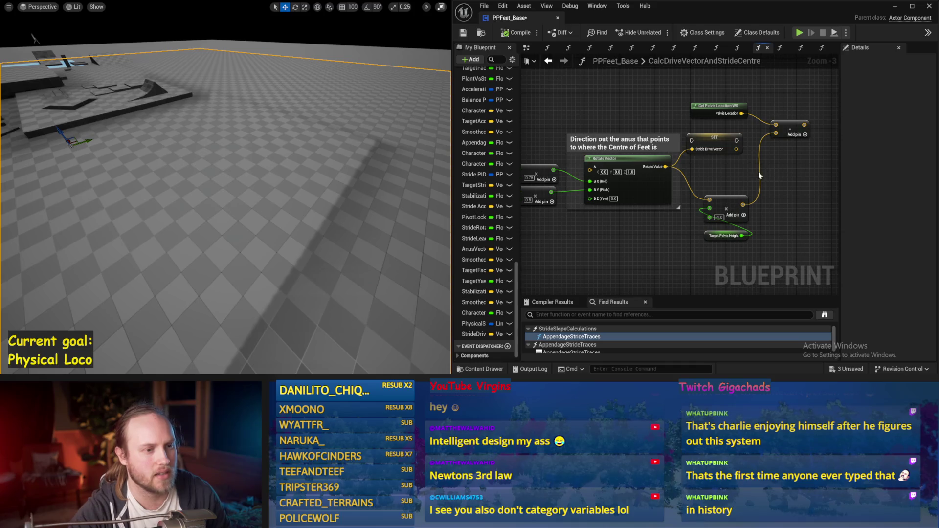
left_click_drag(780, 116, 671, 267)
left_click_drag(683, 158, 733, 153)
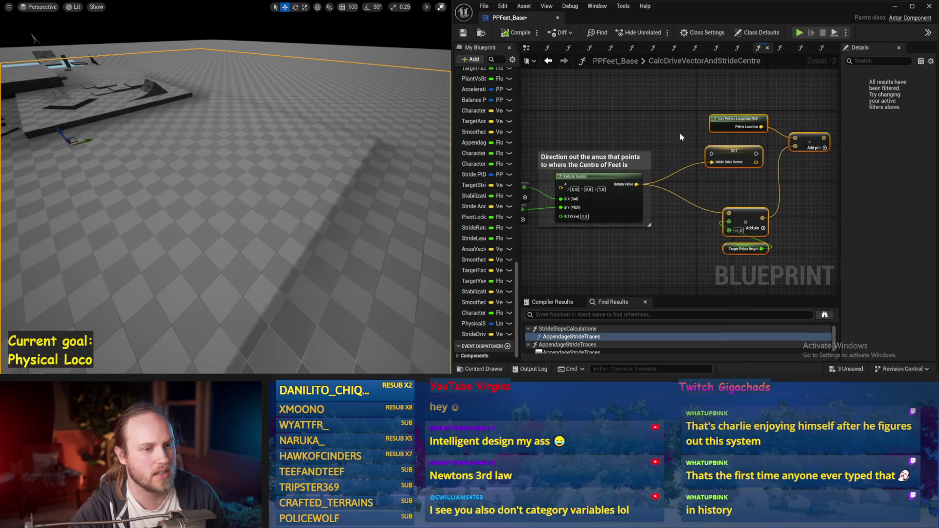
left_click(721, 201)
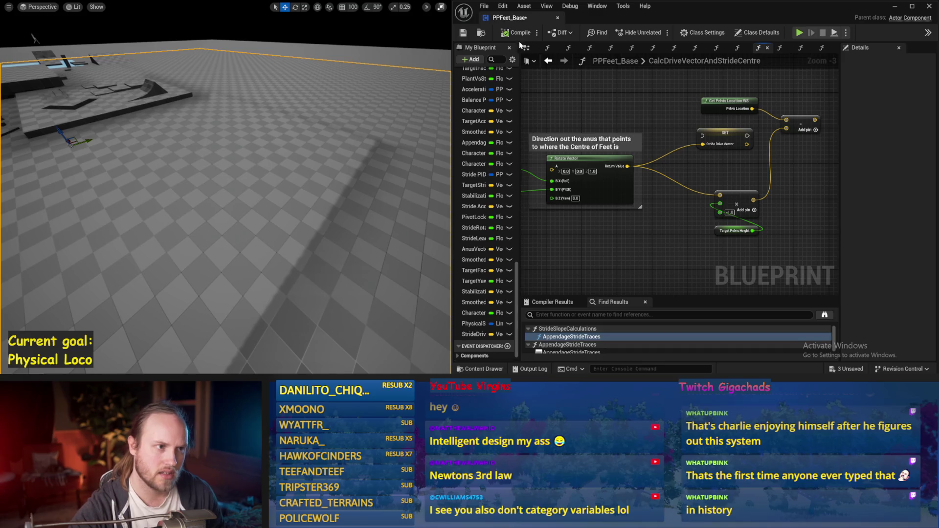
left_click(462, 32)
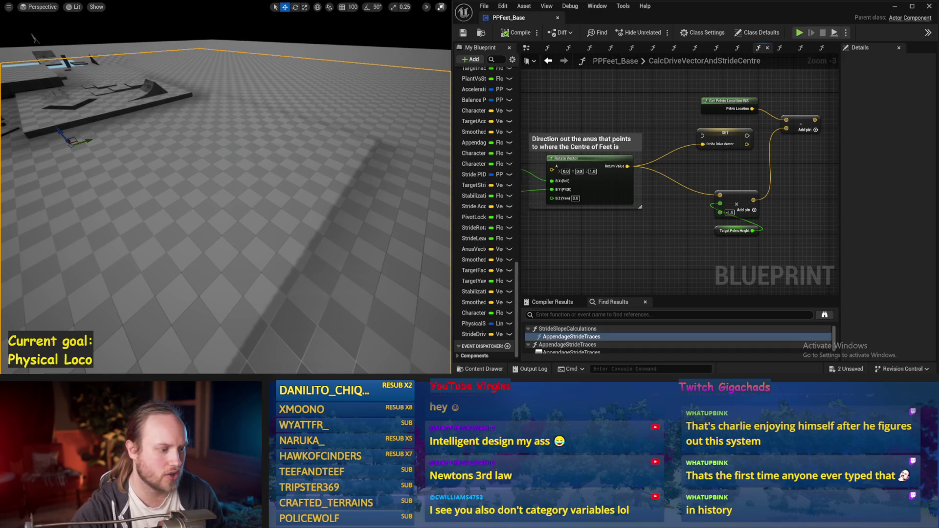
key("alt+Tab")
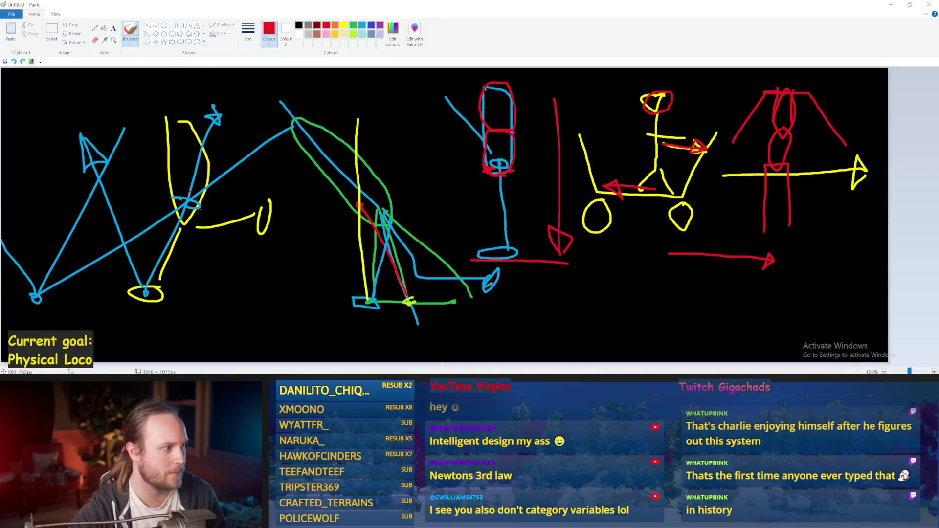
Draw a red diagonal bar labelled 45 with a line down from it labelled 22.5.
mouse_move(234, 253)
left_mouse_down()
mouse_move(251, 280)
mouse_move(263, 270)
mouse_move(235, 250)
left_mouse_up()
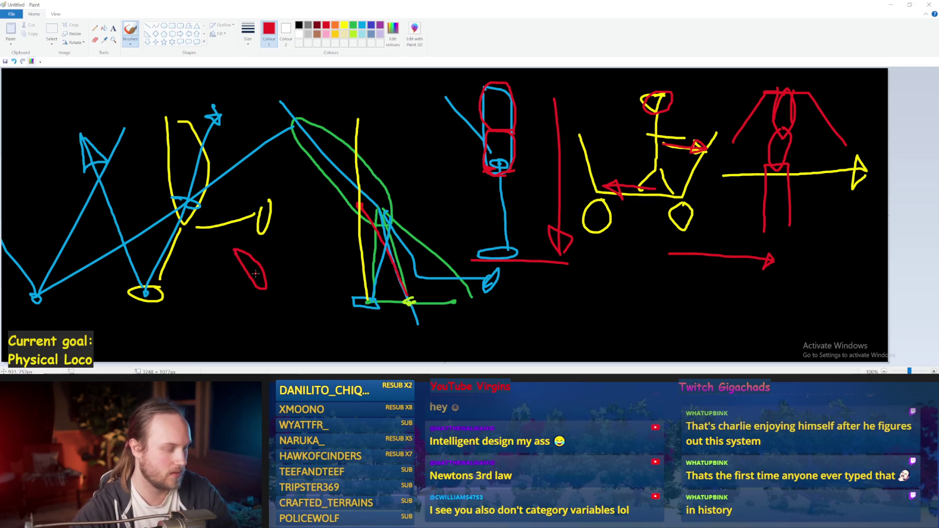
key("ctrl+z")
mouse_move(263, 288)
left_mouse_down()
mouse_move(216, 243)
mouse_move(209, 249)
mouse_move(258, 295)
mouse_move(269, 286)
left_mouse_up()
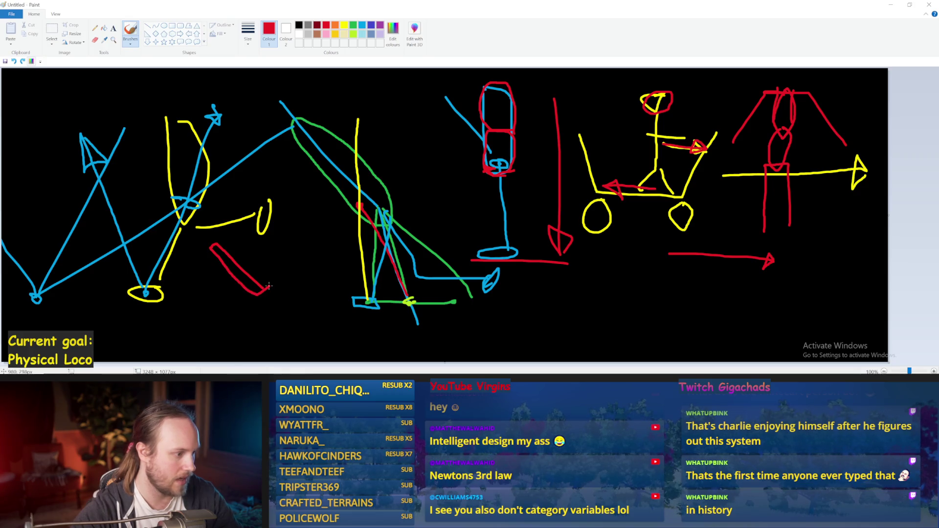
mouse_move(248, 252)
left_mouse_down()
mouse_move(272, 259)
mouse_move(270, 332)
left_mouse_up()
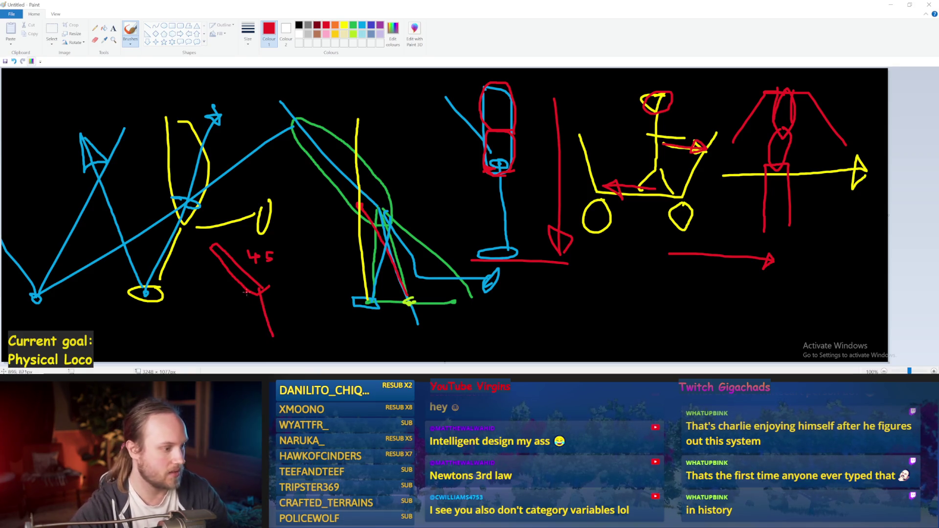
key("ctrl+z")
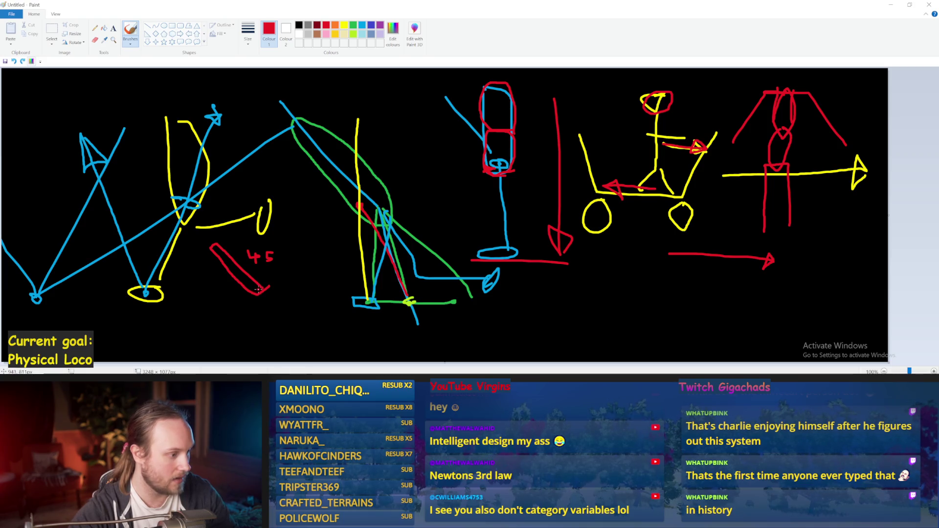
left_click_drag(258, 289, 275, 336)
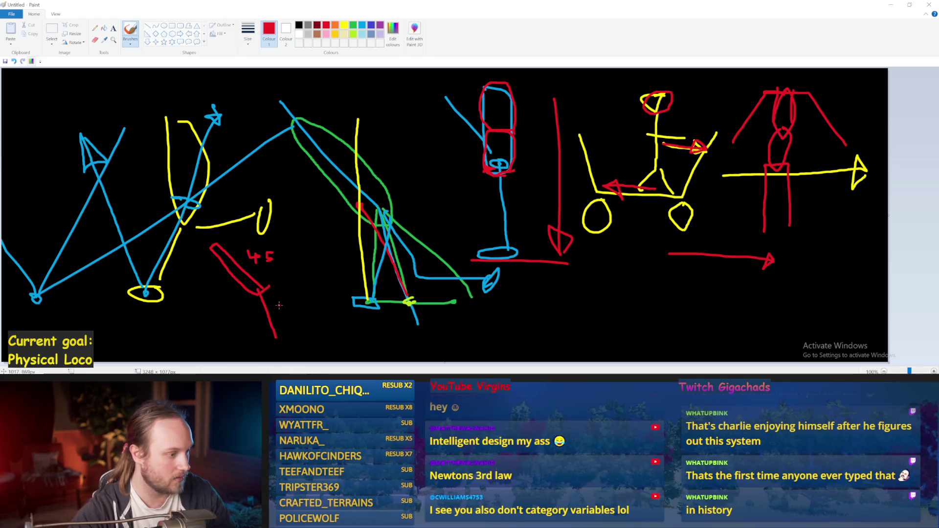
mouse_move(278, 304)
left_mouse_down()
mouse_move(292, 314)
mouse_move(325, 309)
mouse_move(317, 318)
left_mouse_up()
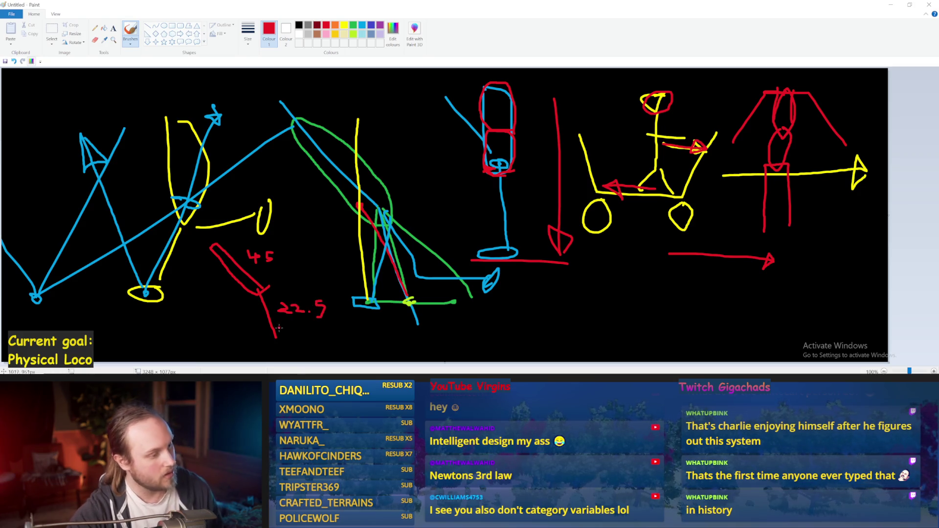
left_click_drag(268, 338, 282, 337)
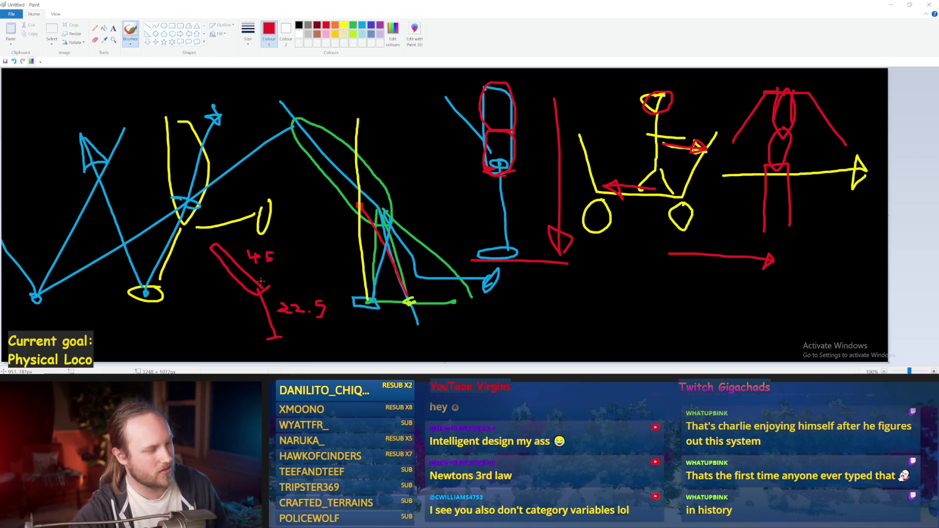
left_click_drag(258, 288, 282, 337)
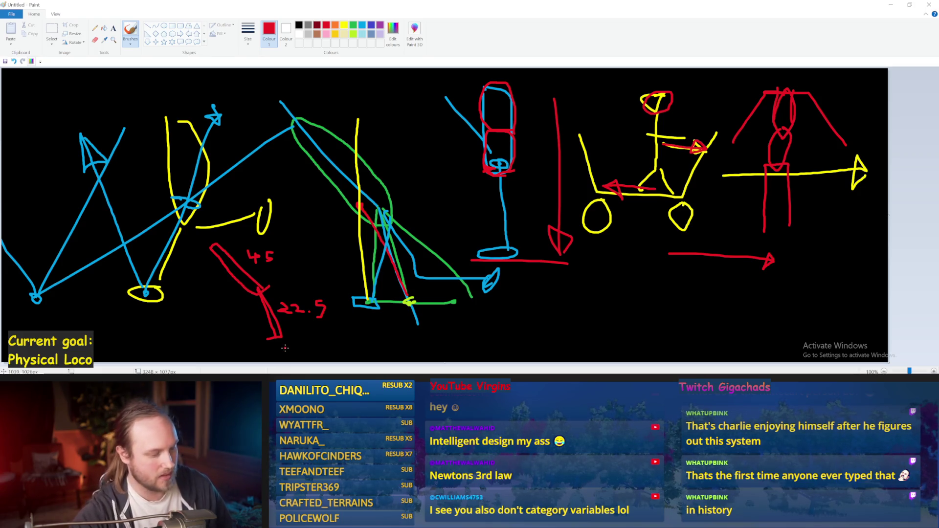
key("ctrl+z")
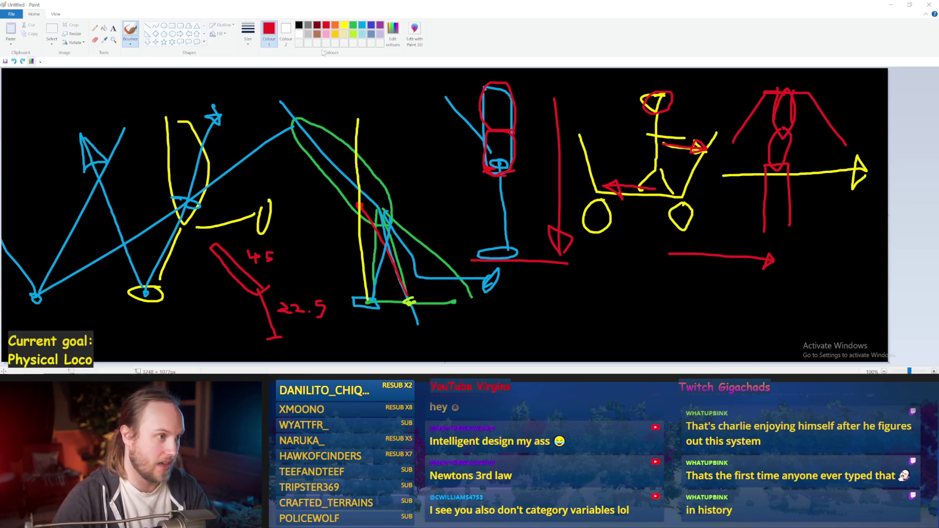
Trace the red 22.5 line in light turquoise.
left_click(362, 34)
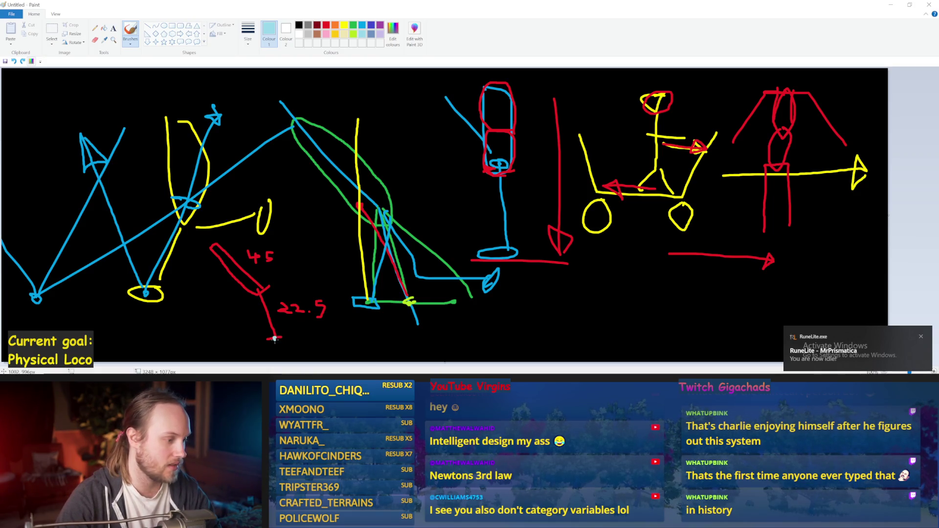
left_click(249, 287)
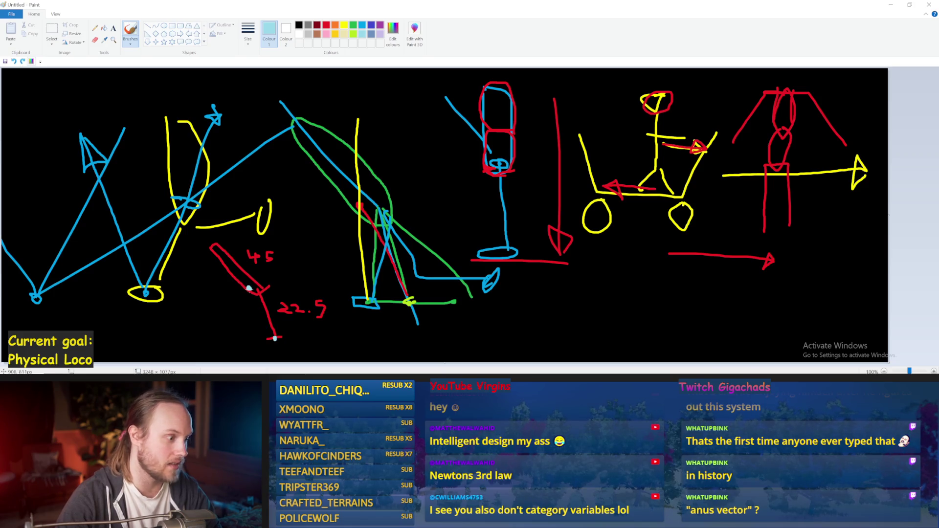
left_click_drag(249, 288, 274, 337)
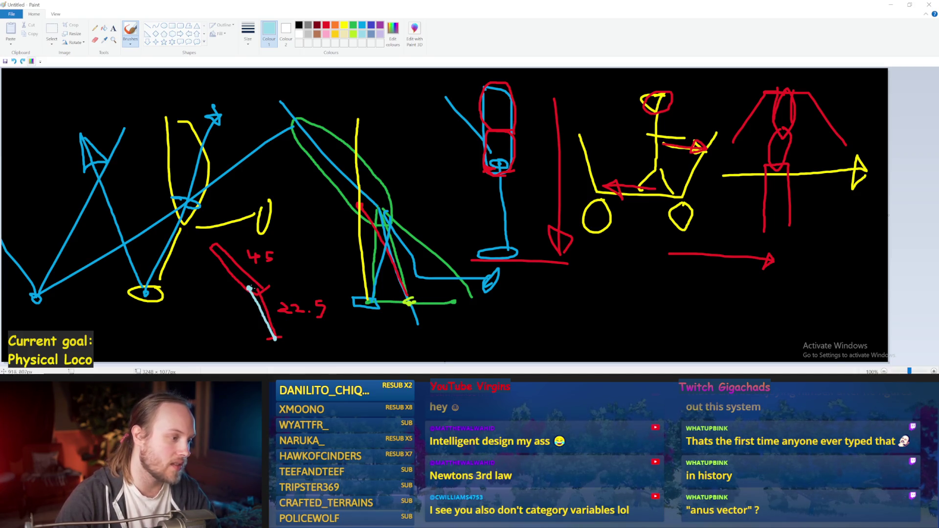
left_click_drag(255, 288, 332, 347)
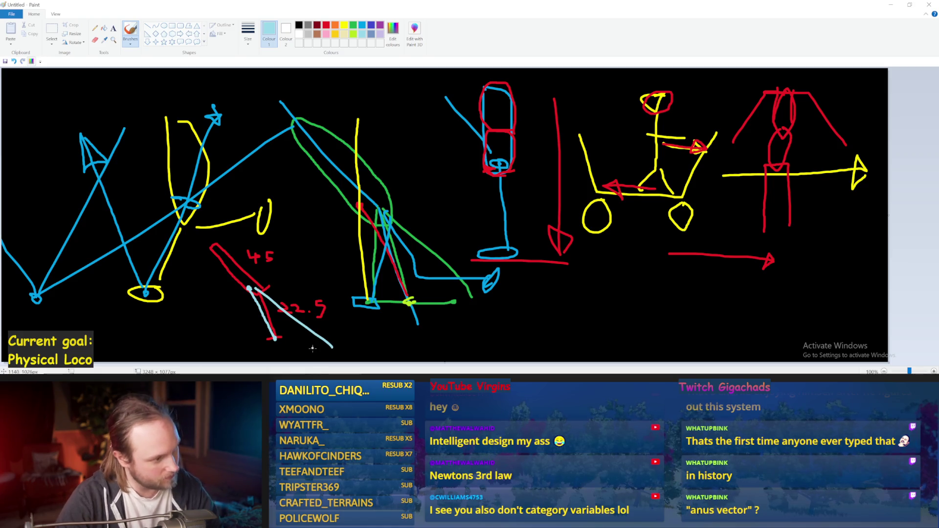
left_click_drag(250, 284, 213, 248)
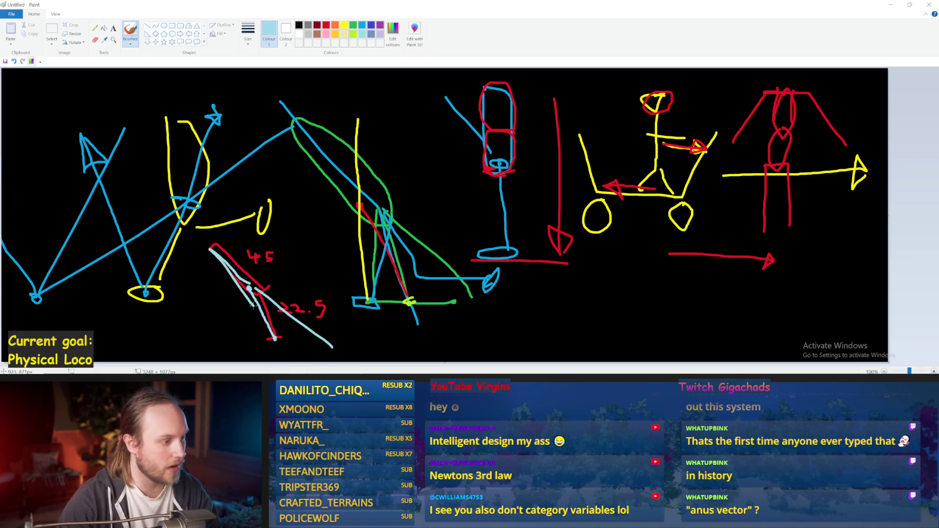
key("ctrl+z")
key("ctrl+z")
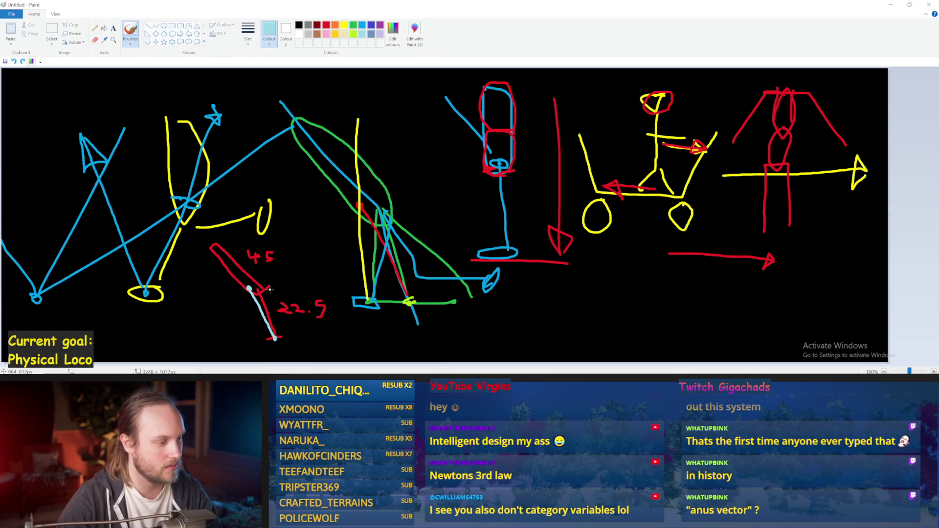
key("alt+Tab")
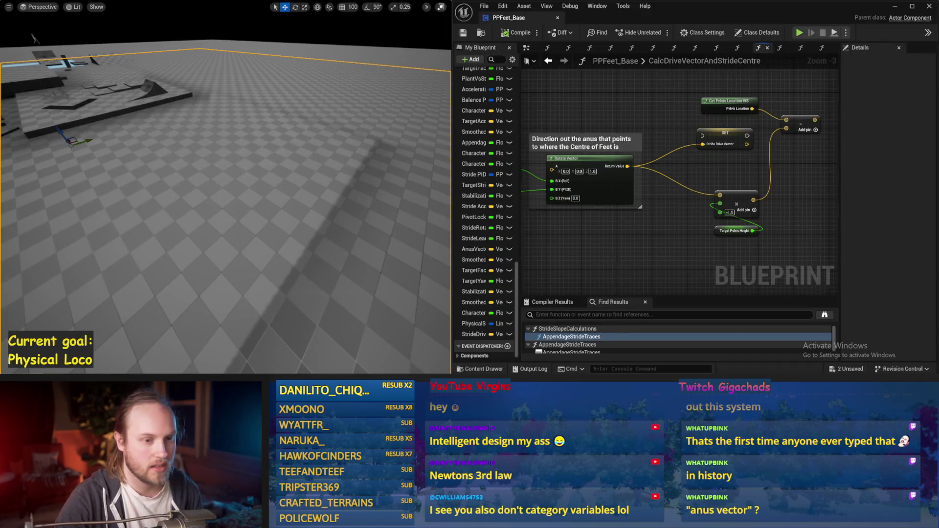
Rename the drive vector variable to StrideAimVector, save, and wire the function entry into its SET node.
left_click(758, 145)
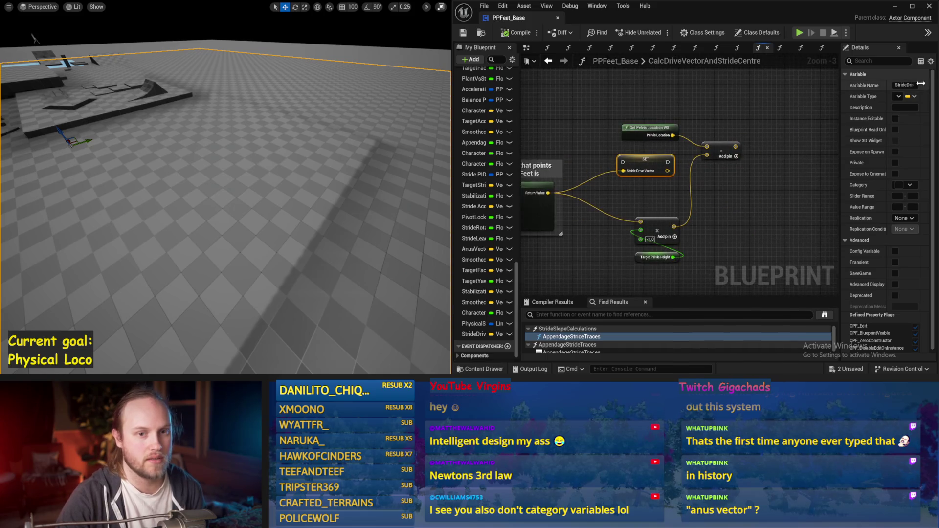
left_click(904, 85)
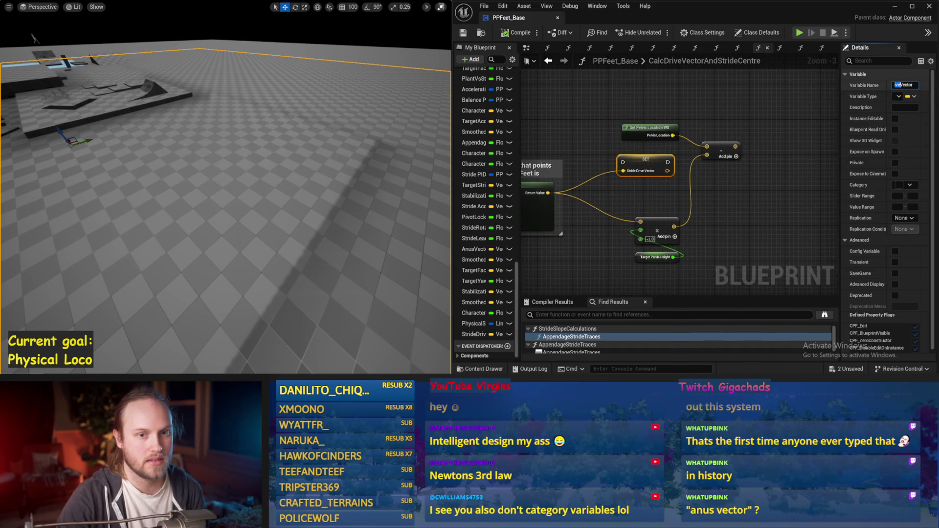
key("BackSpace")
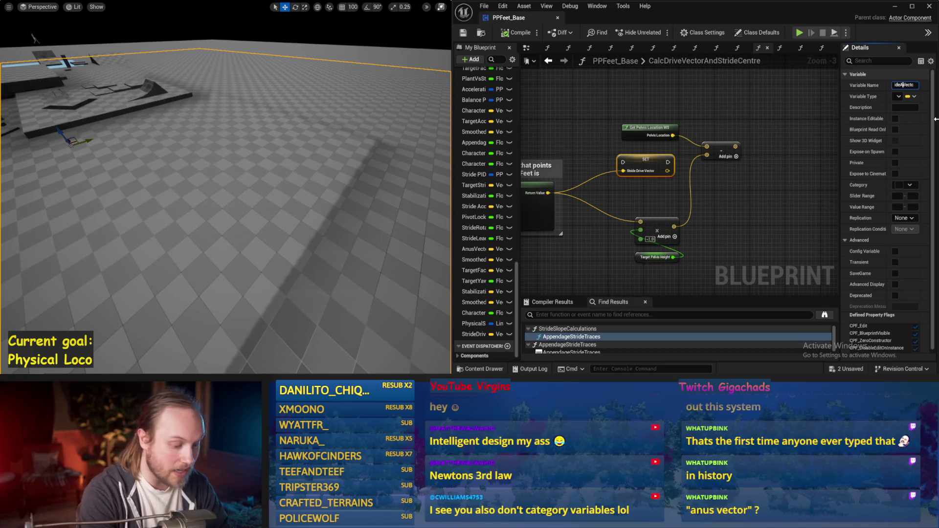
key("Return")
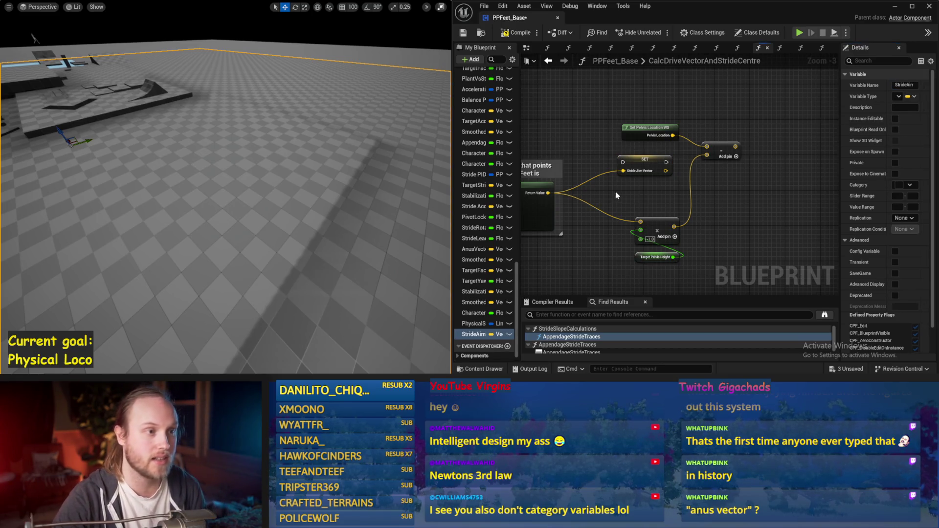
left_click(463, 34)
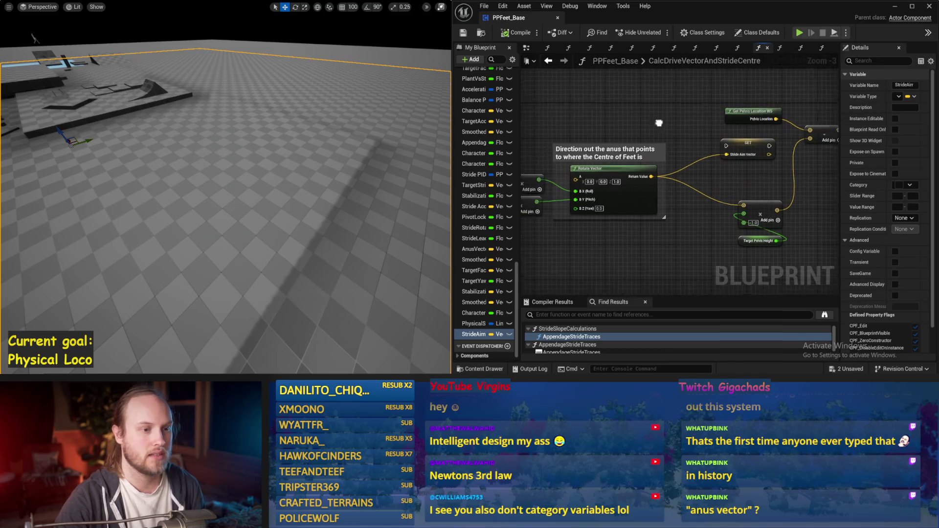
mouse_move(607, 122)
left_mouse_down()
mouse_move(802, 147)
mouse_move(743, 149)
mouse_move(704, 125)
left_mouse_up()
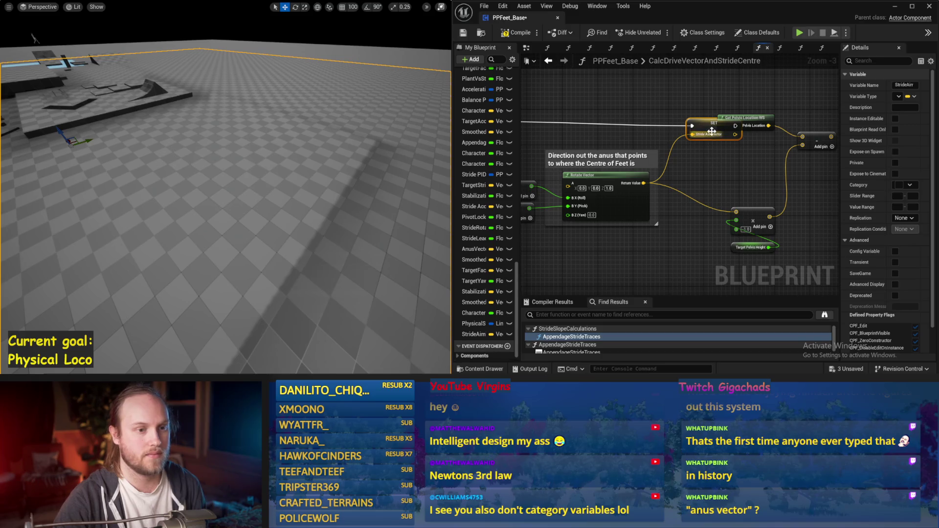
Rearrange the multiply, Target Pelvis Height, pelvis location and subtract nodes beside the setter, then save.
left_click(784, 133)
left_click_drag(709, 170, 796, 105)
left_click_drag(726, 228, 672, 279)
mouse_move(697, 240)
left_mouse_down()
mouse_move(658, 176)
mouse_move(654, 184)
left_mouse_up()
left_click(712, 207)
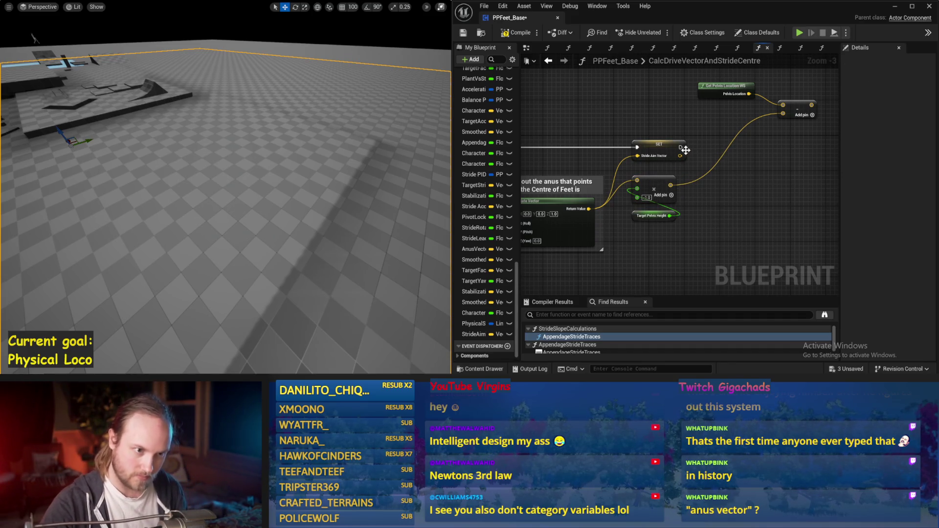
left_click_drag(685, 150, 629, 224)
mouse_move(657, 191)
left_mouse_down()
mouse_move(723, 195)
mouse_move(689, 183)
left_mouse_up()
left_click(688, 184)
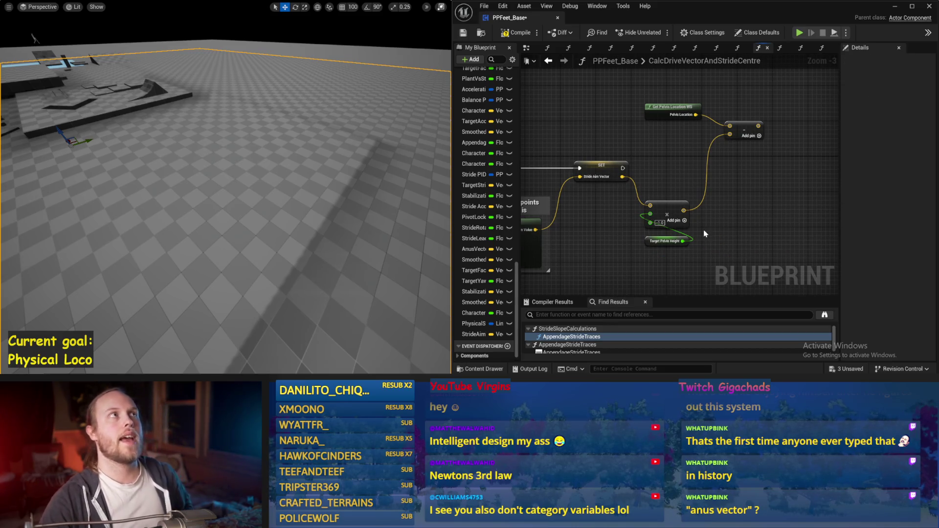
left_click(463, 33)
Promote the multiply output to a StrideCentre variable set after Stride Aim Vector, and save.
right_click(684, 211)
mouse_move(716, 183)
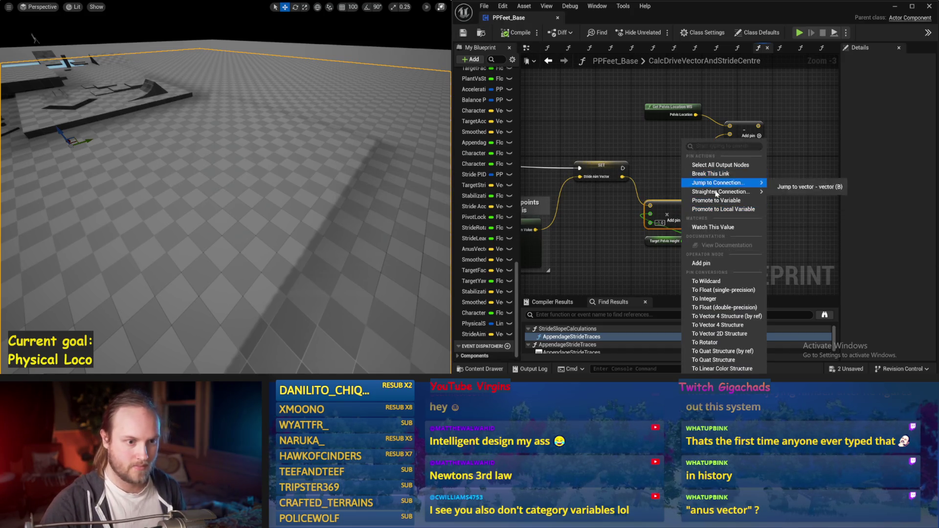
left_click(716, 201)
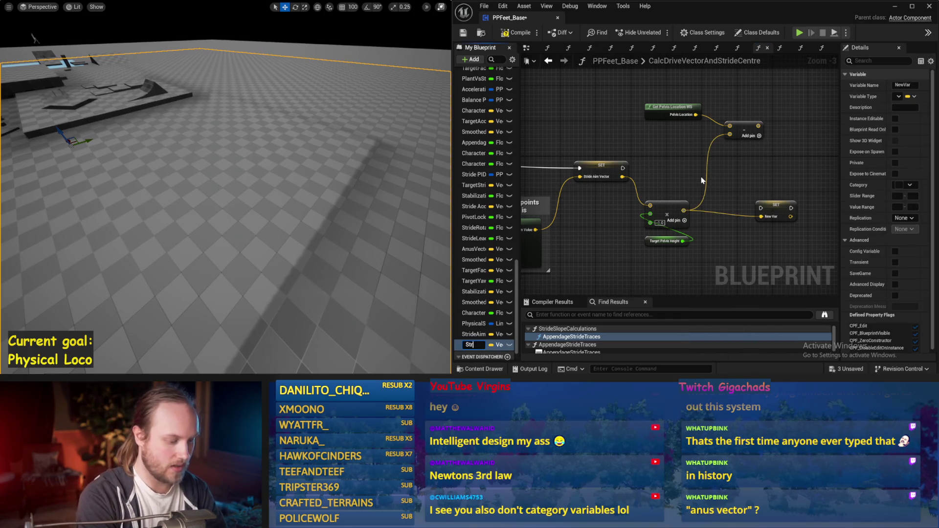
type("Centre")
key("Return")
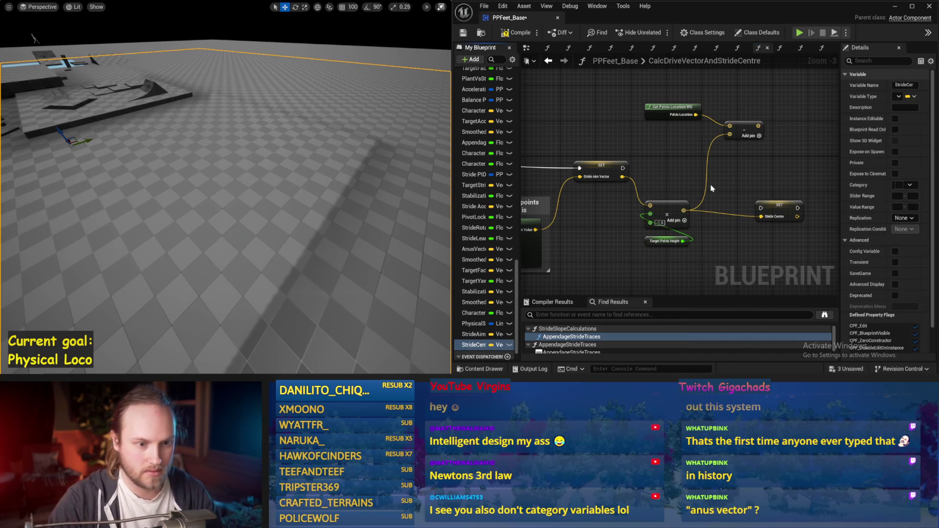
left_click(646, 179)
mouse_move(622, 168)
left_mouse_down()
mouse_move(761, 208)
mouse_move(751, 184)
mouse_move(719, 173)
left_mouse_up()
key("ctrl+s")
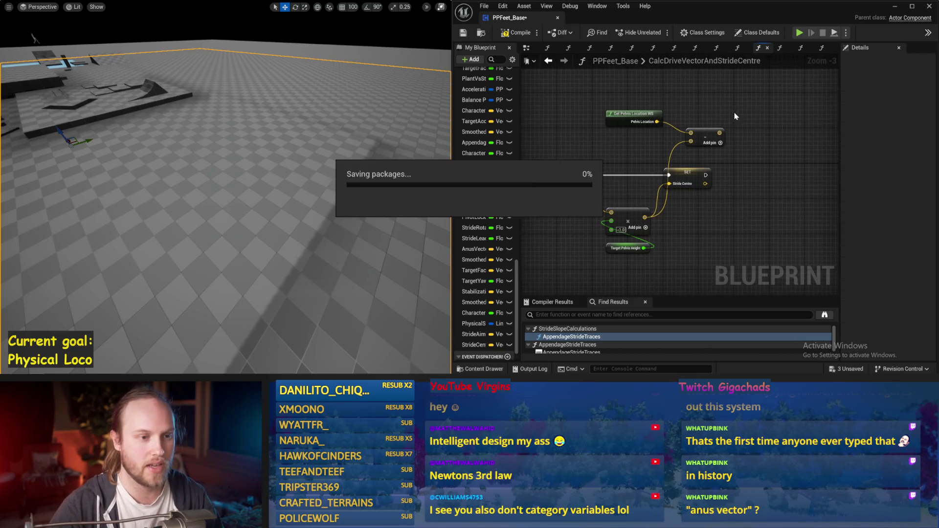
Reposition the Get Pelvis Location WS and subtract nodes beside the pelvis-height math and save.
left_click_drag(731, 104, 605, 160)
mouse_move(708, 143)
left_mouse_down()
mouse_move(704, 293)
mouse_move(711, 228)
mouse_move(729, 252)
left_mouse_up()
mouse_move(647, 227)
left_mouse_down()
mouse_move(629, 248)
mouse_move(695, 223)
mouse_move(634, 220)
mouse_move(631, 203)
left_mouse_up()
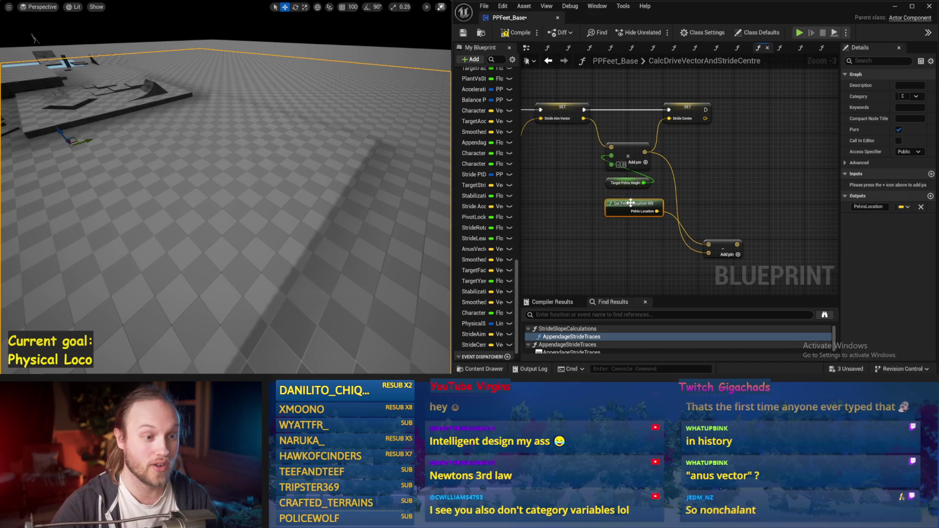
left_click(610, 183)
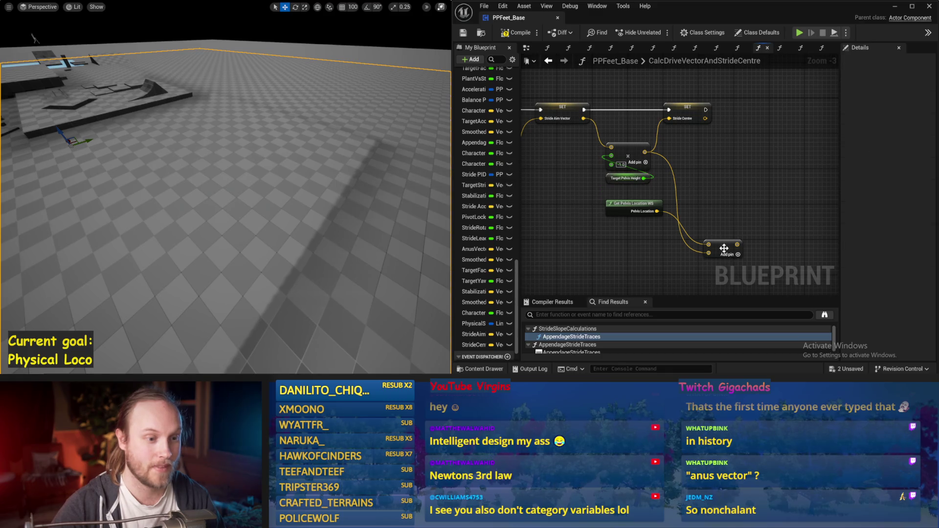
left_click_drag(724, 248, 724, 191)
key("ctrl+s")
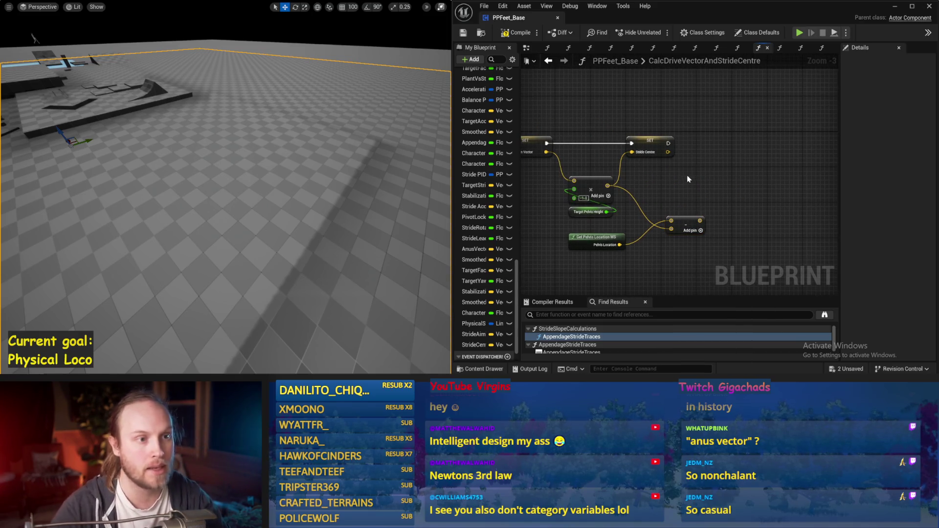
Shift the pelvis location and subtract nodes right and save.
left_click_drag(737, 143, 865, 186)
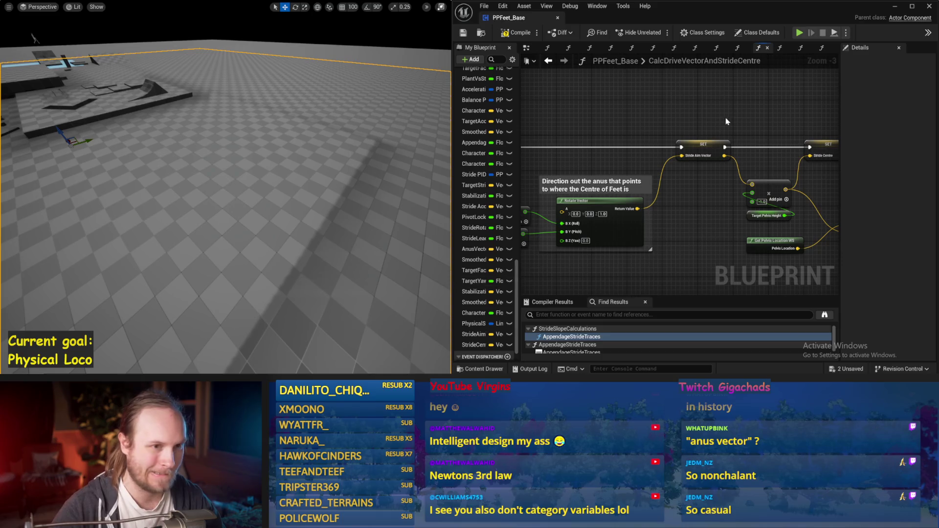
left_click_drag(726, 121, 655, 119)
left_click_drag(720, 140, 802, 130)
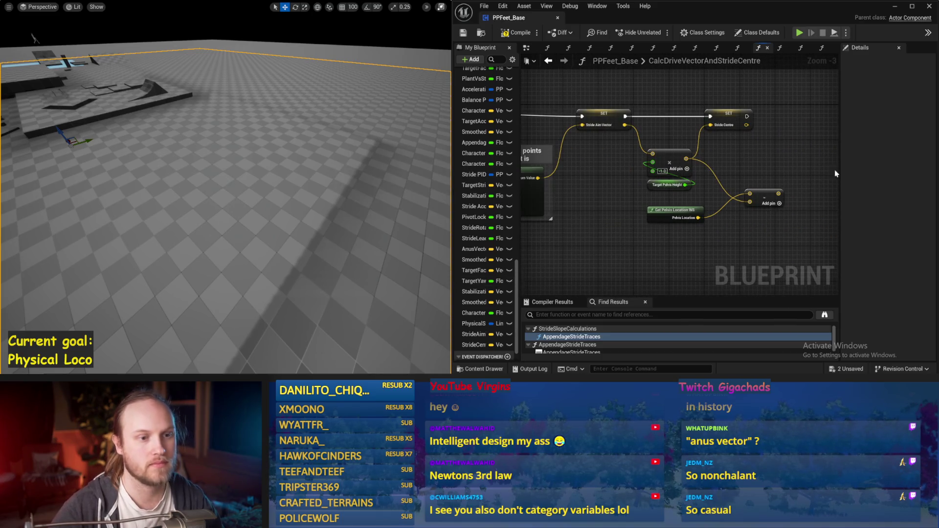
left_click_drag(773, 184, 733, 201)
left_click_drag(754, 168, 713, 162)
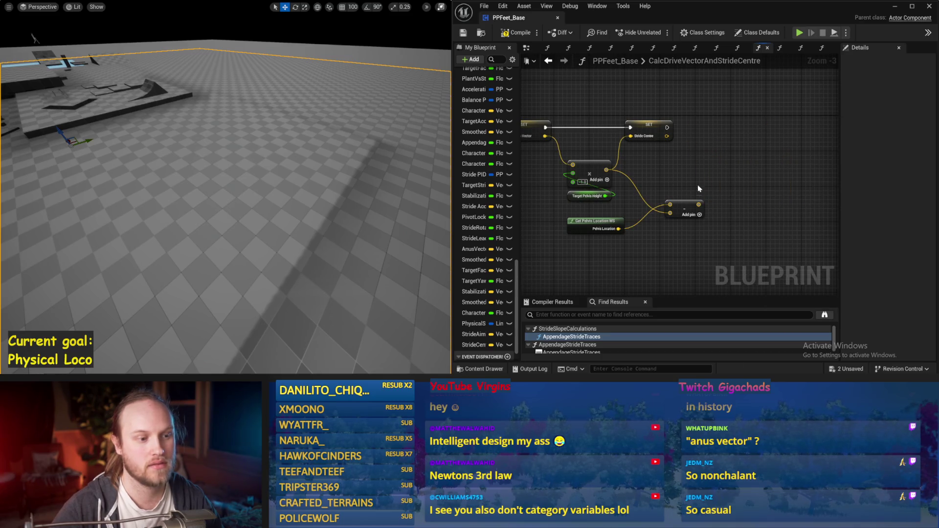
left_click_drag(608, 218, 631, 218)
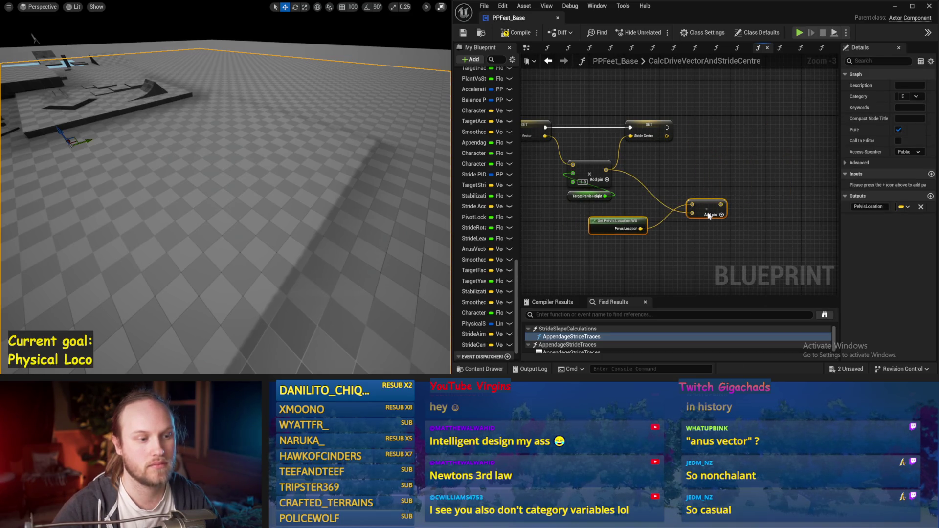
left_click(696, 183)
left_click_drag(697, 183, 713, 187)
key("ctrl+s")
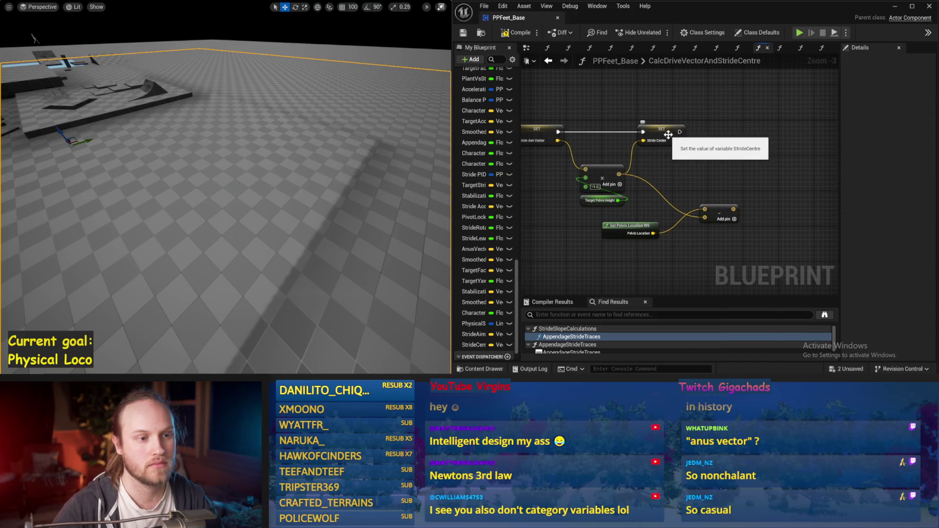
Wire the subtract result into the Stride Centre setter, tidy those nodes, and save.
left_click_drag(717, 152, 697, 170)
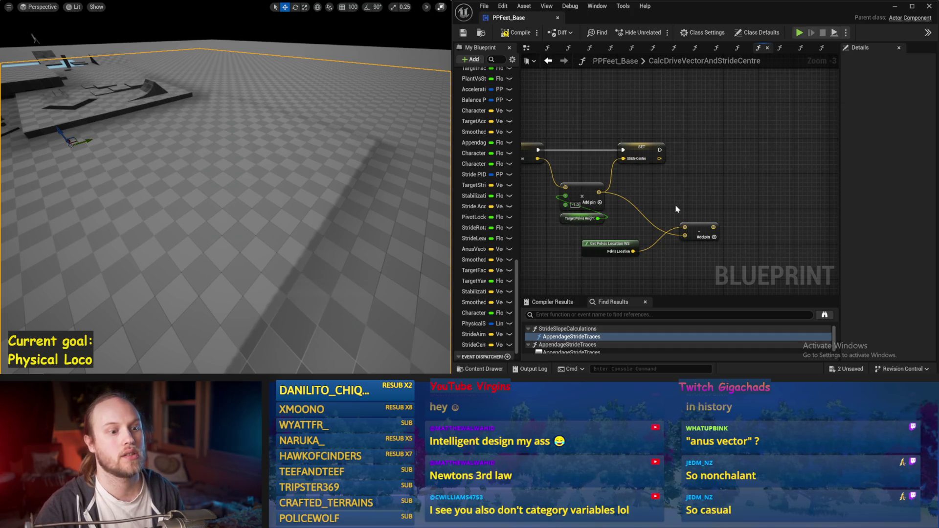
left_click_drag(676, 209, 742, 153)
left_click_drag(686, 192, 708, 195)
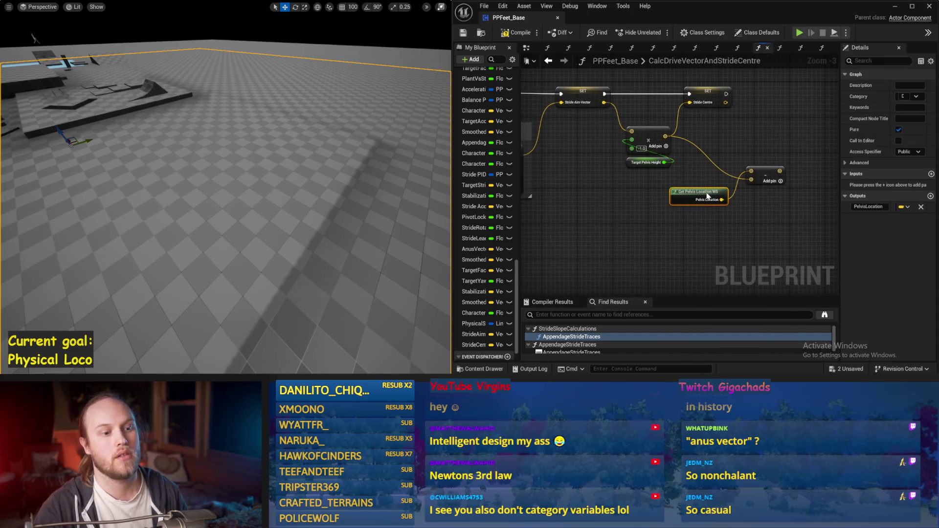
left_click(743, 215)
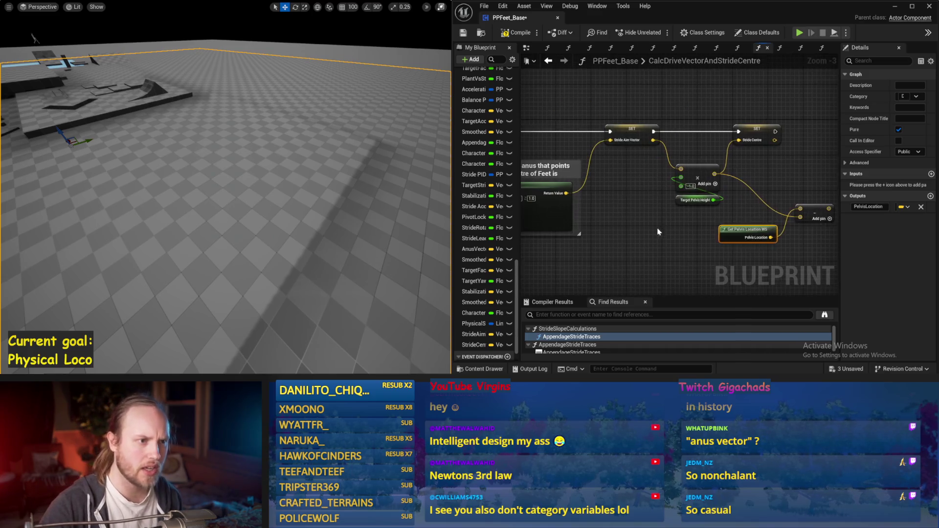
mouse_move(767, 191)
left_mouse_down()
mouse_move(678, 121)
mouse_move(794, 109)
left_mouse_up()
left_click(752, 178)
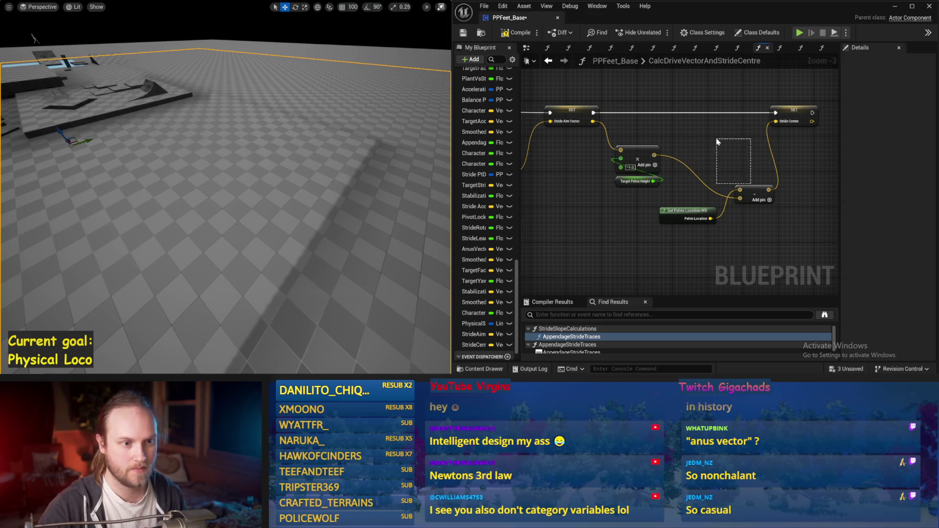
left_click_drag(749, 197, 715, 153)
left_click_drag(693, 207, 715, 176)
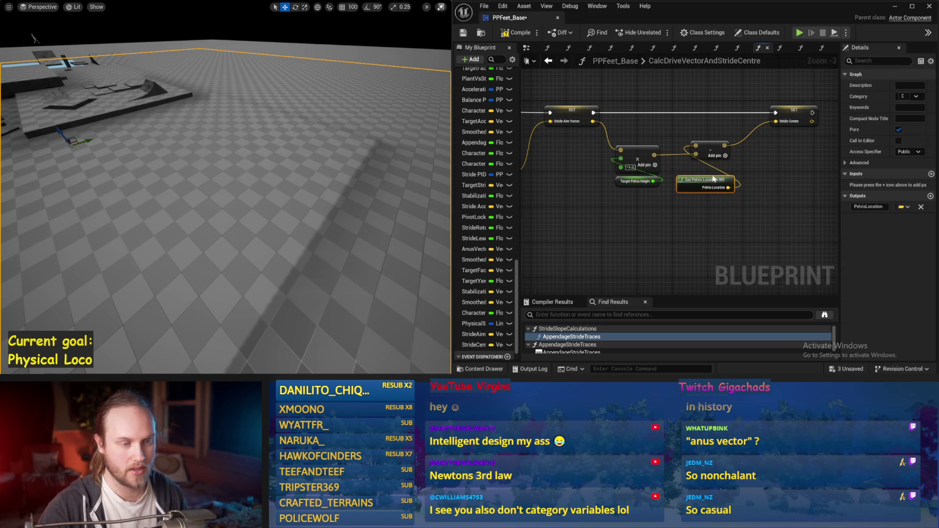
mouse_move(786, 157)
left_mouse_down()
mouse_move(692, 183)
mouse_move(713, 170)
mouse_move(652, 179)
mouse_move(674, 162)
mouse_move(697, 163)
left_mouse_up()
key("ctrl+s")
Subtract a Character Centre Of Gravy getter from Stride Centre.
type("-")
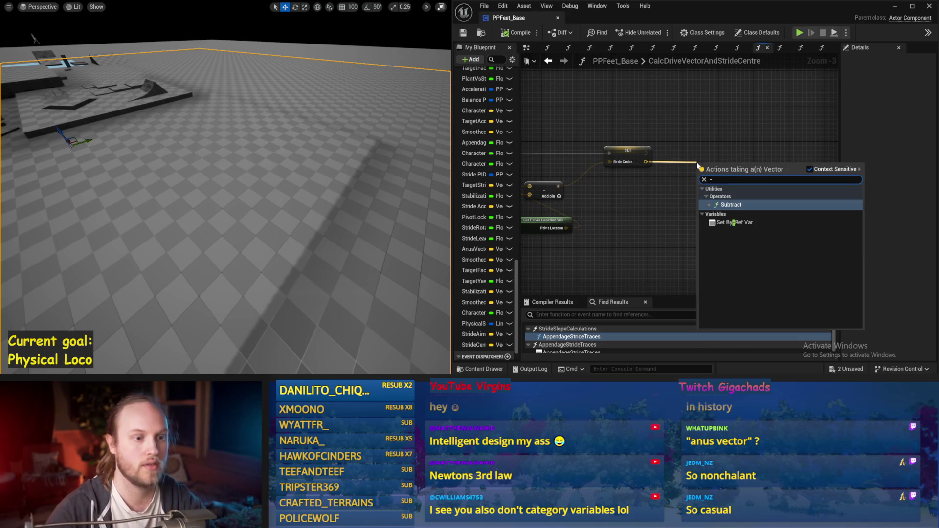
key("Return")
right_click(668, 211)
type("ce")
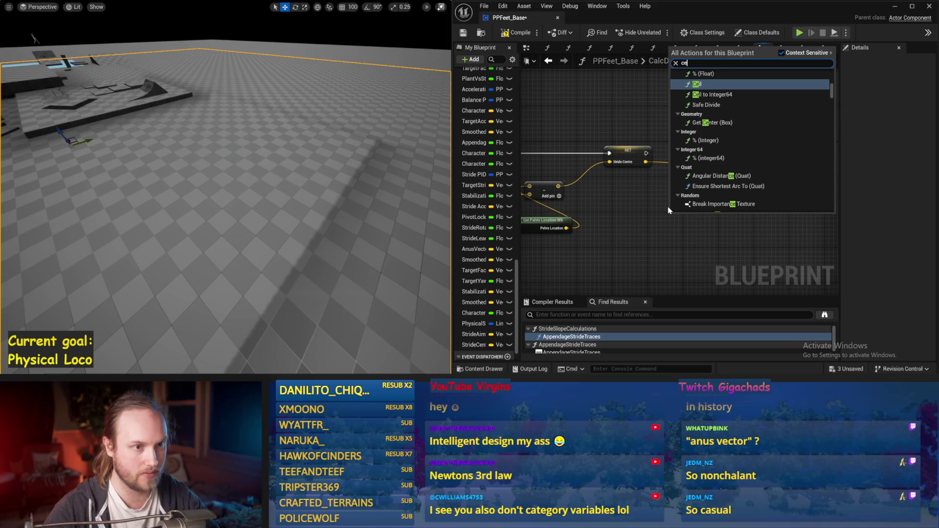
type("ntre")
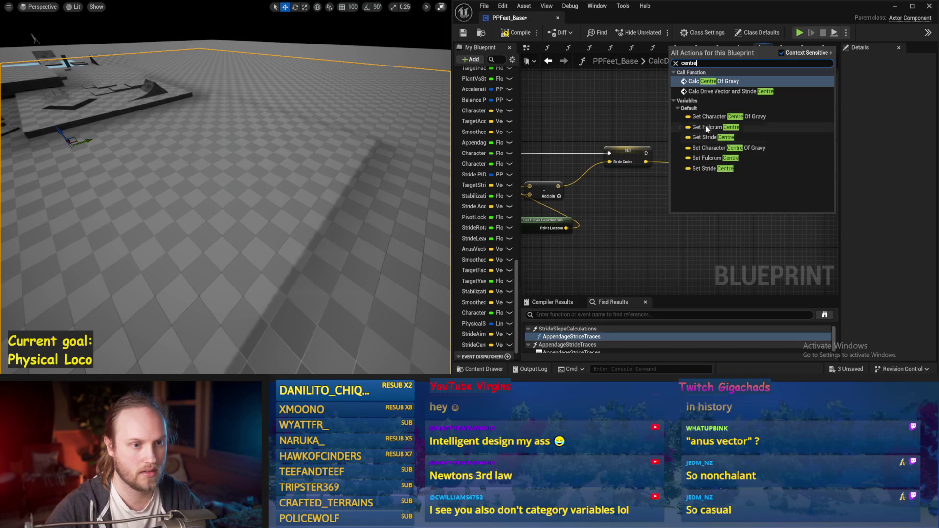
left_click(705, 116)
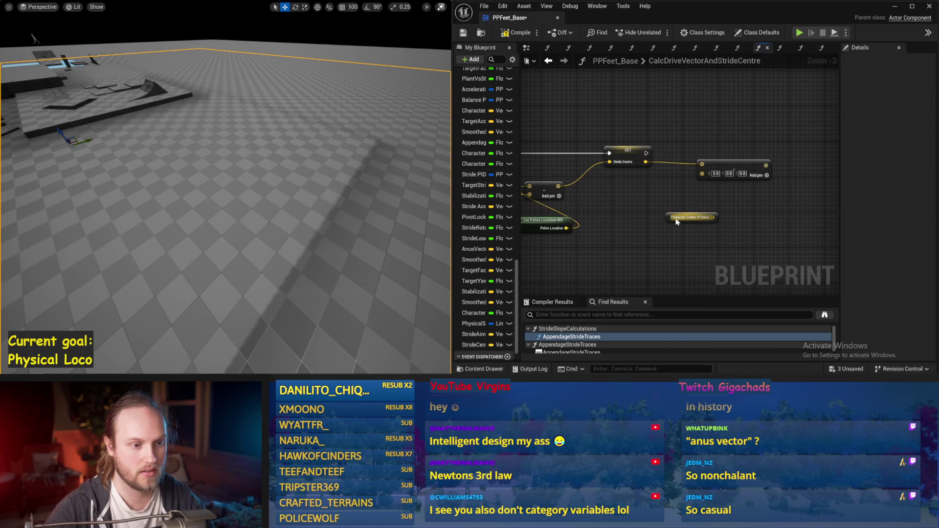
mouse_move(676, 222)
left_mouse_down()
mouse_move(630, 199)
mouse_move(702, 172)
mouse_move(718, 190)
left_mouse_up()
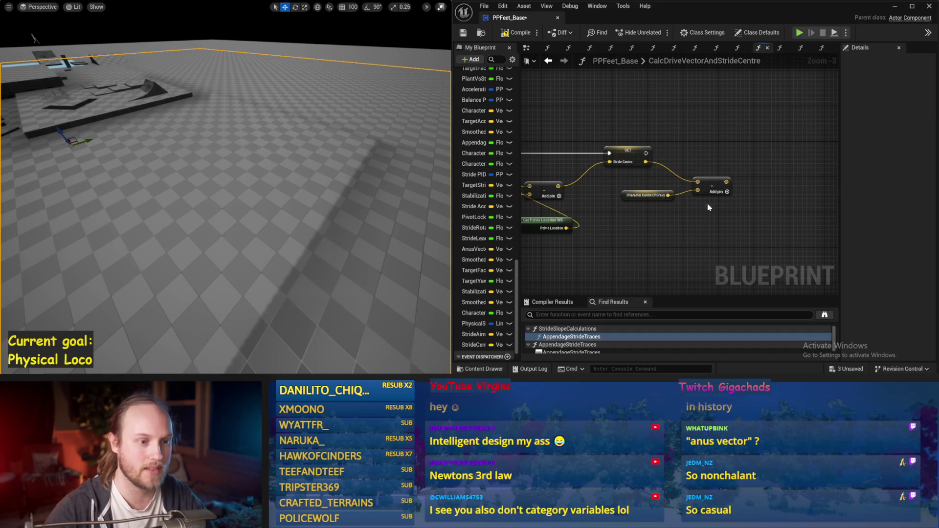
Promote the subtraction result to Drive Vector, run it after Stride Centre, and save.
right_click(729, 184)
left_click(756, 210)
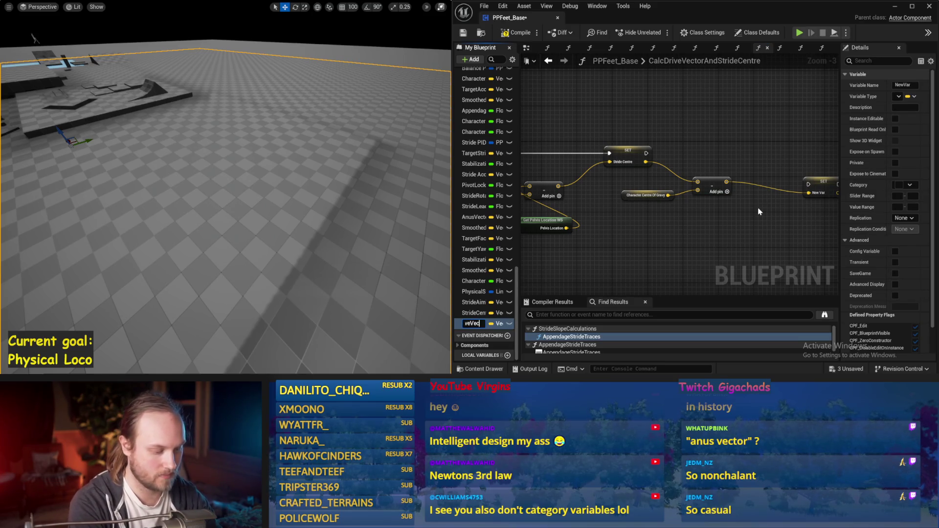
left_click_drag(790, 172, 768, 141)
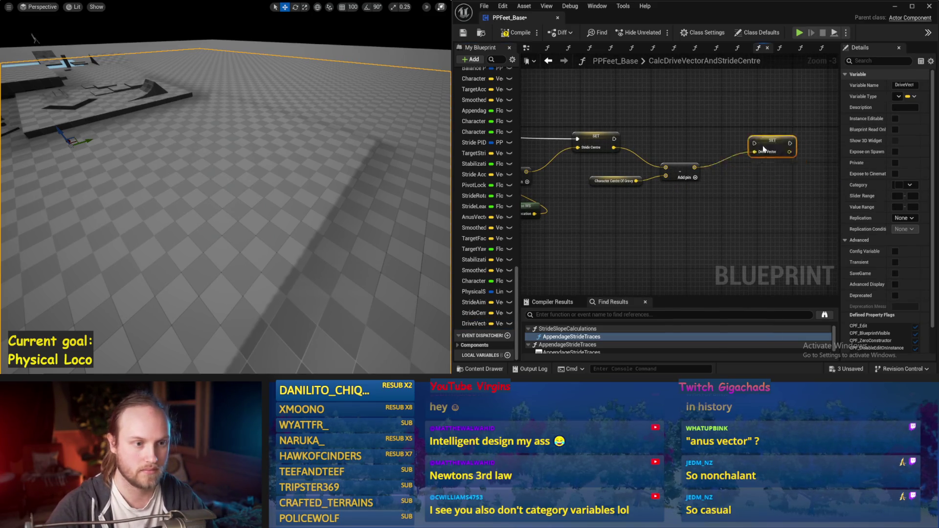
left_click(595, 138)
left_click_drag(614, 139, 750, 143)
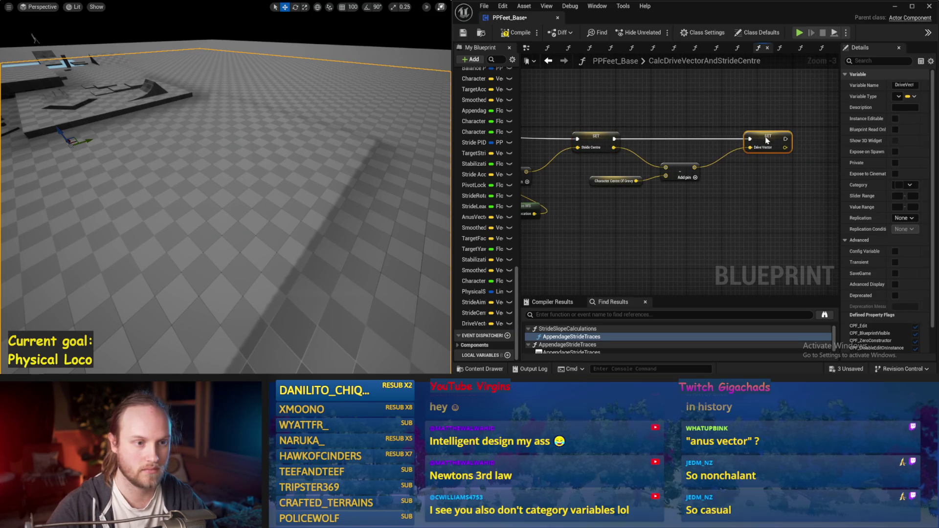
left_click(781, 197)
key("ctrl+s")
scroll(687, 210, "down", 1)
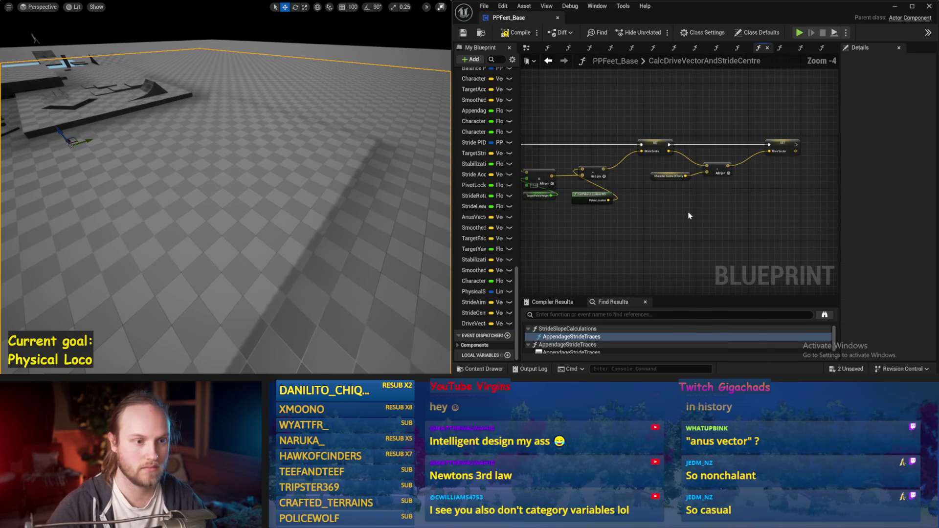
left_click(463, 33)
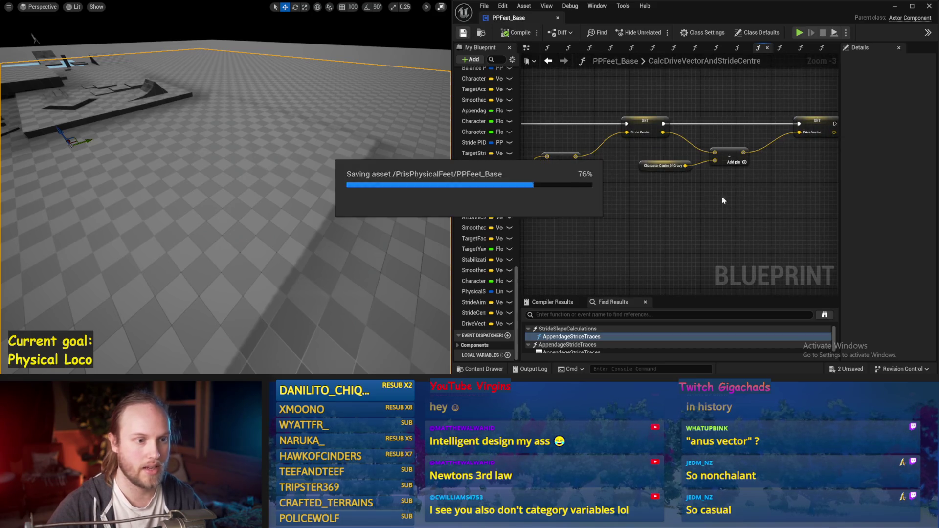
left_click_drag(833, 166, 800, 193)
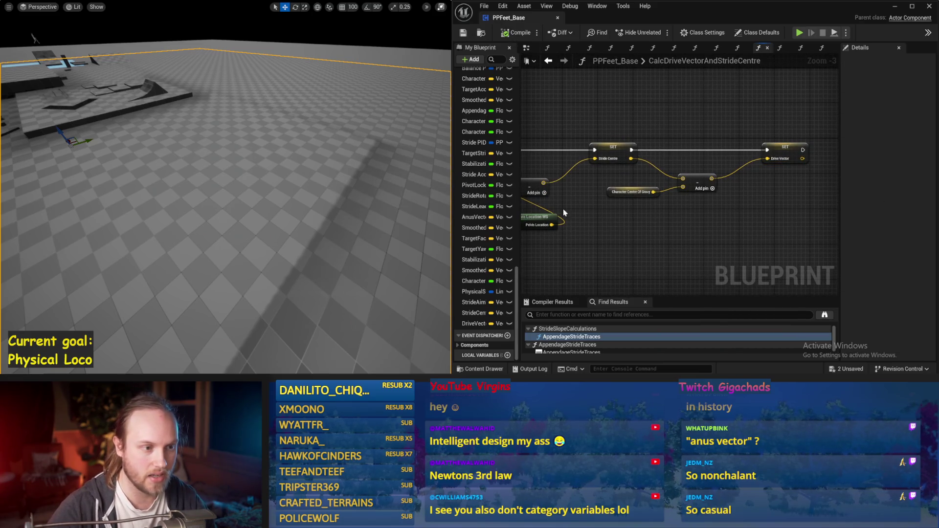
Move Get Pelvis Location WS up-left, save, and inspect the Stride Aim Vector SET node's properties.
left_click_drag(639, 205, 835, 200)
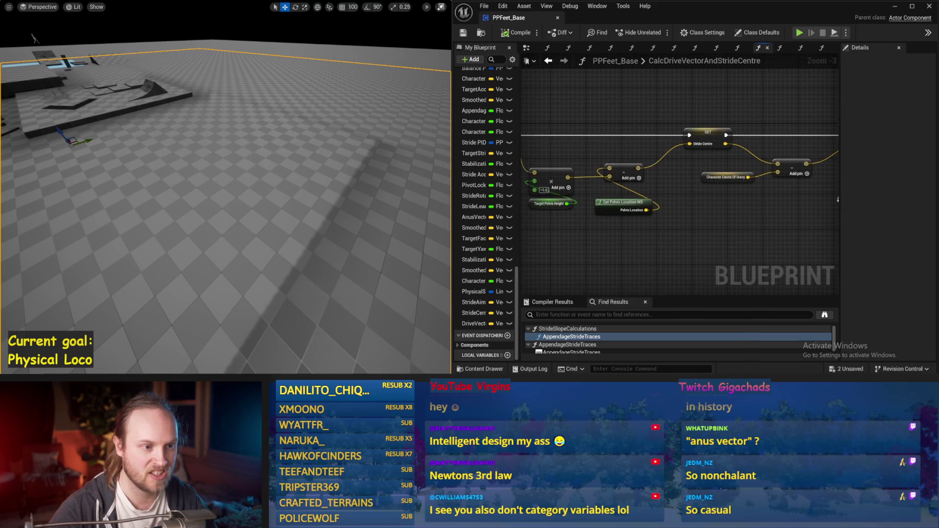
mouse_move(719, 216)
left_mouse_down()
mouse_move(673, 162)
mouse_move(646, 176)
mouse_move(632, 205)
mouse_move(709, 214)
mouse_move(687, 221)
left_mouse_up()
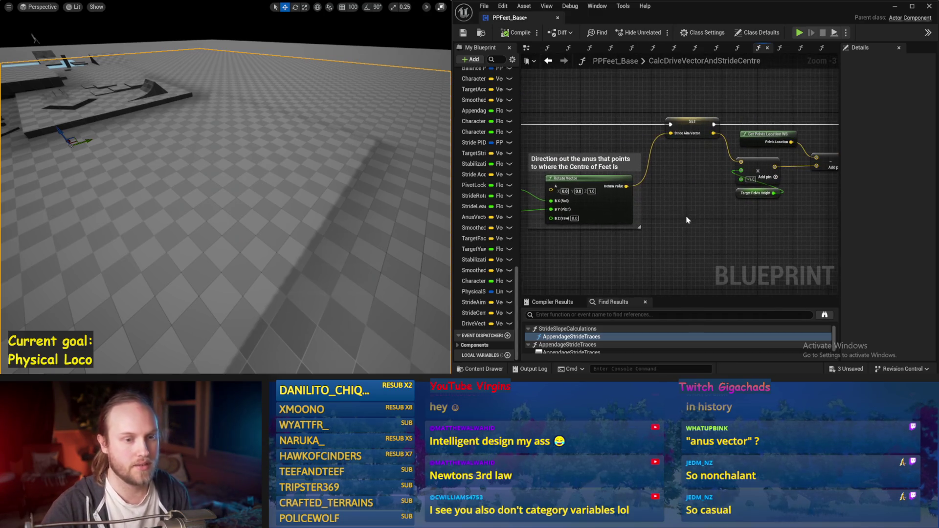
left_click(472, 31)
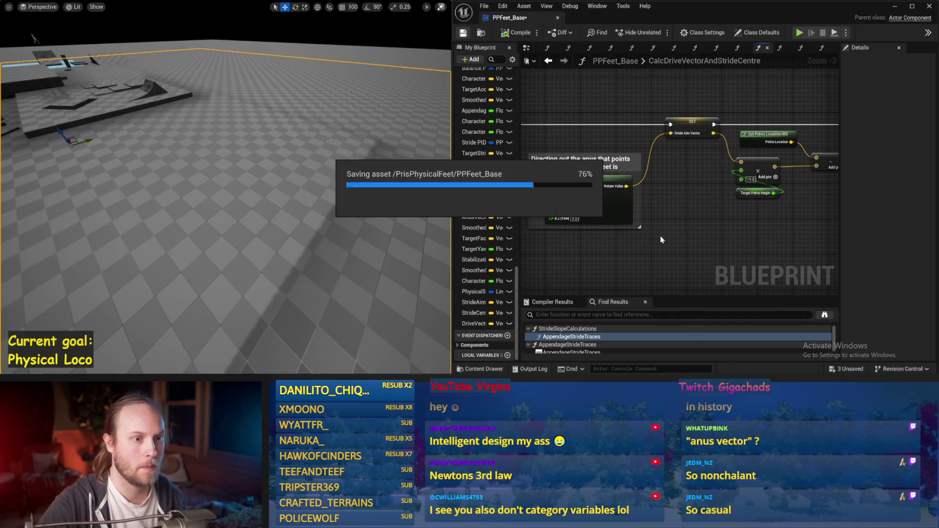
mouse_move(674, 215)
left_mouse_down()
mouse_move(744, 204)
mouse_move(702, 226)
left_mouse_up()
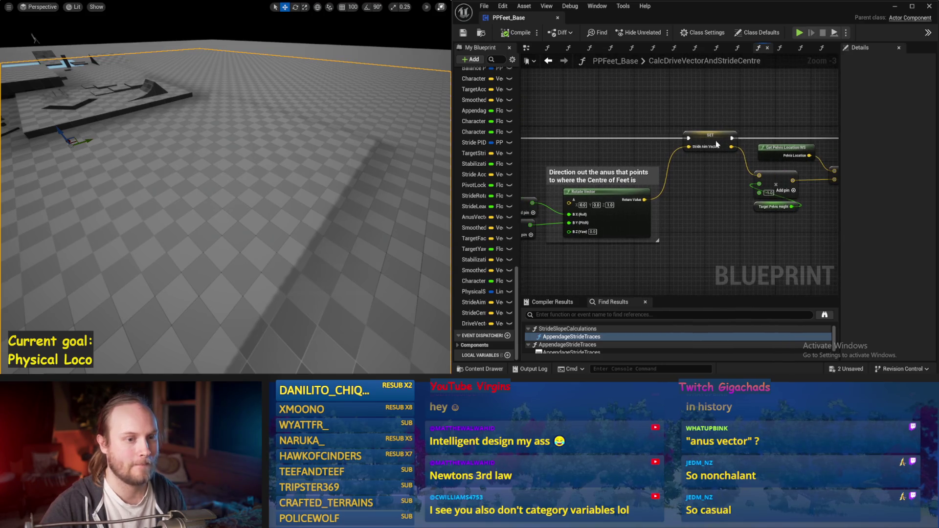
left_click_drag(717, 161, 717, 161)
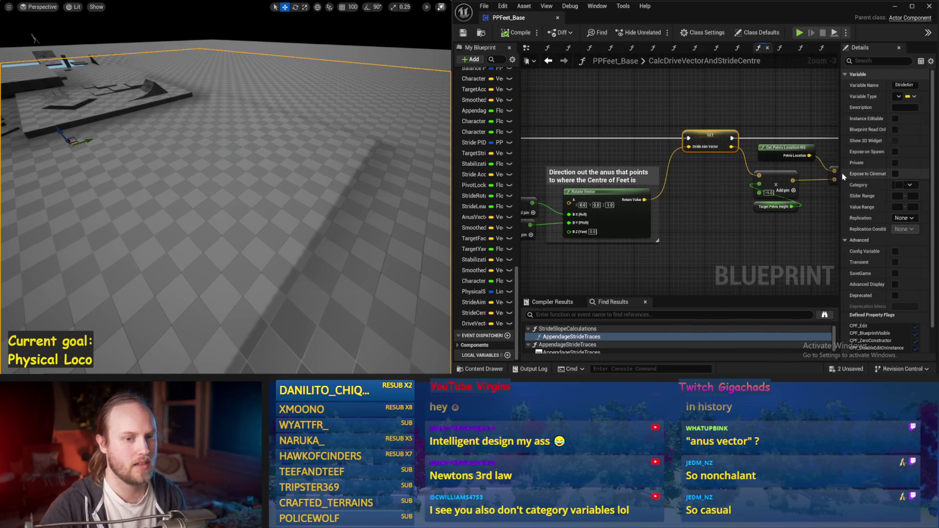
left_click_drag(839, 174, 651, 215)
left_click(680, 222)
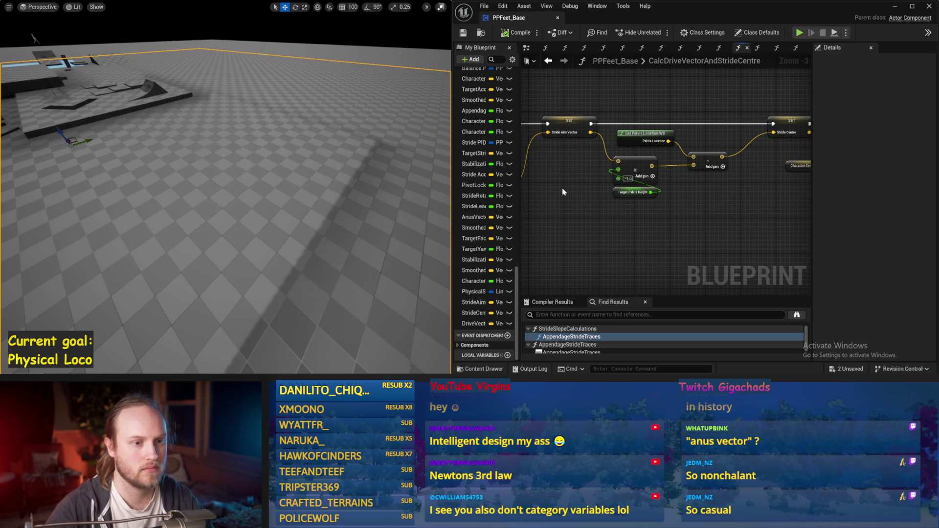
left_click_drag(562, 191, 603, 201)
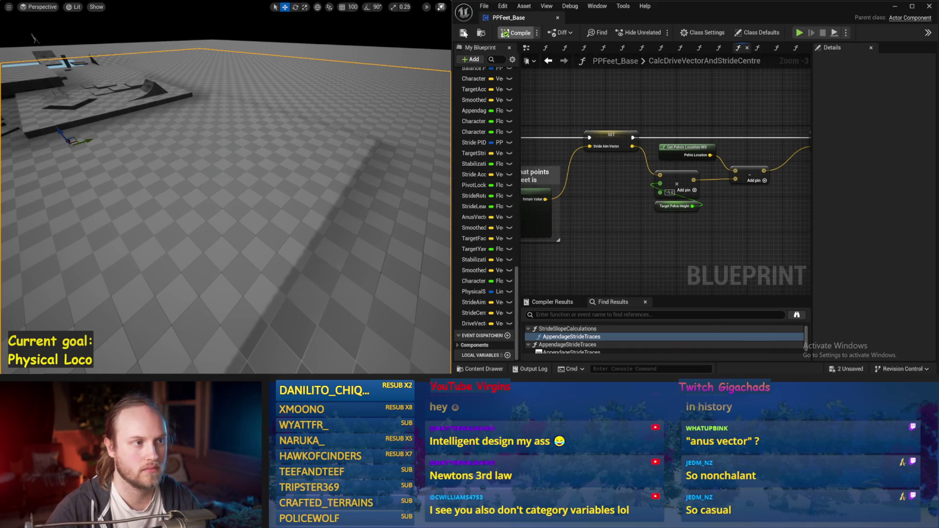
left_click_drag(800, 142, 632, 134)
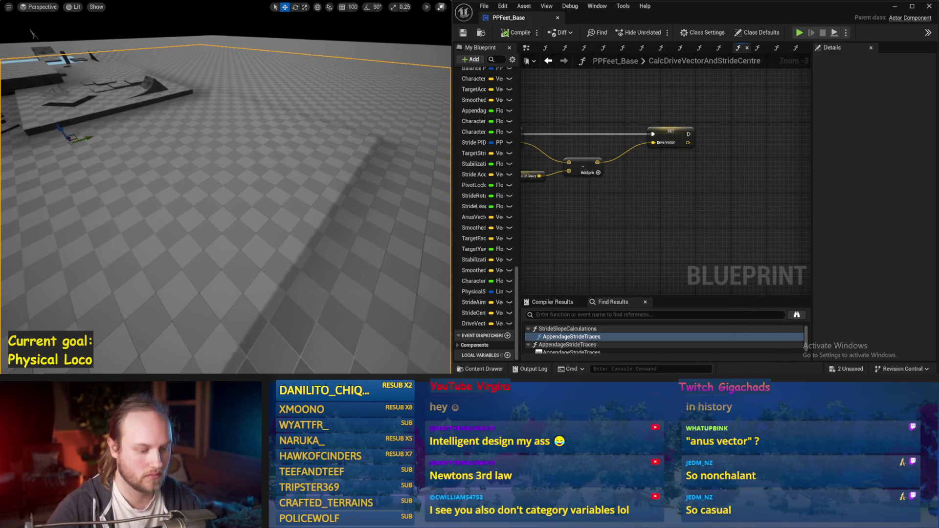
Run and stop a simulation of PPFeet_Base, then save it, dismissing the errors notice and saving again.
key("alt+p")
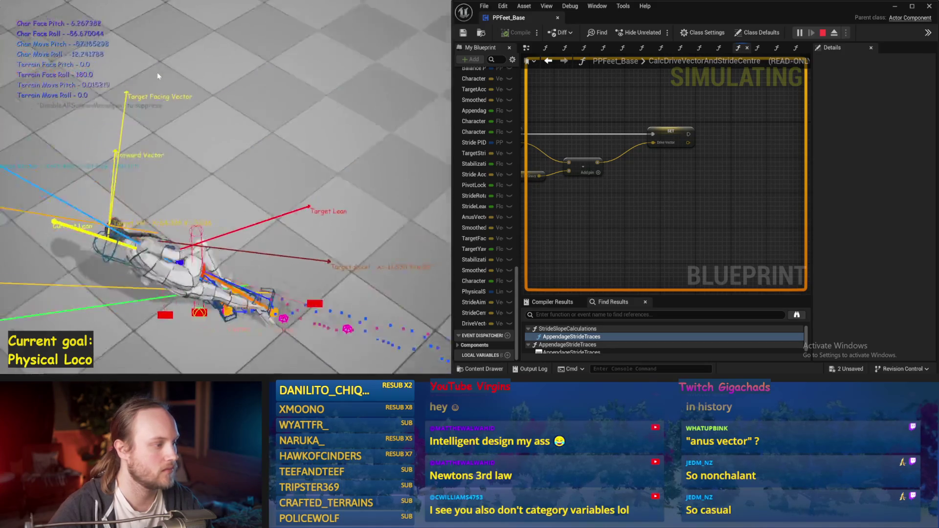
key("Escape")
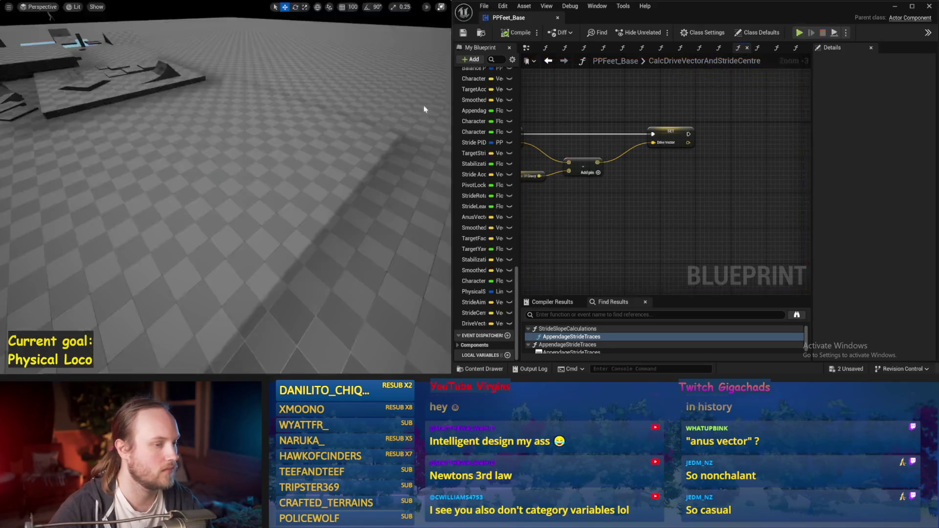
left_click(464, 34)
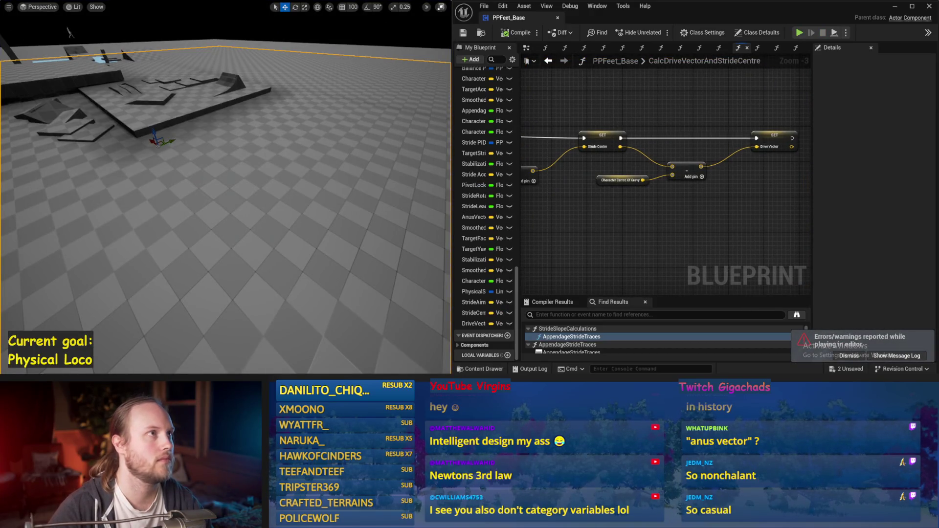
left_click_drag(732, 296, 786, 292)
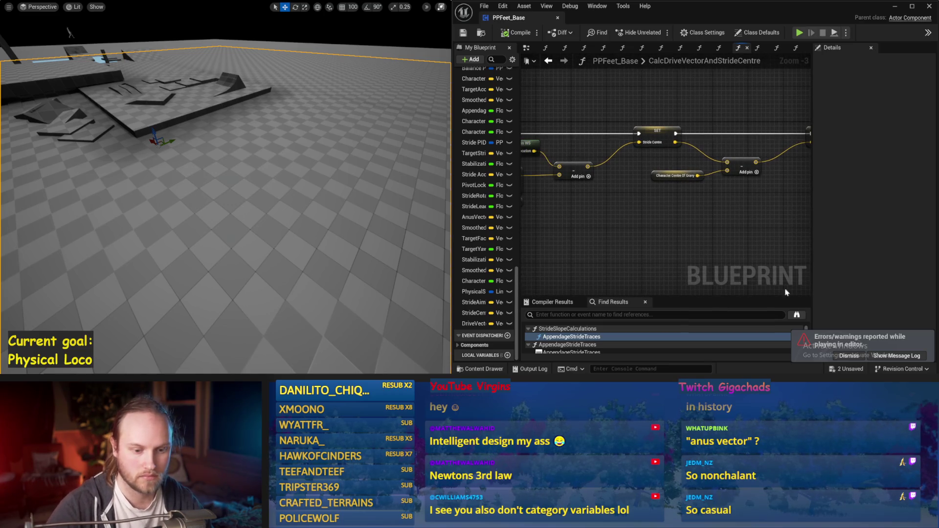
left_click(853, 357)
left_click_drag(691, 214, 738, 214)
key("ctrl+s")
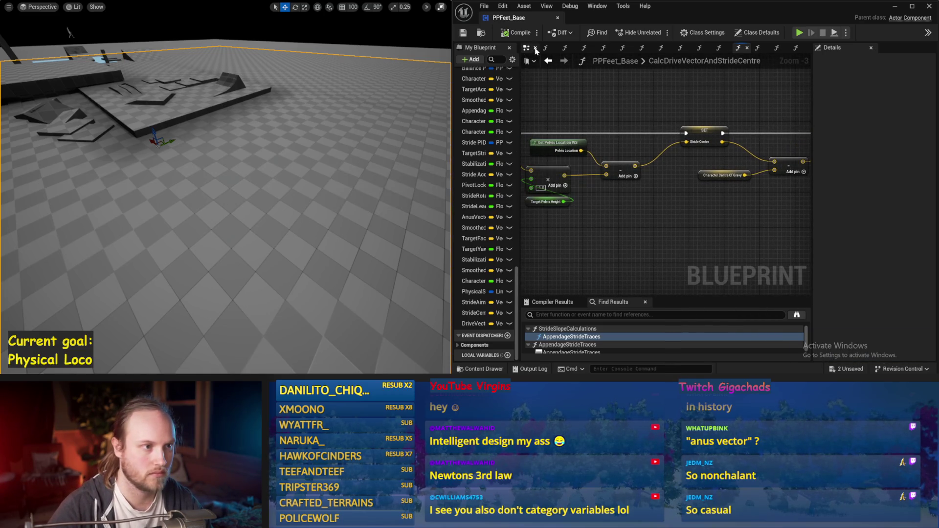
mouse_move(692, 237)
left_mouse_down()
mouse_move(687, 195)
mouse_move(605, 225)
mouse_move(704, 212)
mouse_move(623, 99)
mouse_move(730, 107)
mouse_move(685, 159)
left_mouse_up()
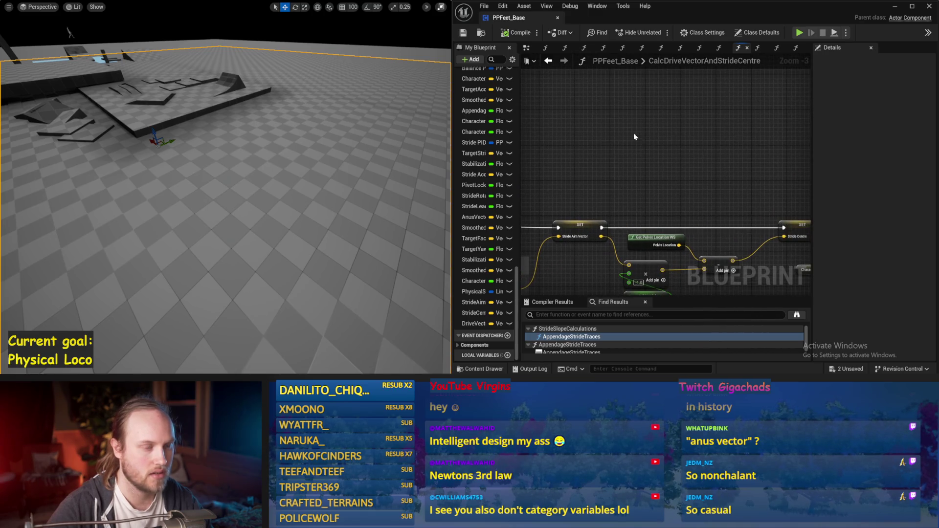
Open the DrawDebugValues function graph from the event graph and widen the Blueprint editor.
left_click(527, 47)
scroll(631, 196, "up", 2)
left_click(686, 148)
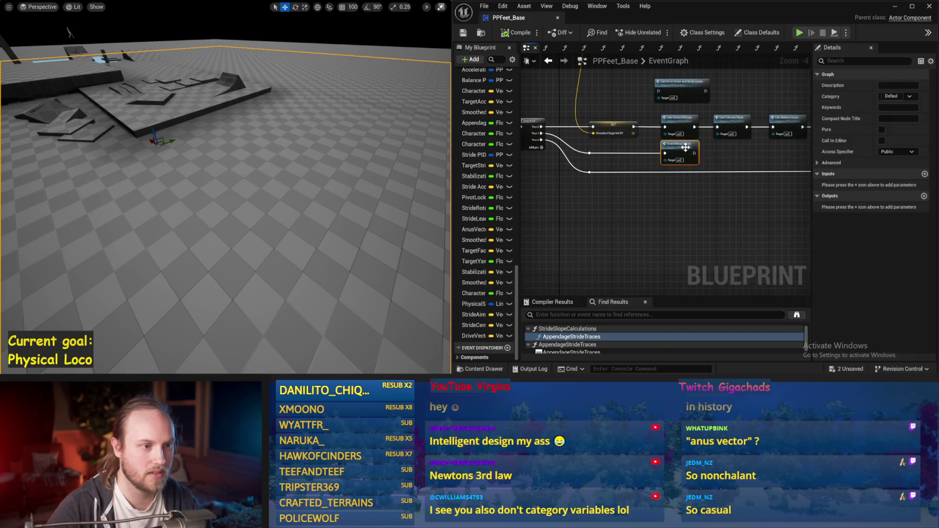
double_click(685, 148)
left_click_drag(536, 180, 602, 173)
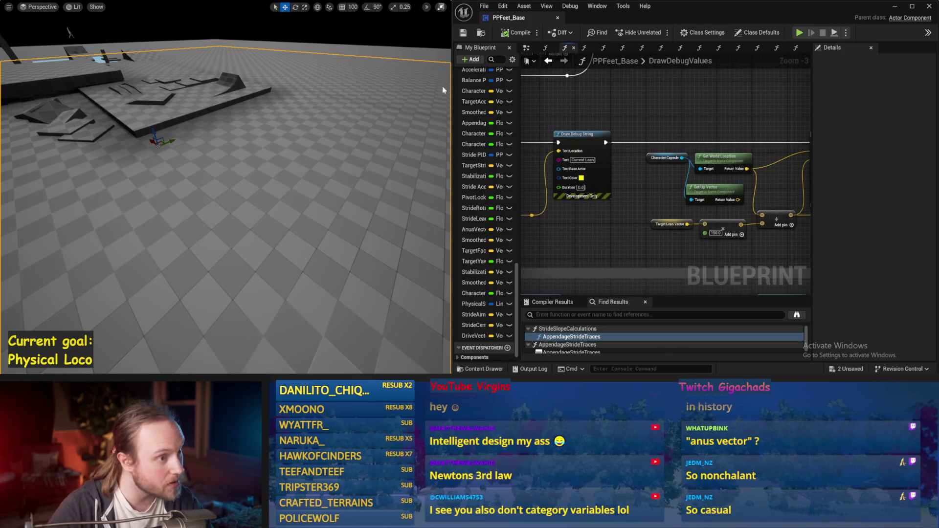
left_click_drag(451, 98, 308, 99)
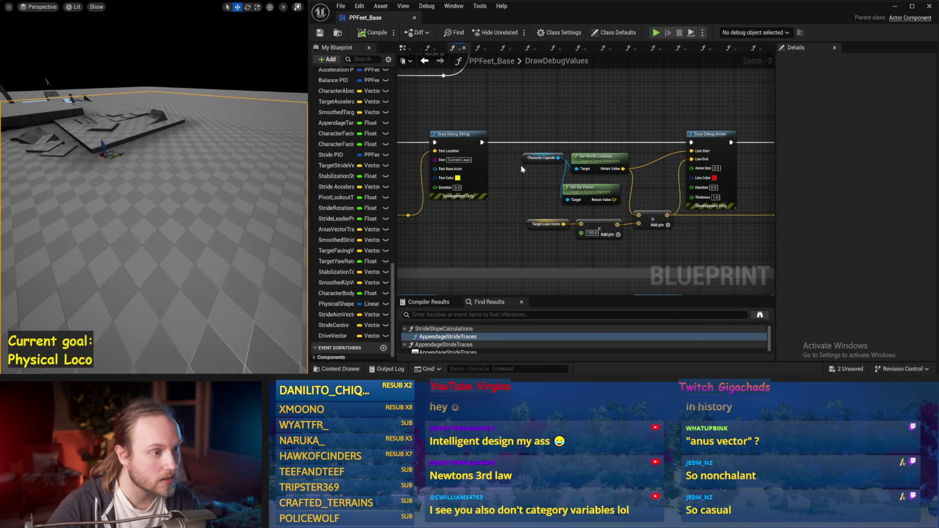
scroll(658, 218, "down", 1)
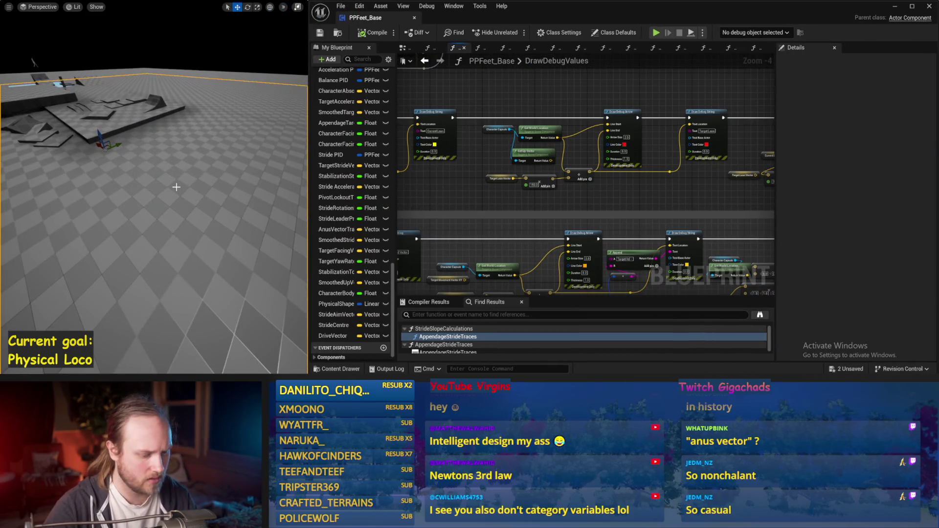
Simulate and stop, then select the test player character and exit immersive view to show its details.
key("alt+p")
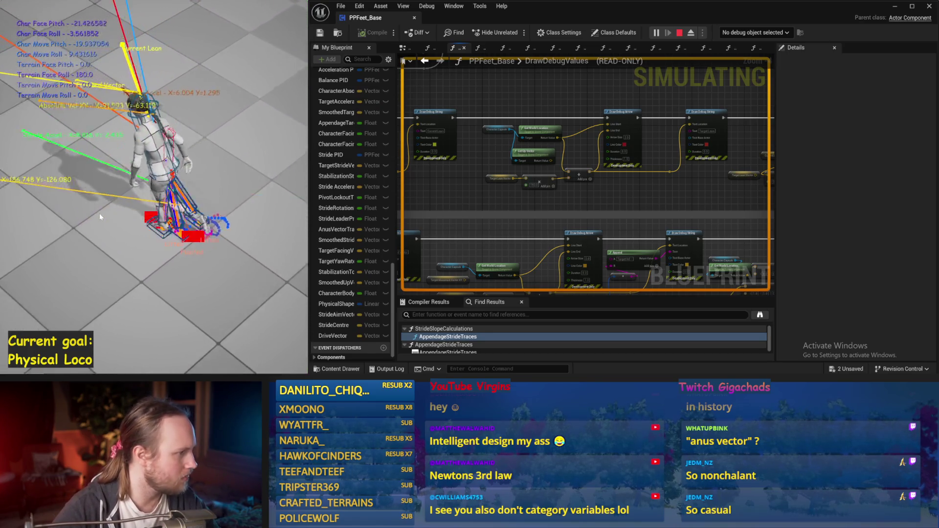
key("Escape")
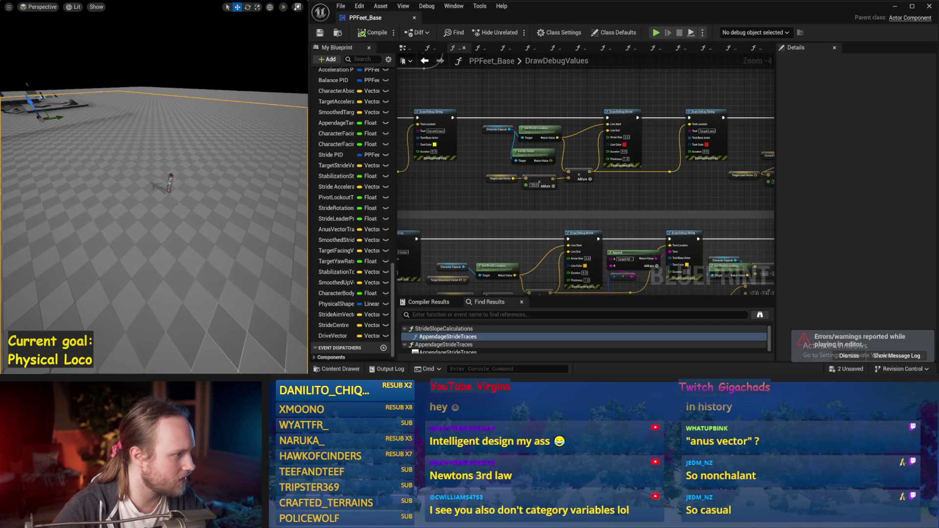
left_click(169, 183)
key("F11")
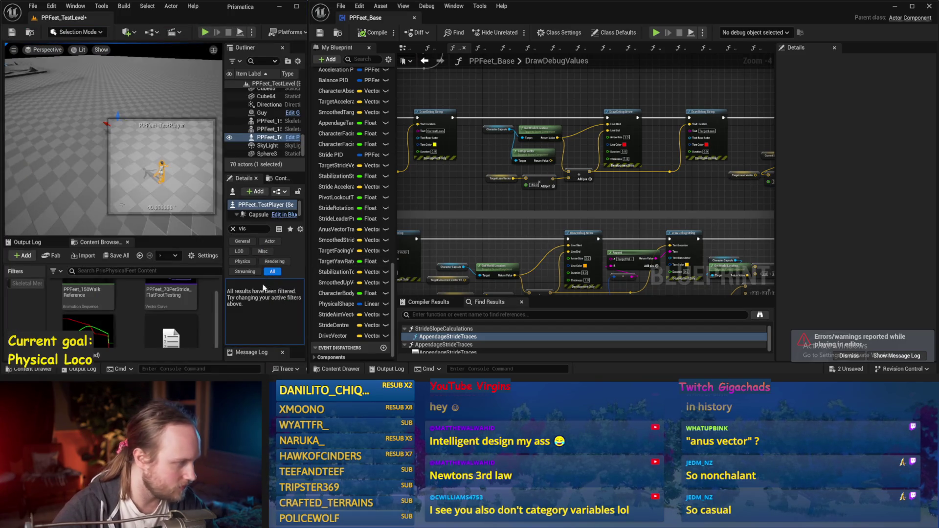
left_click(233, 229)
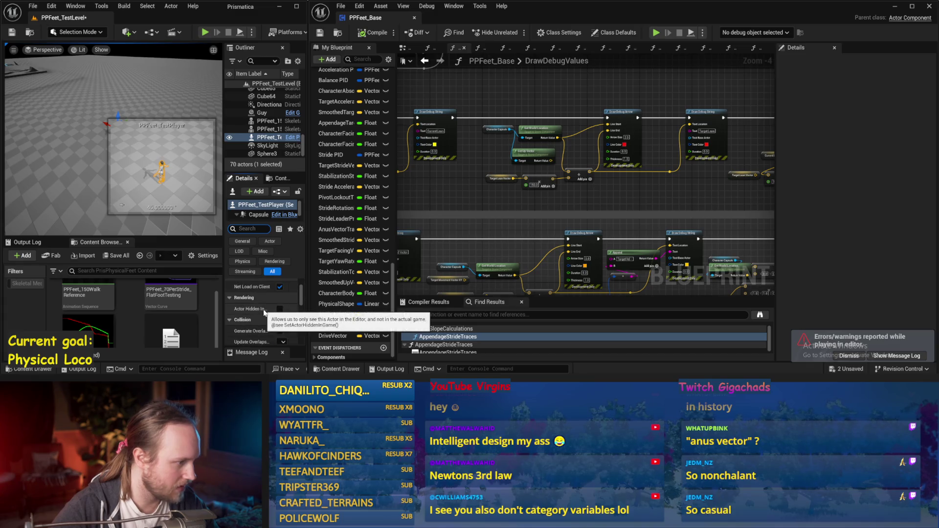
Inspect the Capsule and SkeletalMesh components' rendering visibility, then start another simulation.
scroll(271, 316, "down", 1)
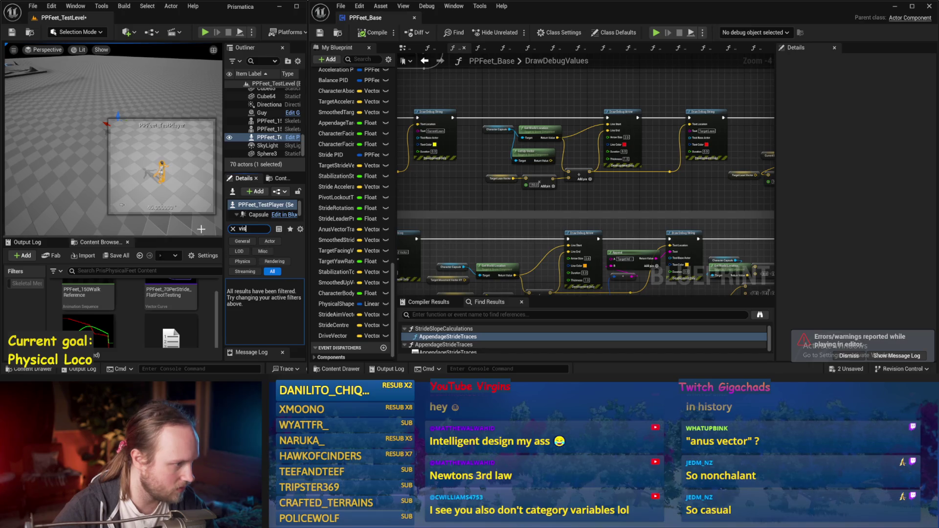
left_click(254, 216)
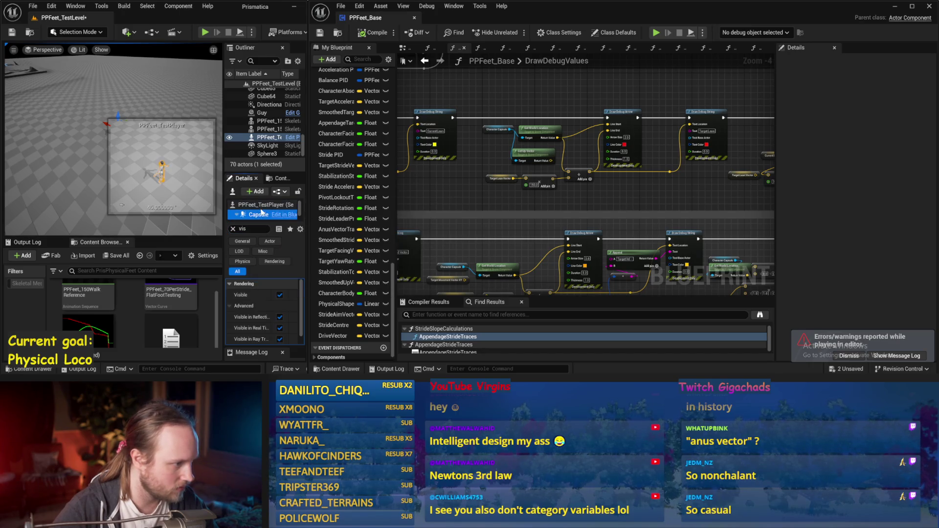
key("Down")
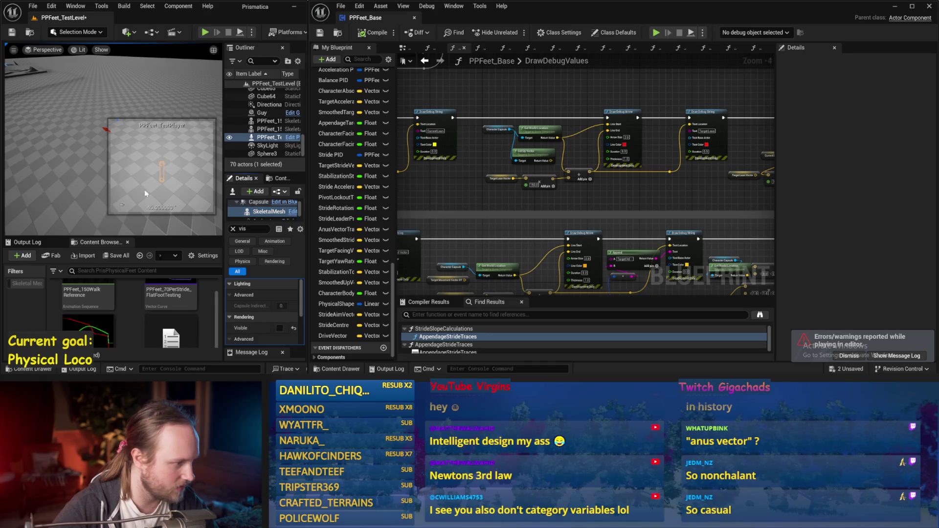
key("alt+p")
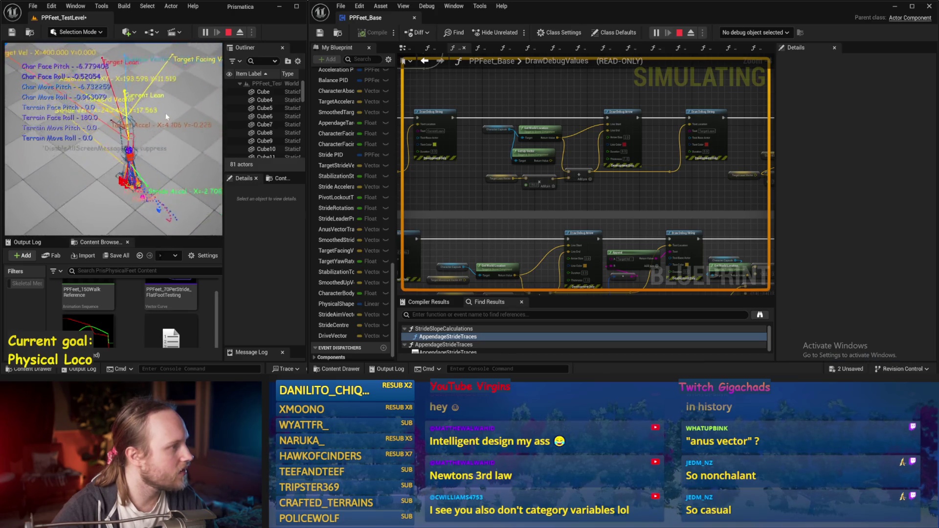
Stop the simulation and add a Stride Centre getter node by searching 'stride ce'.
key("Escape")
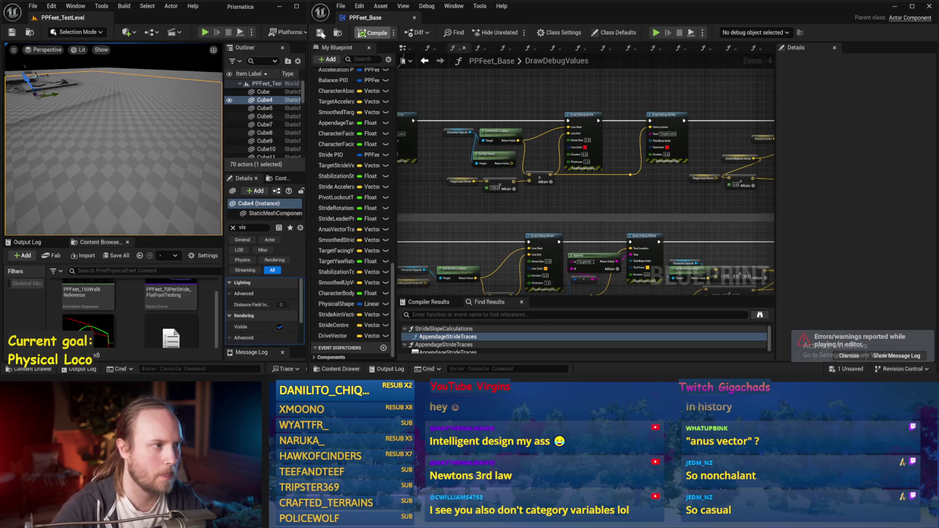
scroll(581, 214, "up", 1)
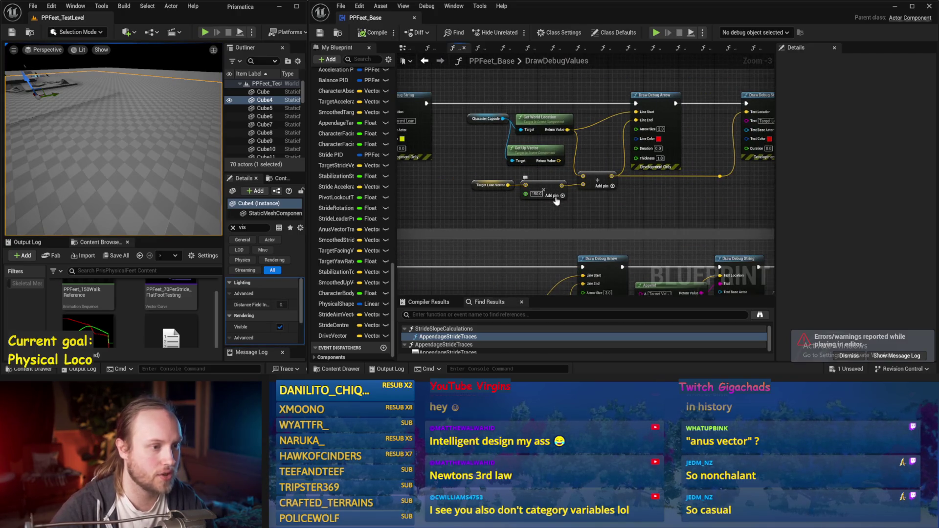
right_click(485, 208)
type("stride ce")
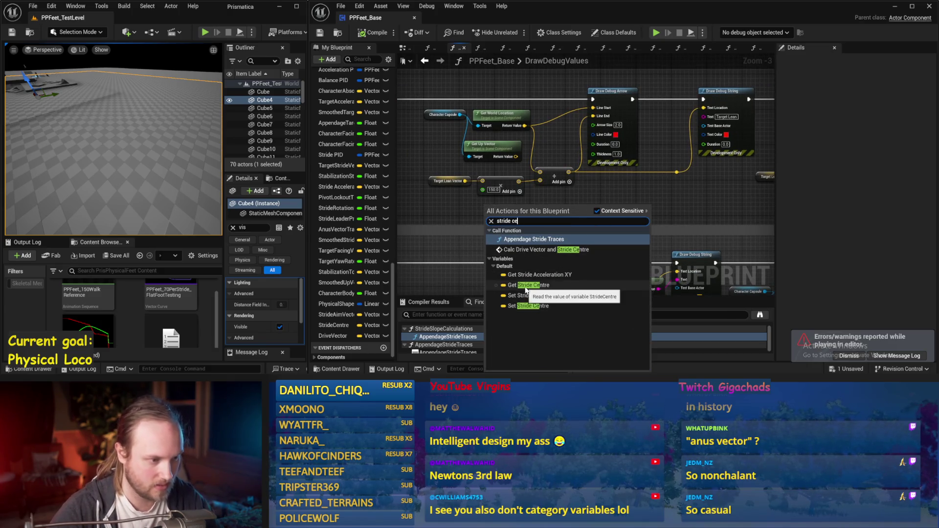
left_click(526, 285)
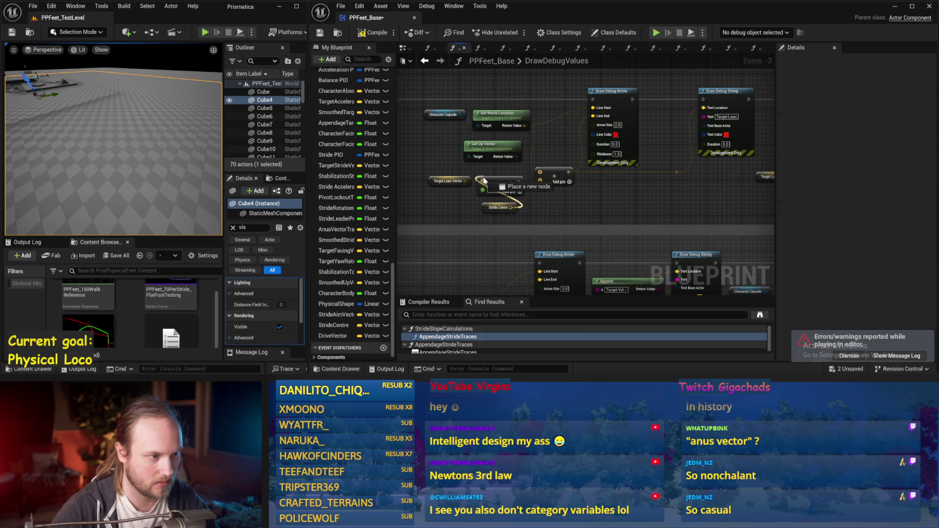
Place the Stride Centre getter beside the Draw Debug Arrow node, undoing an initial misplaced move.
left_click_drag(495, 213, 452, 209)
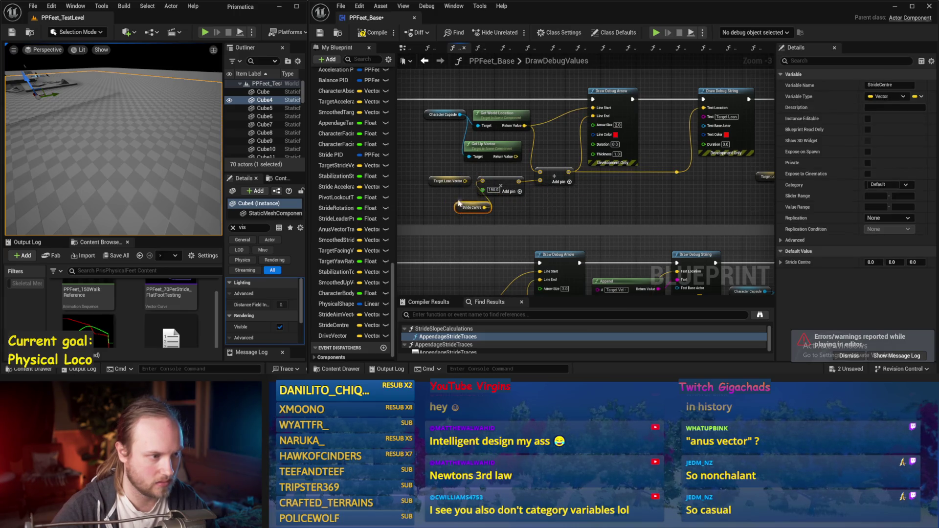
left_click(528, 207)
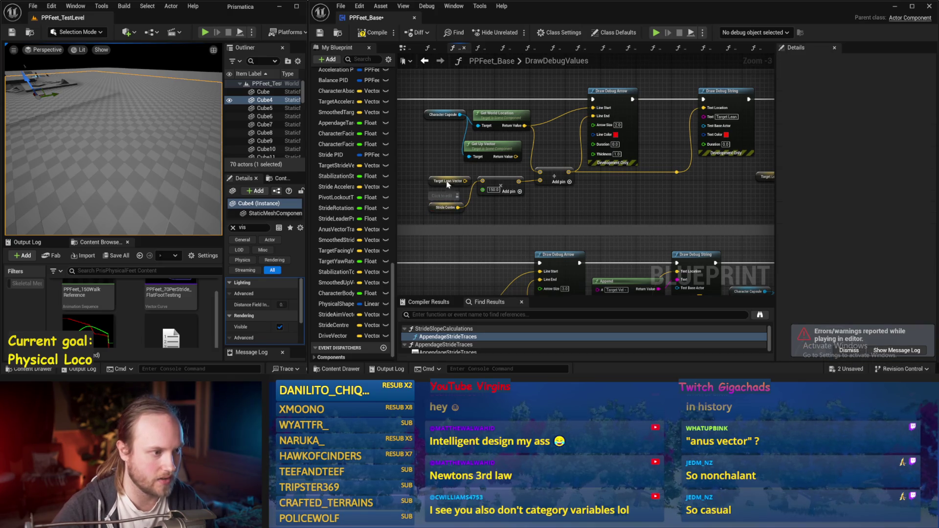
key("ctrl+z")
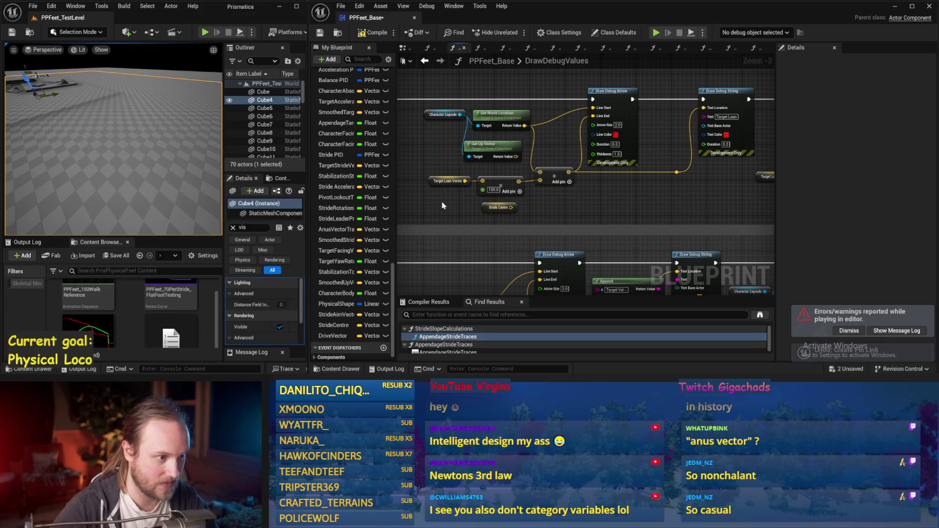
mouse_move(495, 208)
left_mouse_down()
mouse_move(563, 118)
mouse_move(538, 124)
left_mouse_up()
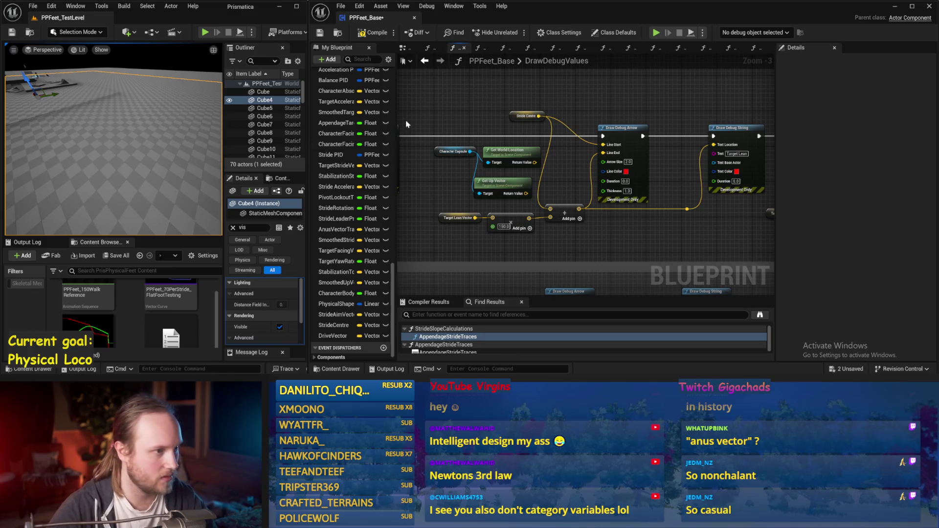
In the EventGraph, shift the SET and Calc Centre Of Gravy nodes left to make room.
left_click(404, 48)
scroll(584, 162, "up", 2)
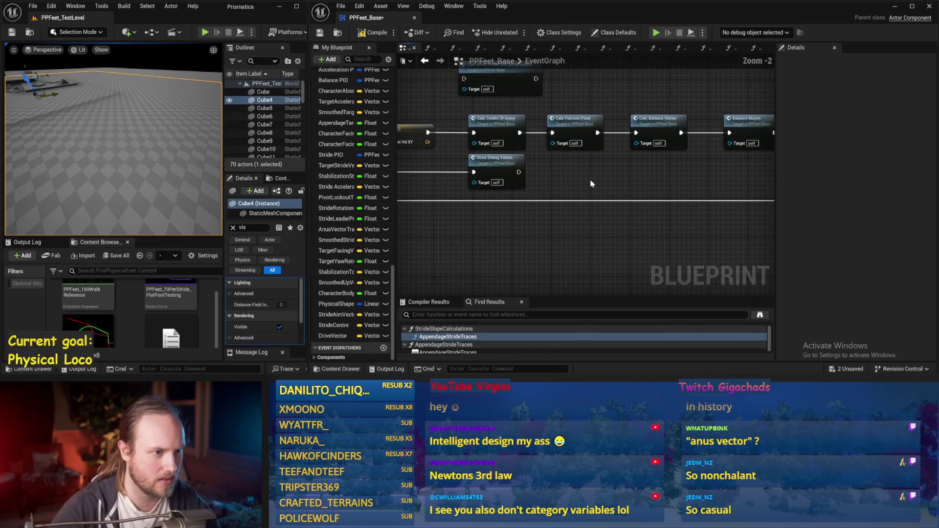
left_click_drag(578, 104, 587, 160)
left_click_drag(520, 145, 623, 133)
left_click_drag(531, 160, 487, 161)
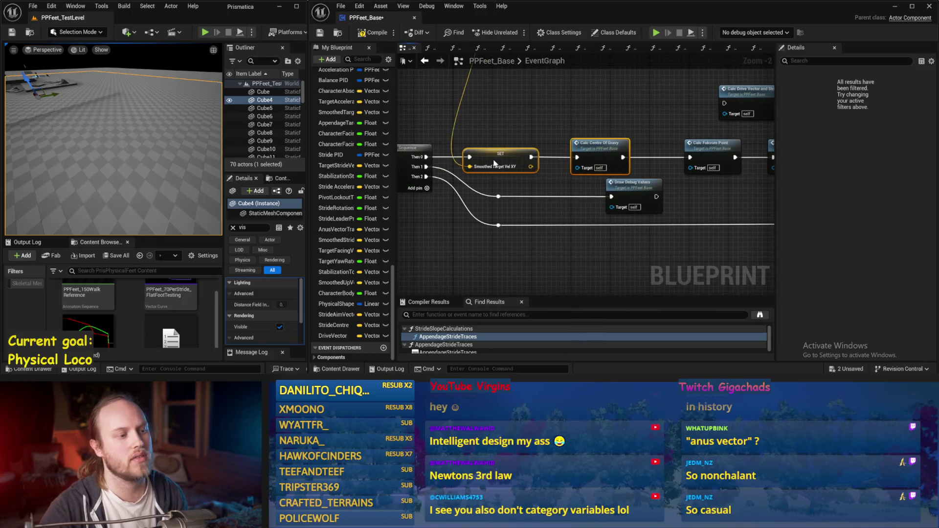
Slot Calc Drive Vector into the execution chain after Calc Centre Of Gravy and start simulating.
mouse_move(675, 97)
left_mouse_down()
mouse_move(577, 122)
mouse_move(577, 101)
left_mouse_up()
left_click_drag(612, 147, 545, 150)
mouse_move(649, 139)
left_mouse_down()
mouse_move(529, 173)
mouse_move(621, 162)
left_mouse_up()
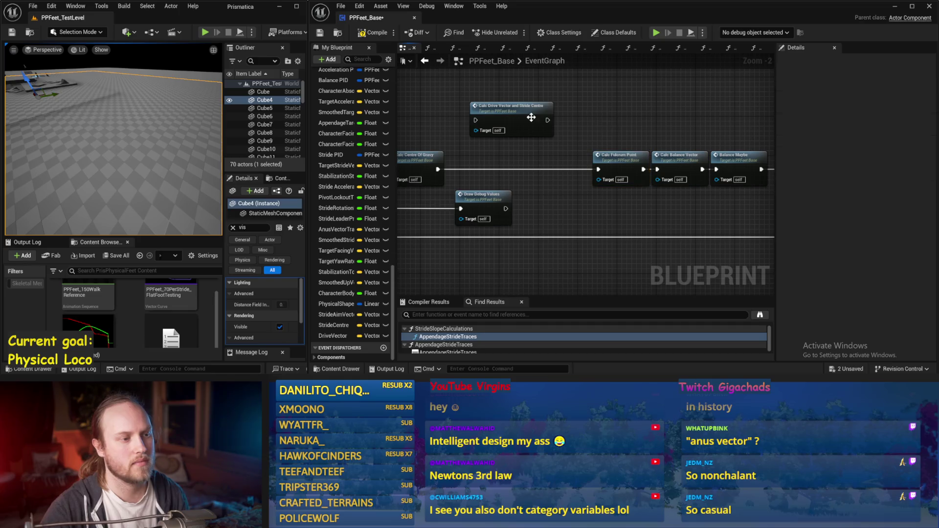
left_click_drag(533, 122, 523, 170)
left_click(559, 184)
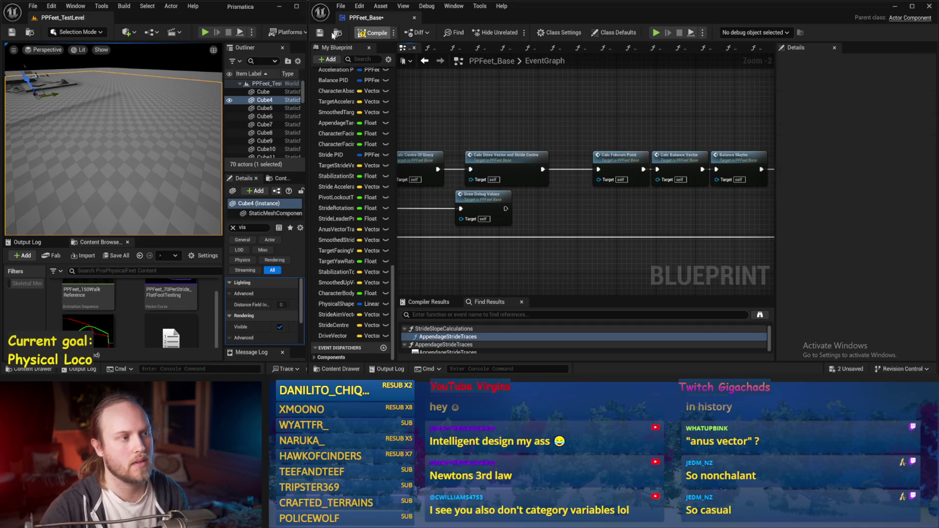
key("alt+s")
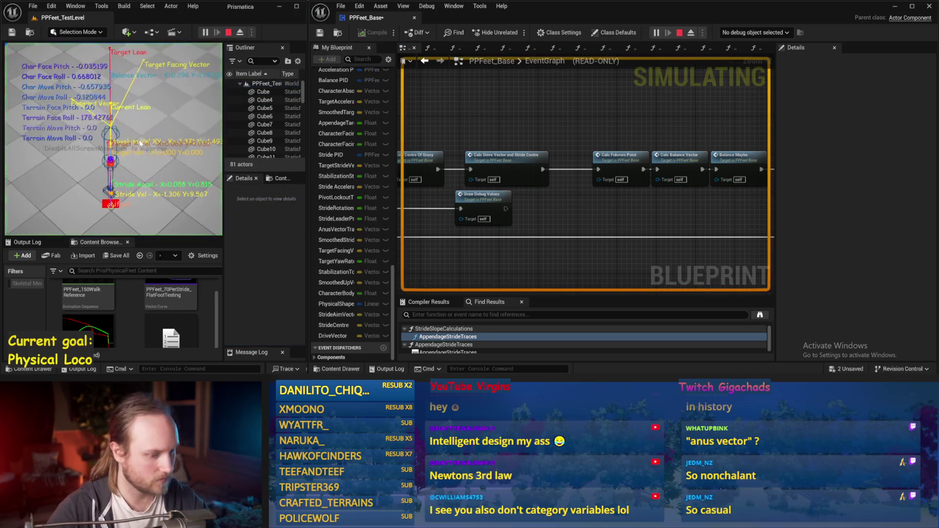
key("F11")
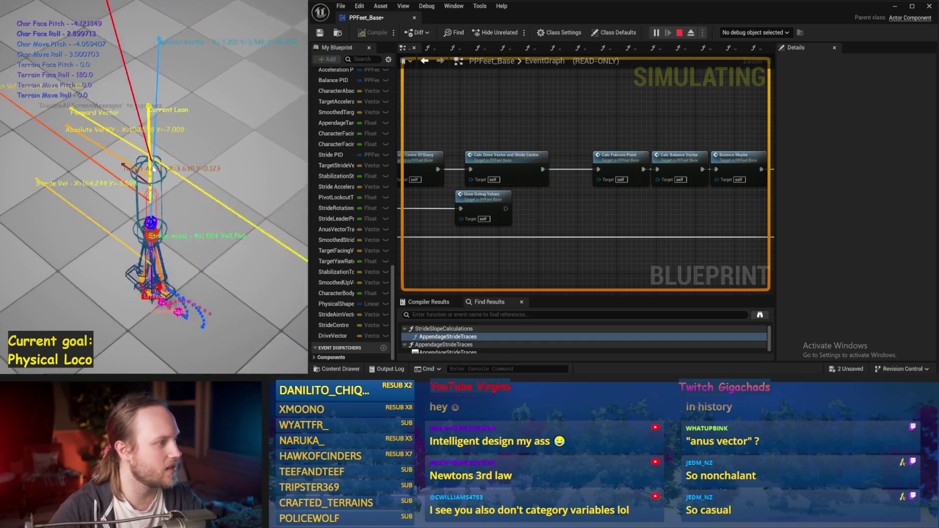
Open the CalcDriveVectorAndStrideCentre function graph and run a simulation to check it.
key("Escape")
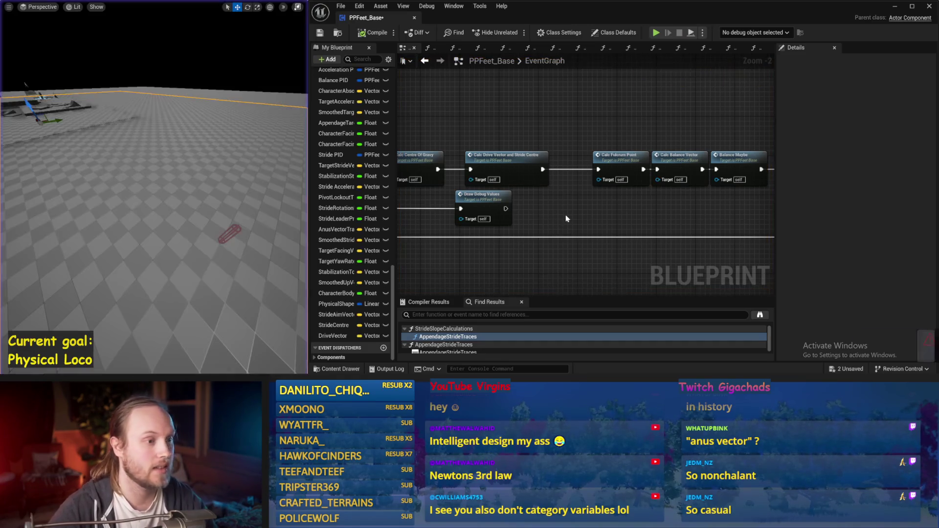
double_click(493, 162)
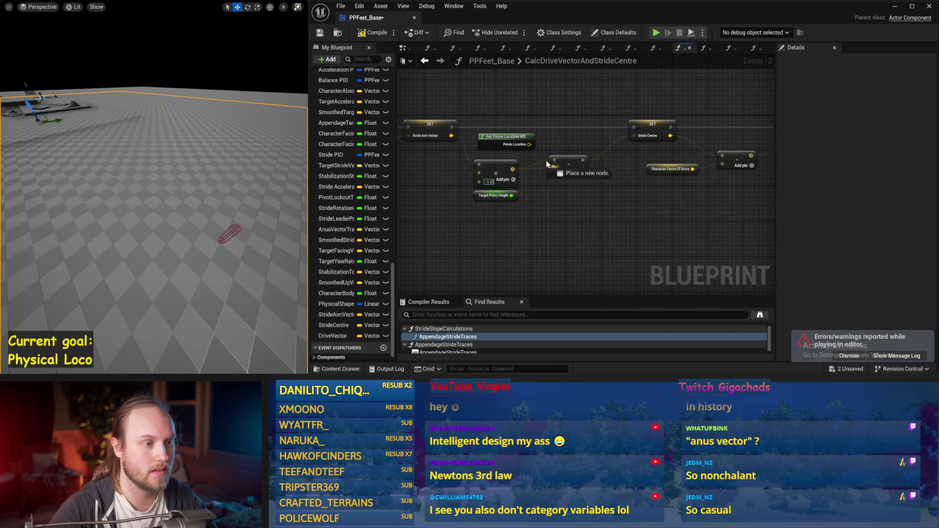
key("alt+s")
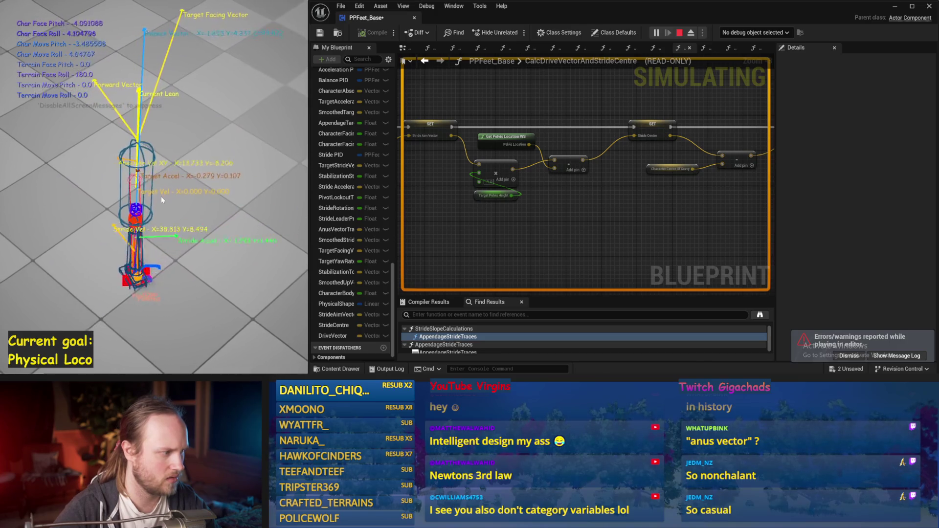
key("Escape")
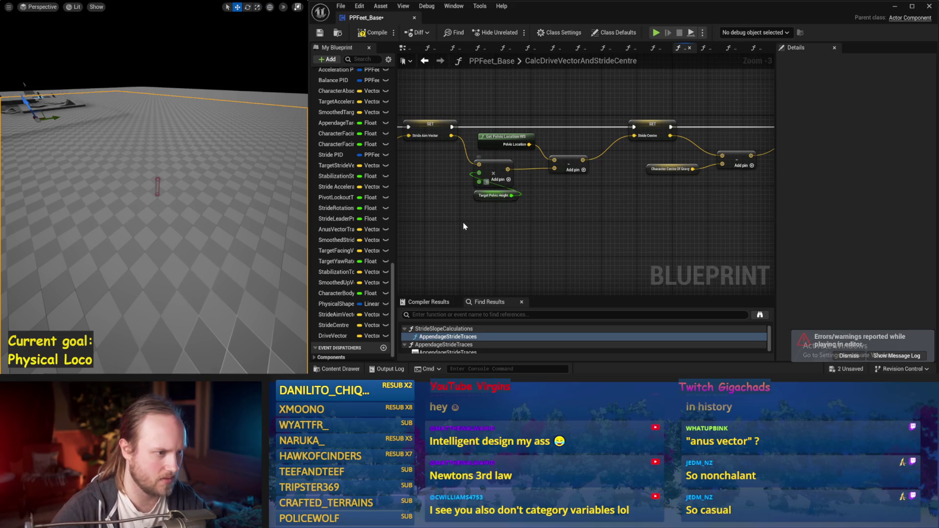
left_click_drag(180, 182, 189, 183)
Simulate once more, stop, save the Blueprint and return to the EventGraph.
key("alt+s")
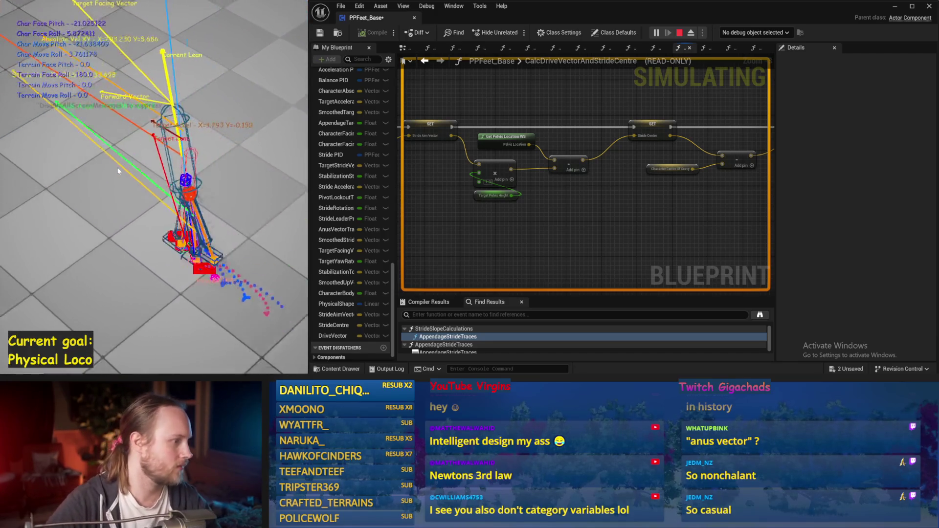
key("Escape")
key("ctrl+s")
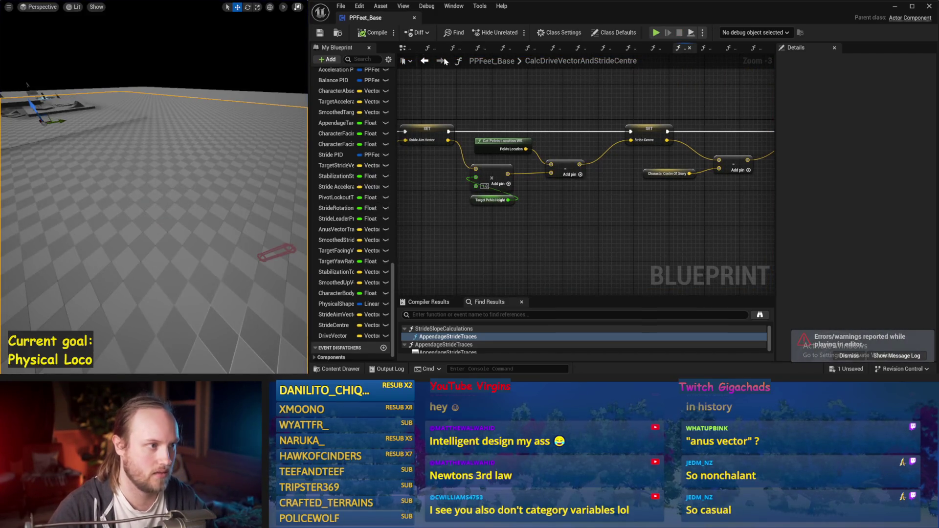
left_click(403, 48)
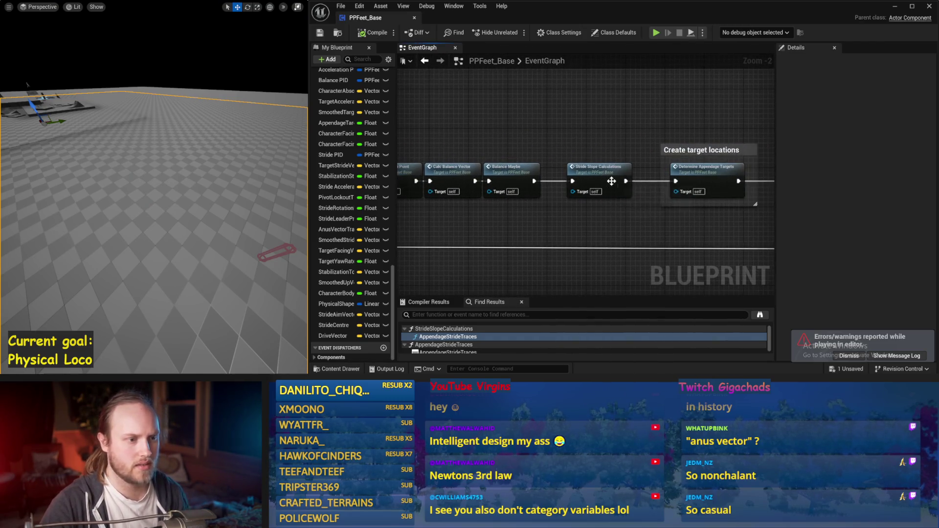
Open the Determine Appendage Targets function graph and nudge its two multiply nodes down.
double_click(709, 171)
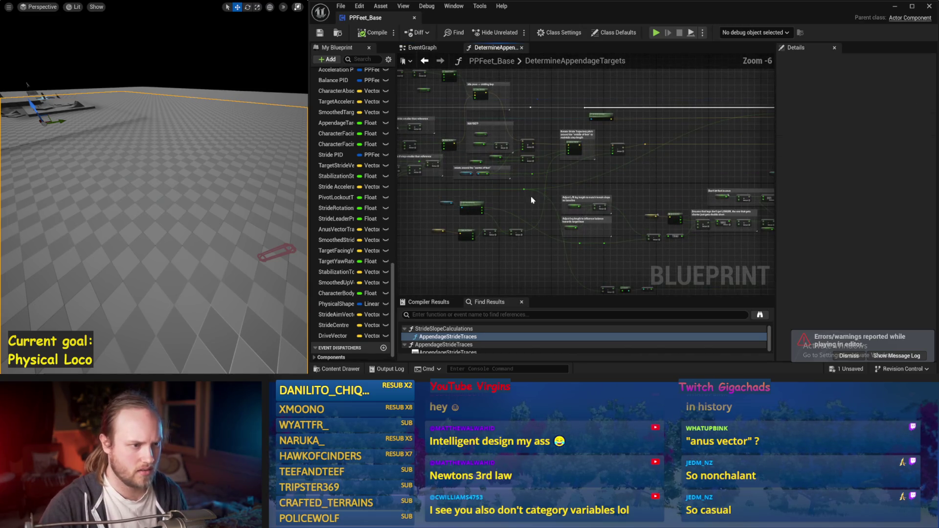
scroll(574, 200, "up", 3)
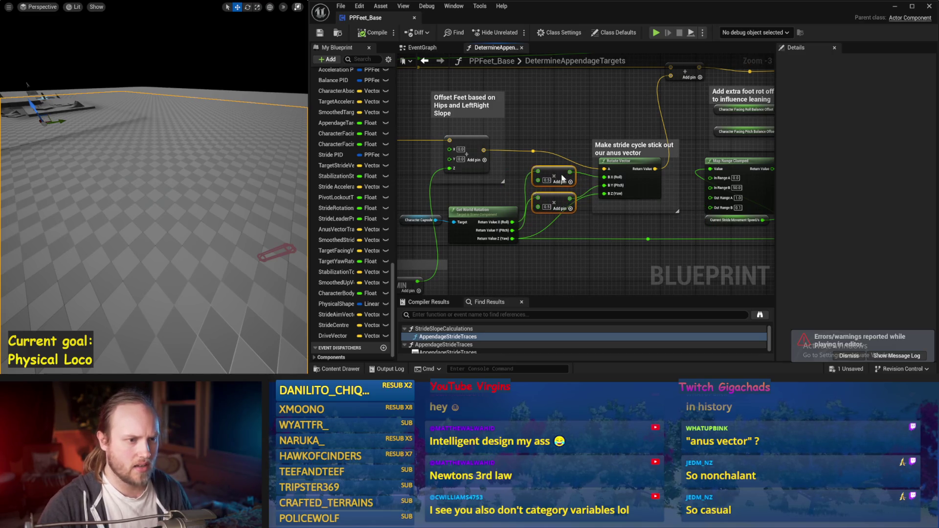
left_click_drag(562, 172, 563, 178)
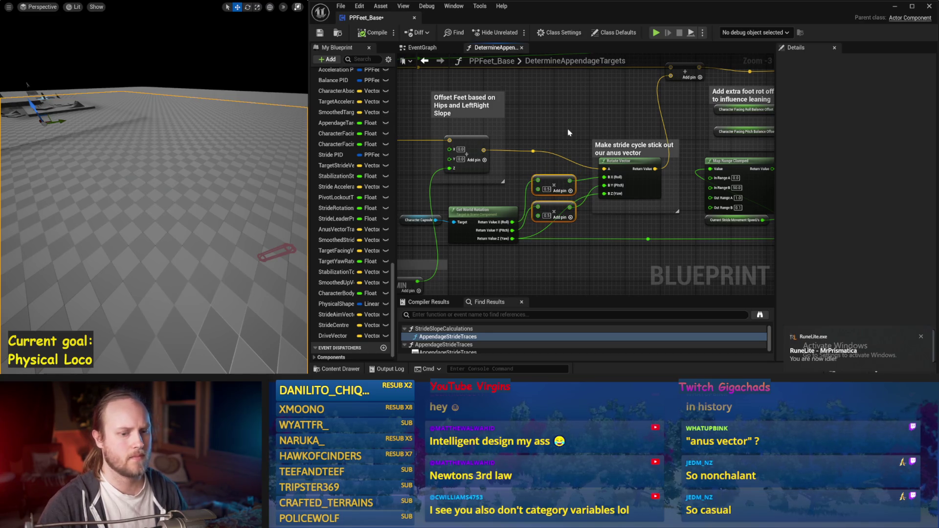
left_click(921, 337)
left_click_drag(622, 246, 642, 220)
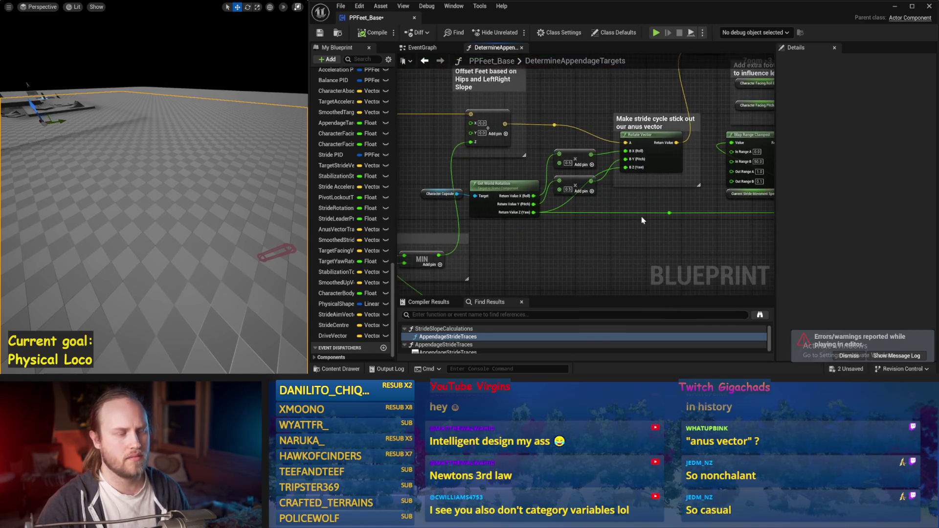
left_click_drag(498, 220, 587, 265)
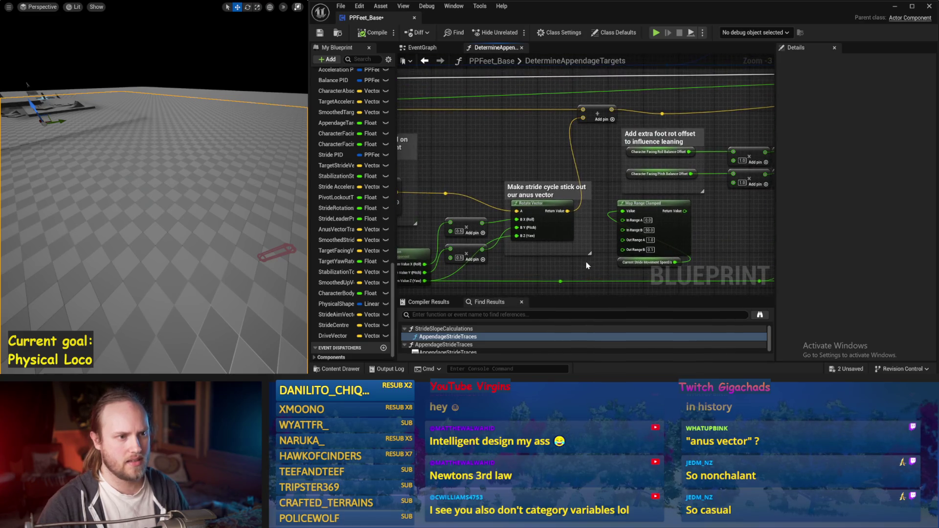
mouse_move(545, 207)
left_mouse_down()
mouse_move(600, 143)
mouse_move(492, 170)
mouse_move(602, 199)
mouse_move(556, 195)
mouse_move(656, 212)
left_mouse_up()
Review the Rotate Stride Trajectory and Offset Feet sections of the function graph.
scroll(528, 154, "down", 1)
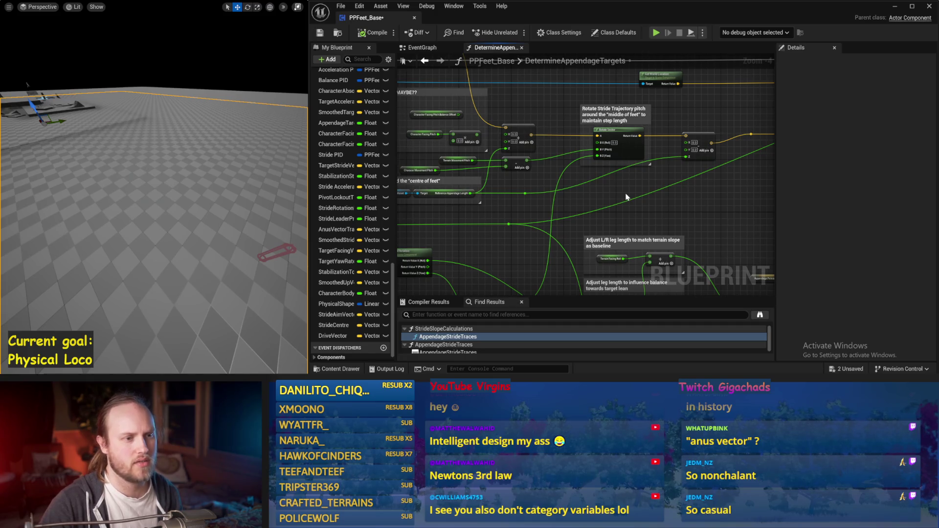
mouse_move(627, 199)
left_mouse_down()
mouse_move(623, 228)
mouse_move(555, 226)
mouse_move(663, 107)
left_mouse_up()
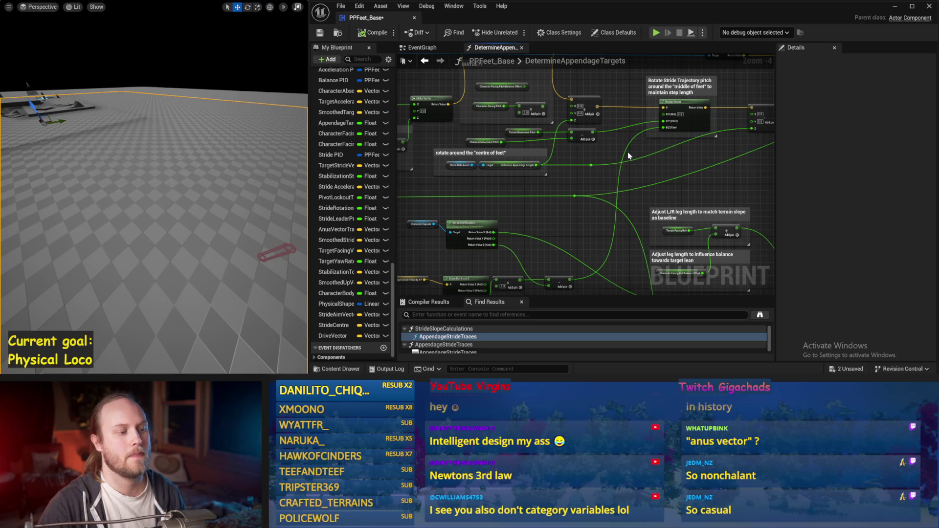
left_click_drag(624, 171, 551, 196)
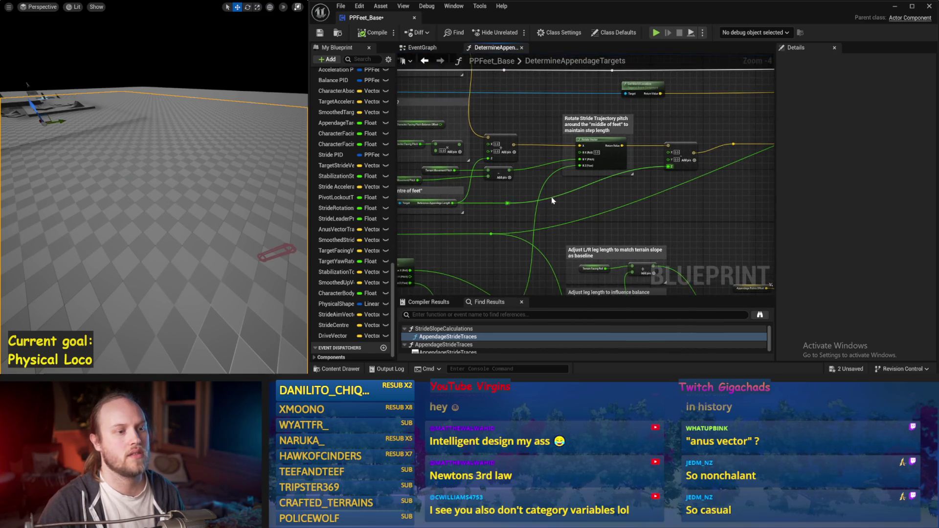
left_click_drag(681, 216, 618, 201)
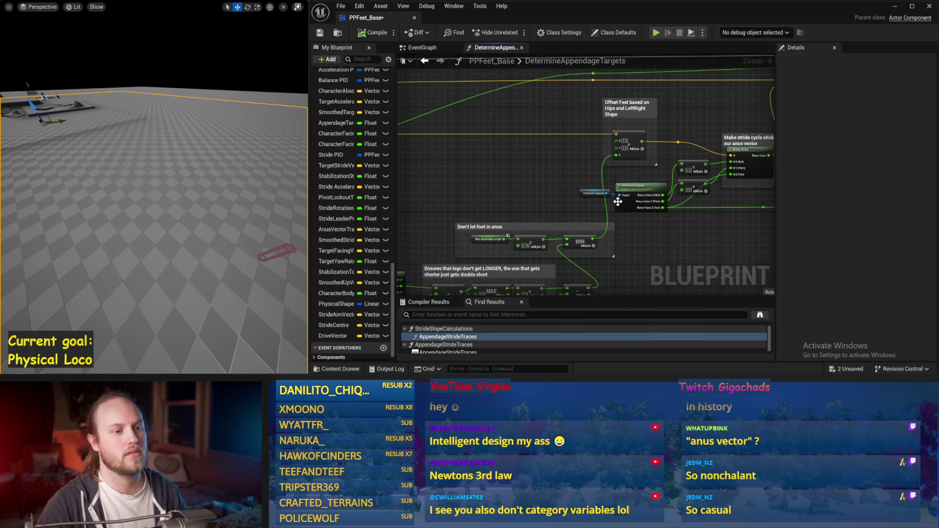
left_click_drag(668, 249, 575, 255)
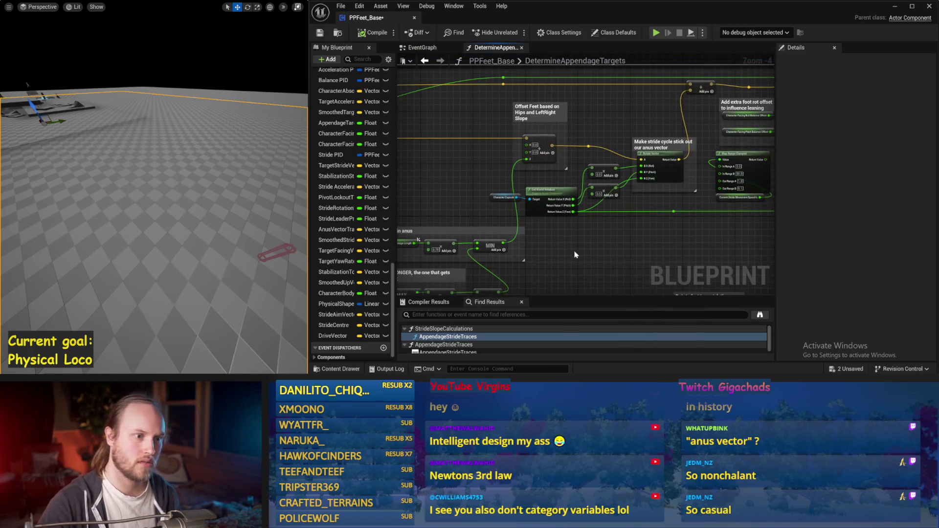
scroll(590, 224, "up", 2)
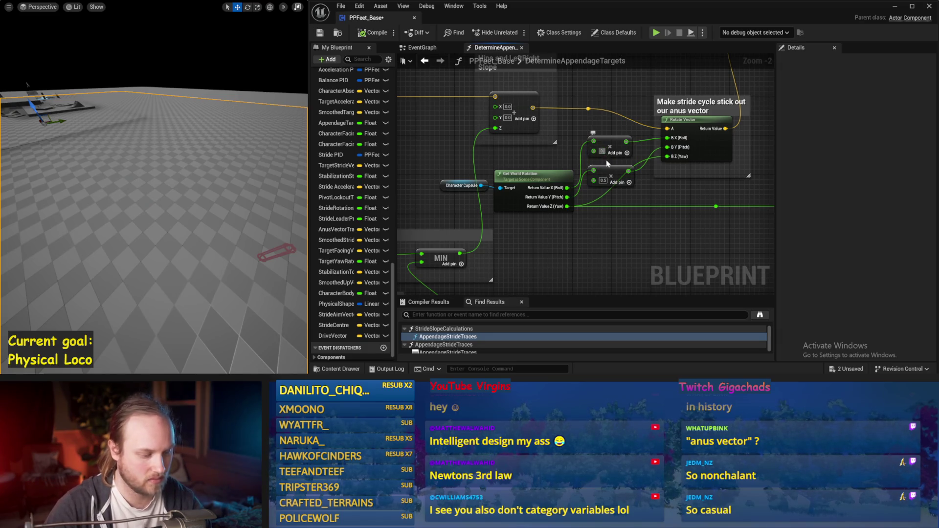
Run a short simulation, save PPFeet_Base and return to the event graph.
left_click_drag(192, 207, 156, 191)
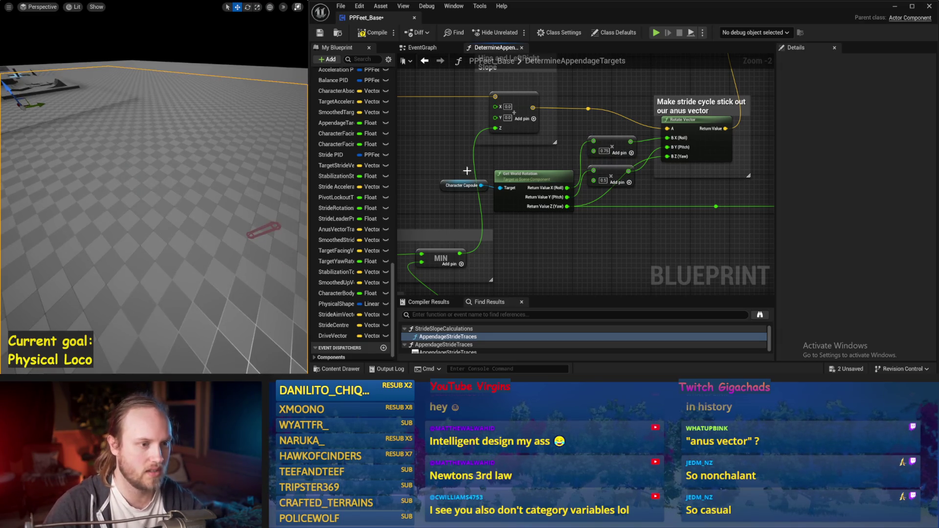
key("alt+s")
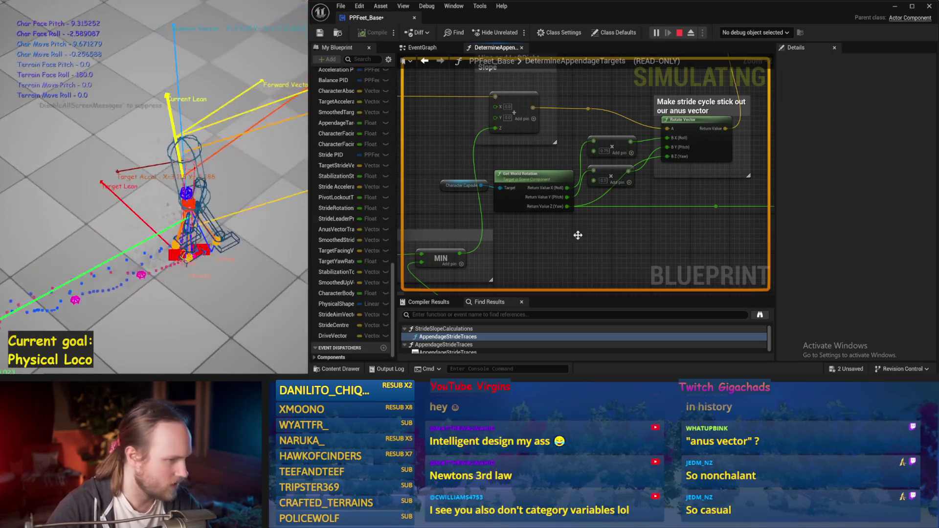
key("Escape")
key("ctrl+s")
key("alt+Left")
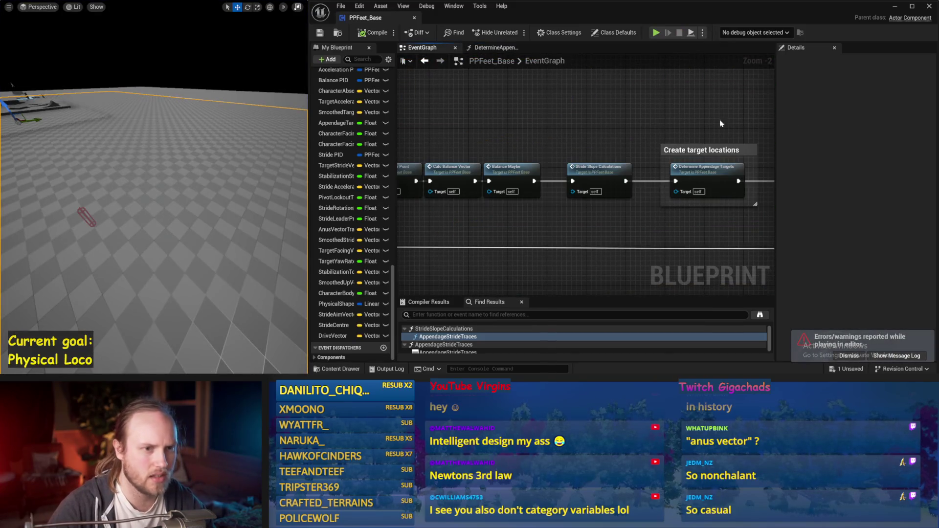
Widen the node graph and compile the PPFeet_Base Blueprint.
left_click_drag(775, 122, 876, 123)
scroll(684, 120, "down", 1)
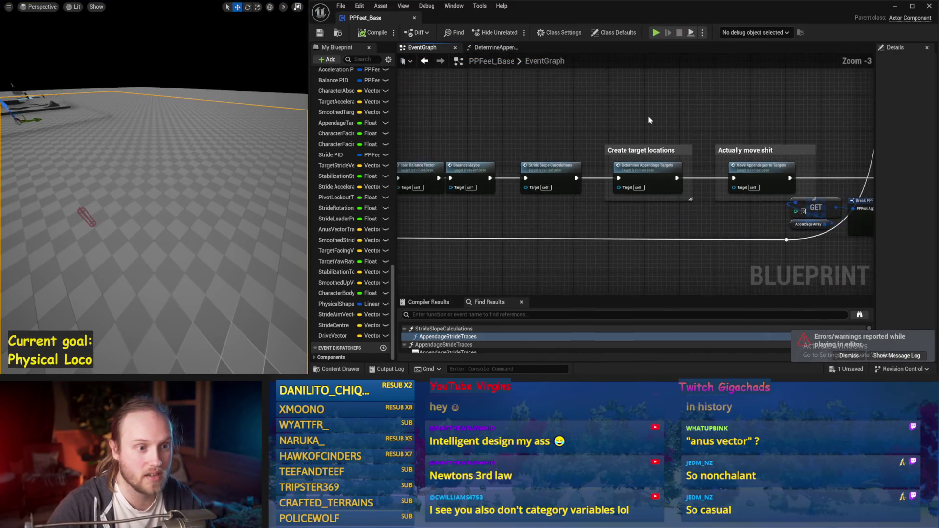
left_click(375, 32)
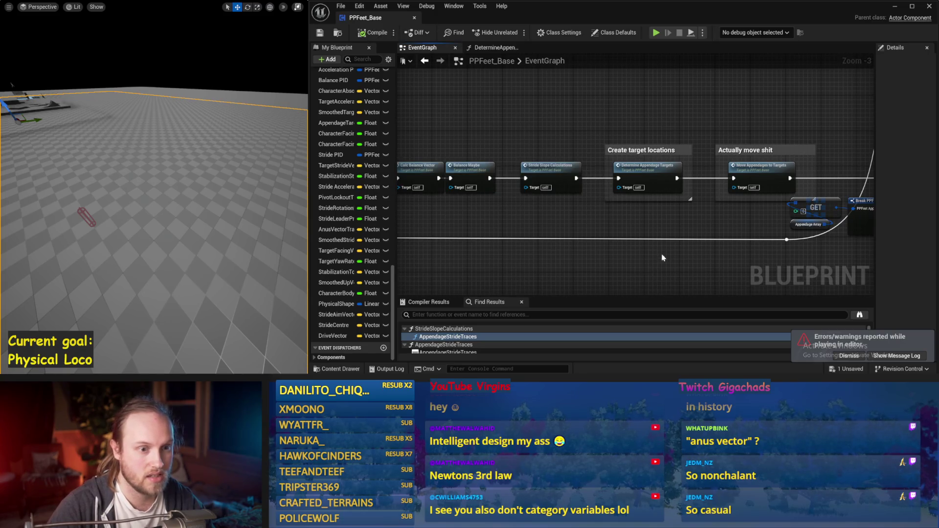
Run two simulation passes to watch the character's debug drawing, then stop.
key("alt+s")
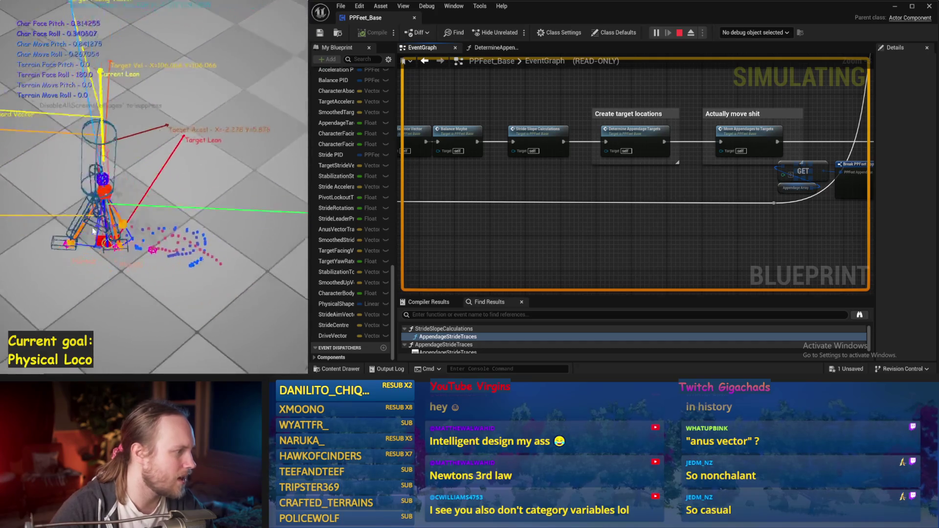
key("Escape")
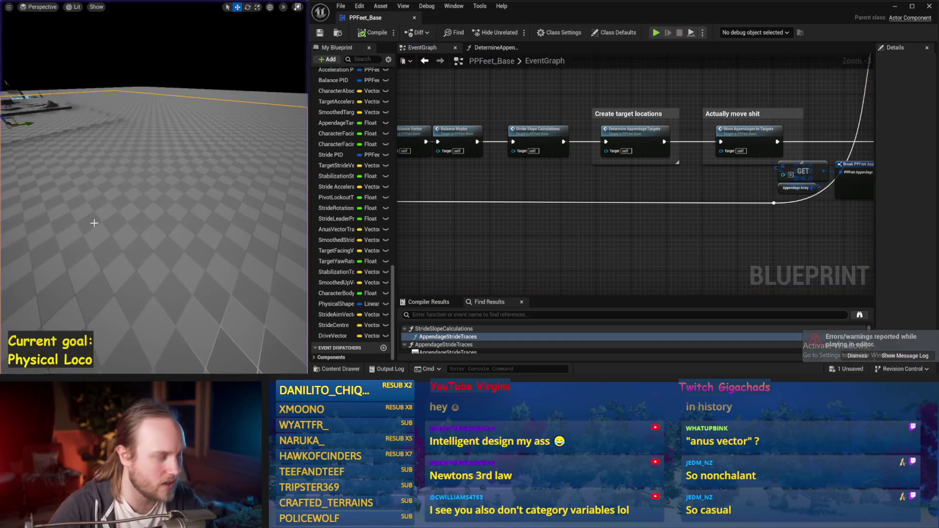
key("alt+s")
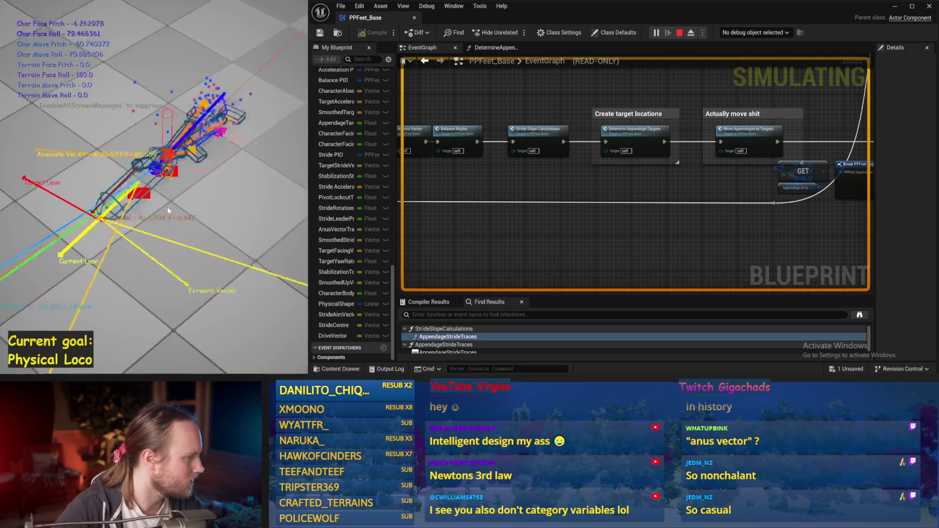
key("Escape")
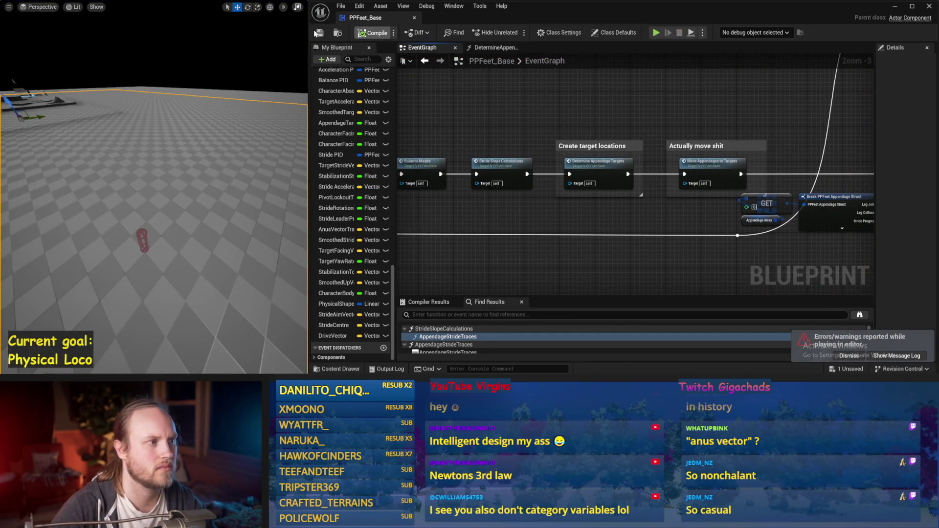
scroll(549, 141, "down", 2)
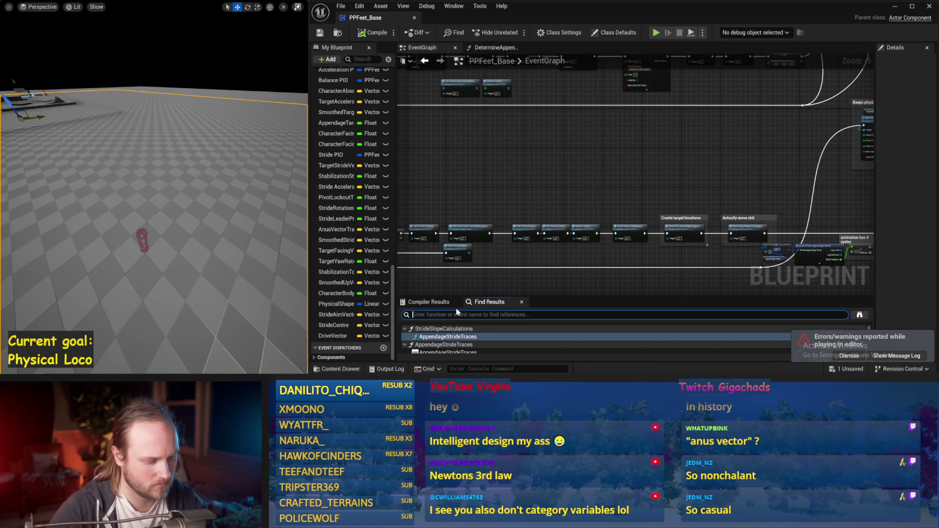
type("visi")
Search the Blueprint for 'visi' and jump to the Set Visibility node in InitializeAppendage.
key("Return")
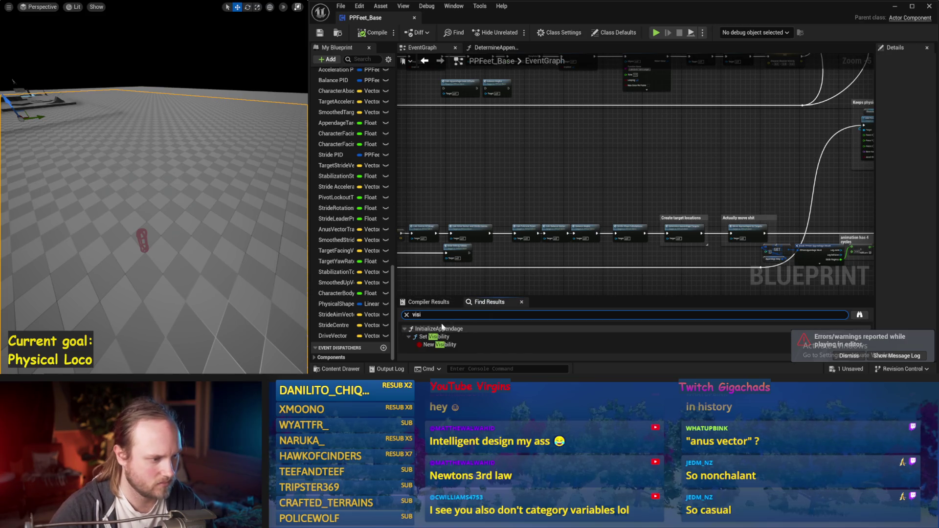
double_click(435, 339)
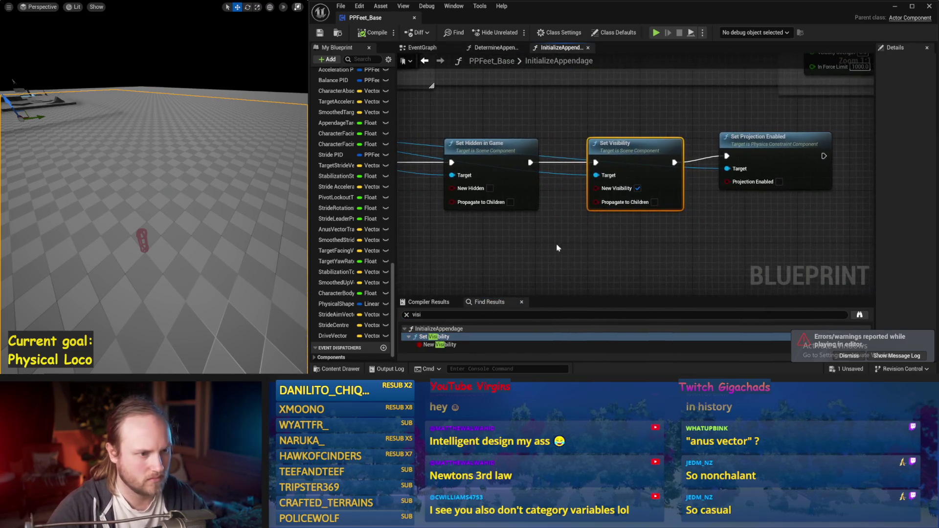
left_click_drag(219, 180, 219, 181)
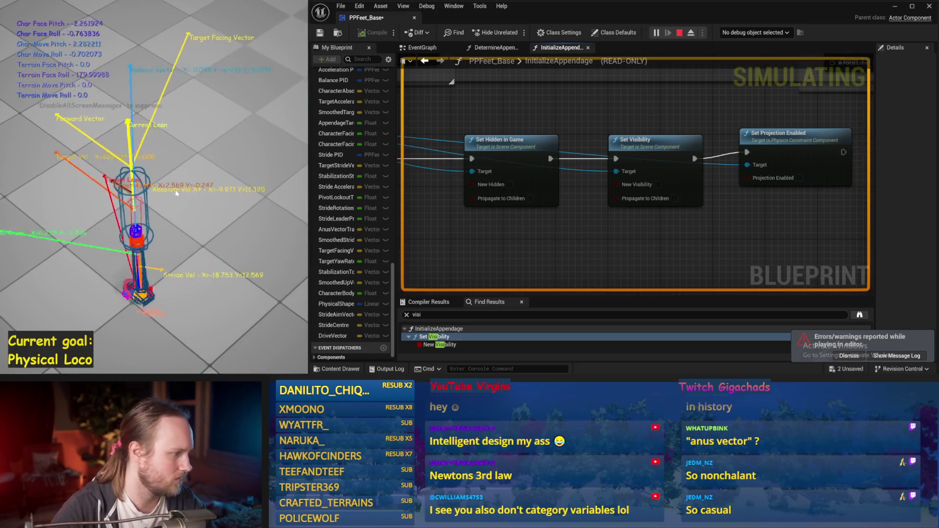
key("Escape")
scroll(606, 200, "down", 4)
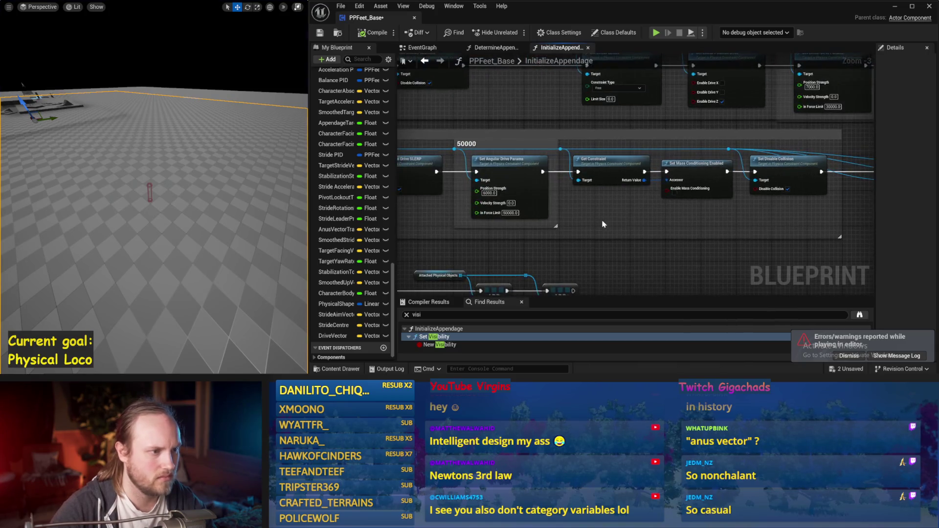
Move Set Visibility below the chain, link Set Hidden in Game to Set Projection Enabled, and simulate.
left_click_drag(653, 229, 514, 225)
left_click_drag(616, 230, 478, 226)
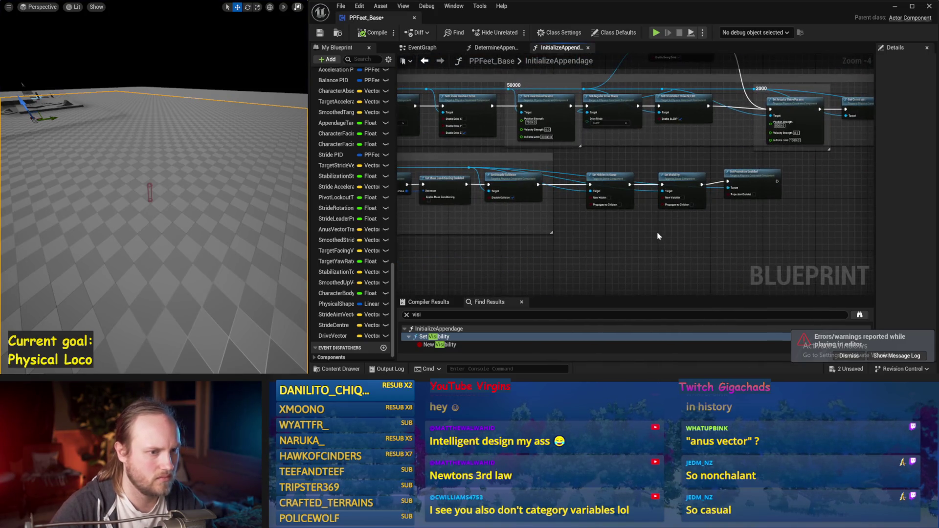
scroll(658, 236, "up", 2)
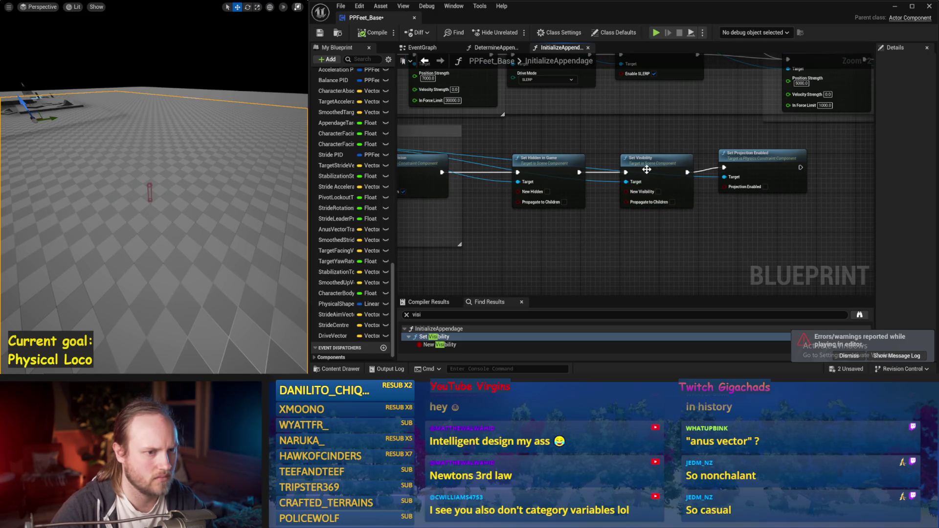
left_click_drag(647, 170, 641, 213)
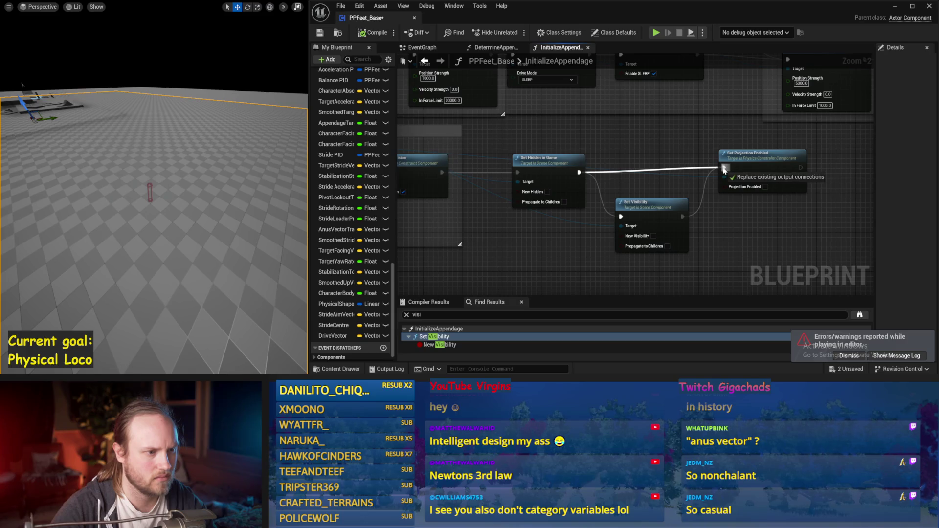
left_click_drag(724, 170, 724, 169)
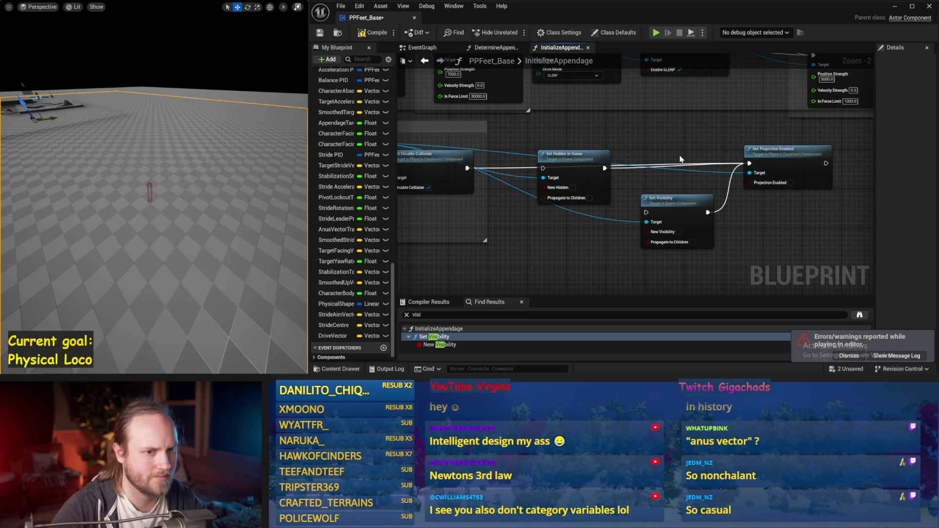
left_click_drag(635, 162, 687, 146)
left_click_drag(622, 157, 688, 156)
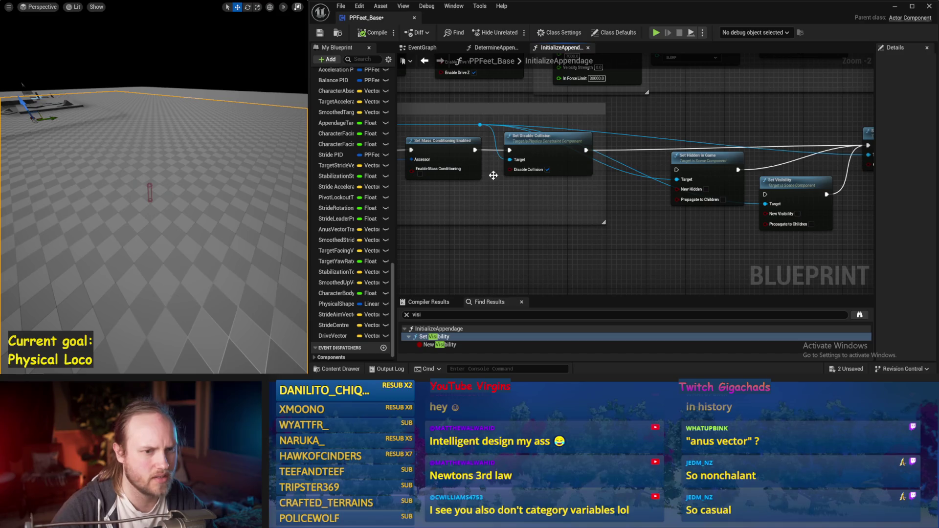
key("alt+p")
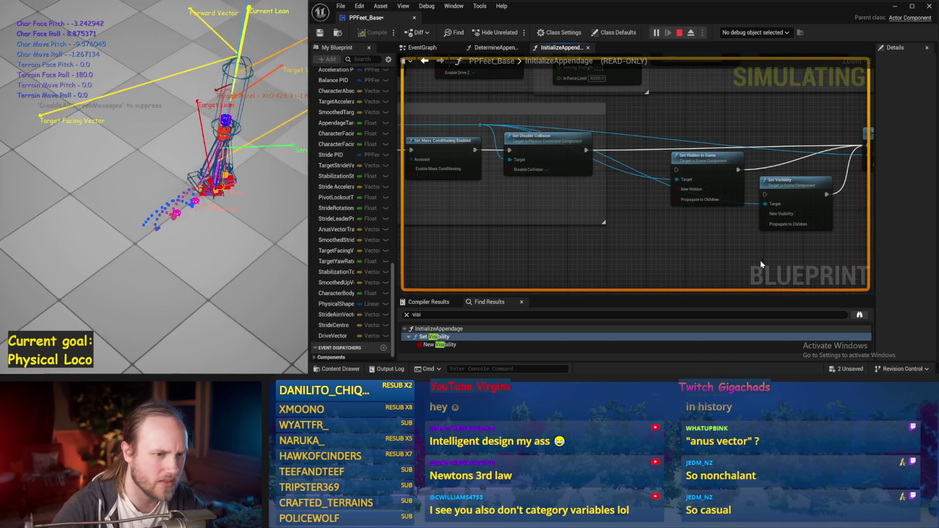
Review InitializeAppendage's leg, foot joint, box extent and collision setup nodes.
key("Escape")
mouse_move(649, 187)
left_mouse_down()
mouse_move(602, 122)
mouse_move(604, 148)
left_mouse_up()
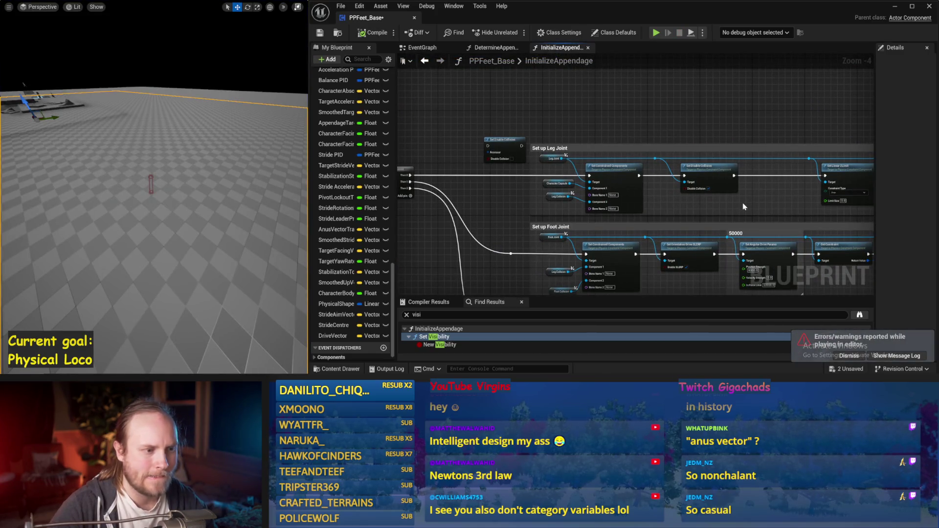
scroll(612, 126, "down", 3)
scroll(736, 192, "up", 3)
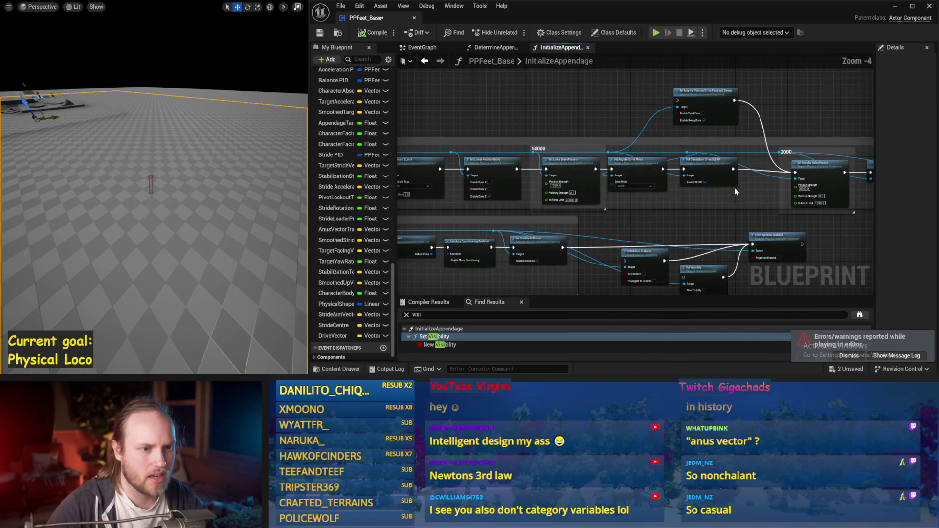
left_click_drag(732, 203, 685, 216)
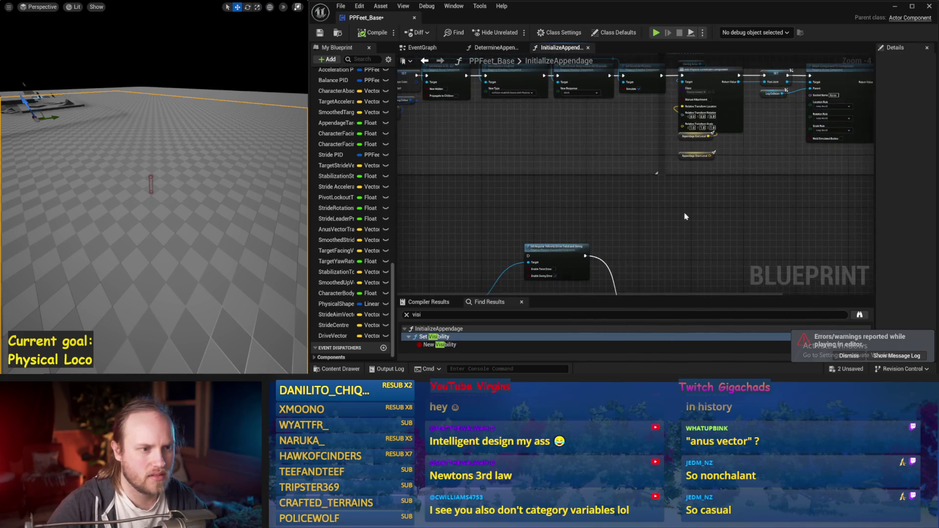
mouse_move(616, 188)
left_mouse_down()
mouse_move(670, 228)
mouse_move(834, 207)
left_mouse_up()
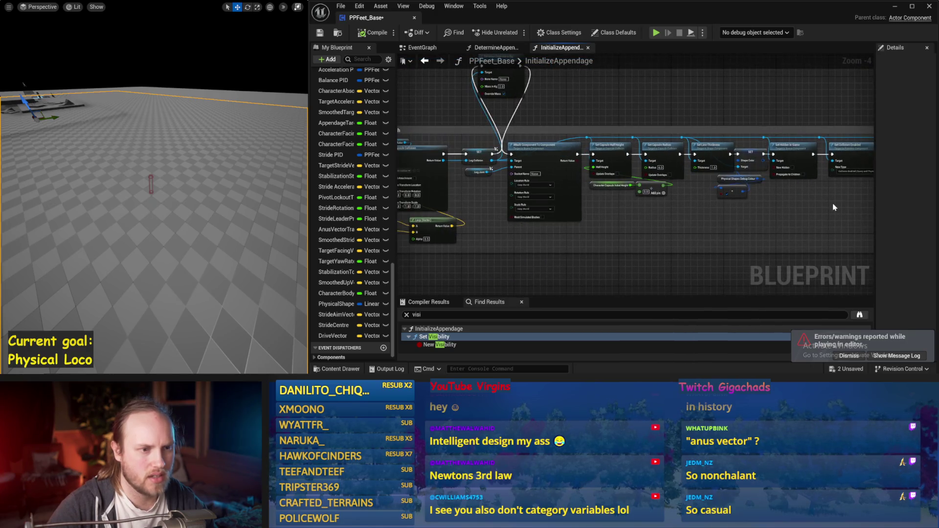
scroll(782, 175, "up", 1)
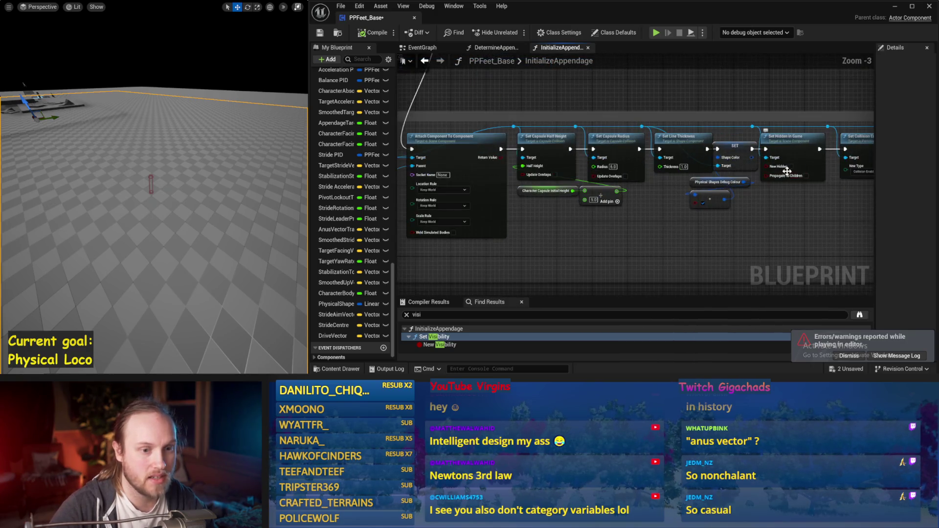
mouse_move(795, 172)
left_mouse_down()
mouse_move(763, 161)
mouse_move(723, 205)
mouse_move(735, 209)
mouse_move(624, 207)
left_mouse_up()
Simulate and stop, compile and save PPFeet_Base, then simulate again from the event graph.
left_click_drag(182, 161, 182, 161)
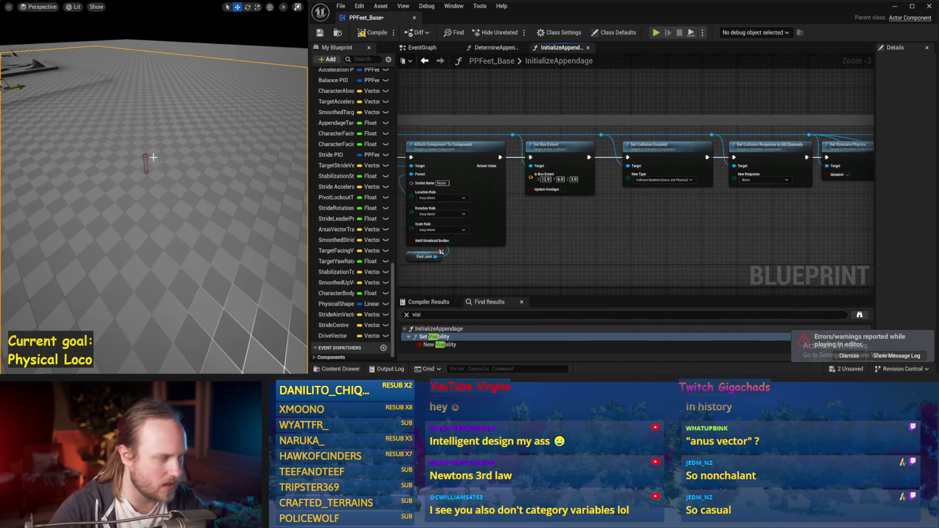
key("alt+s")
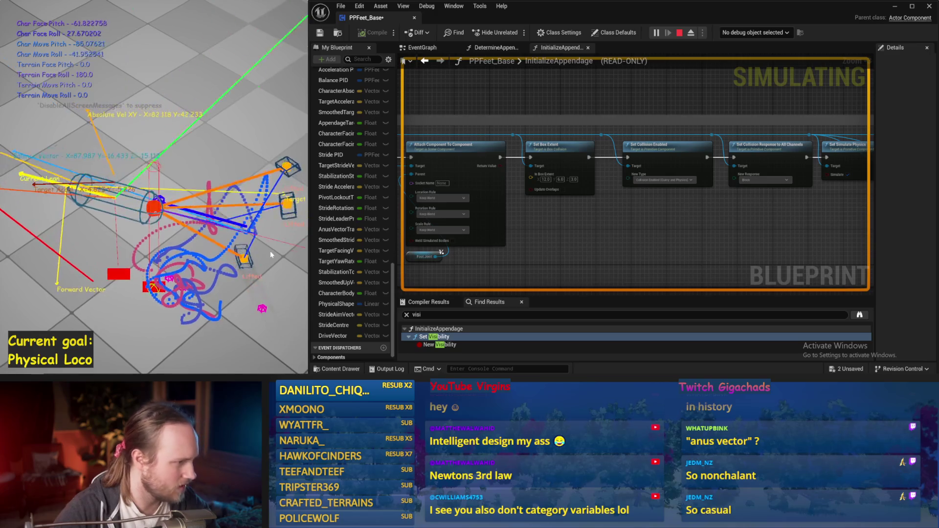
key("Escape")
left_click(377, 32)
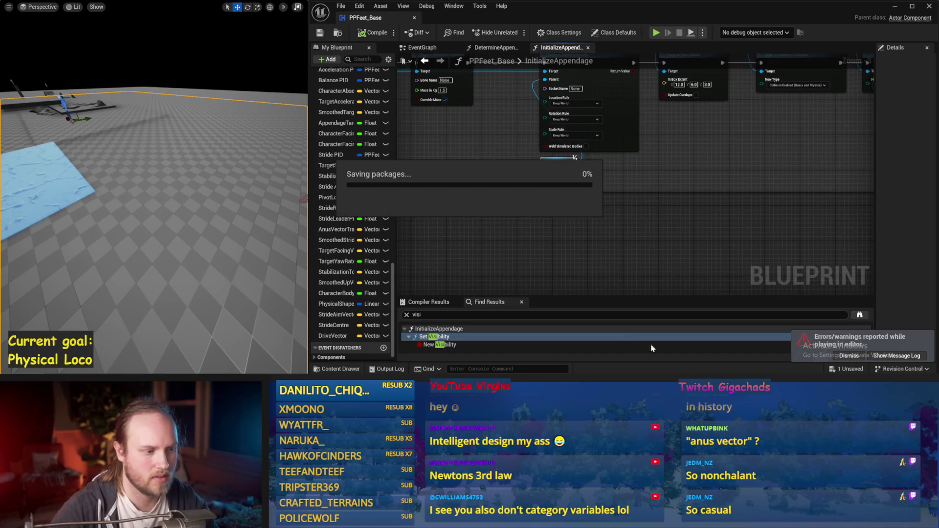
left_click(422, 48)
key("alt+s")
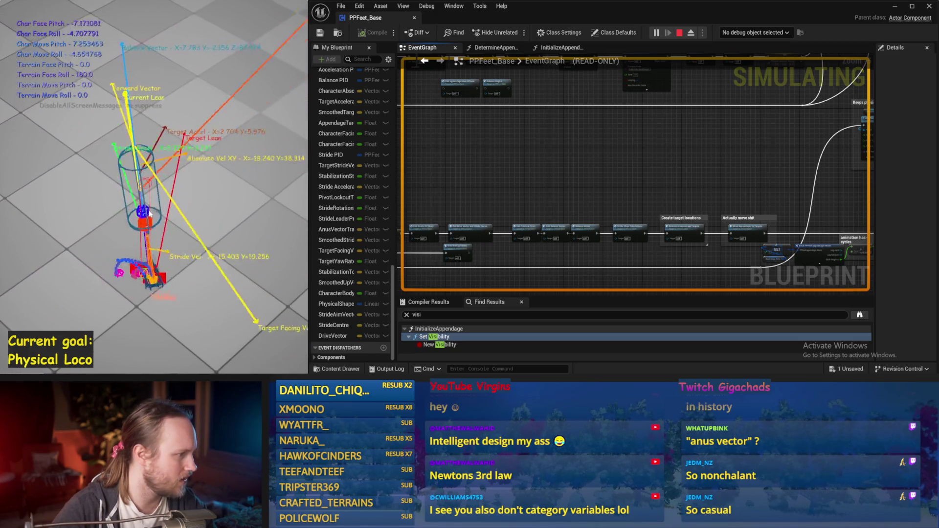
Stop the simulation and search the Blueprint for 'trace' matches.
key("Escape")
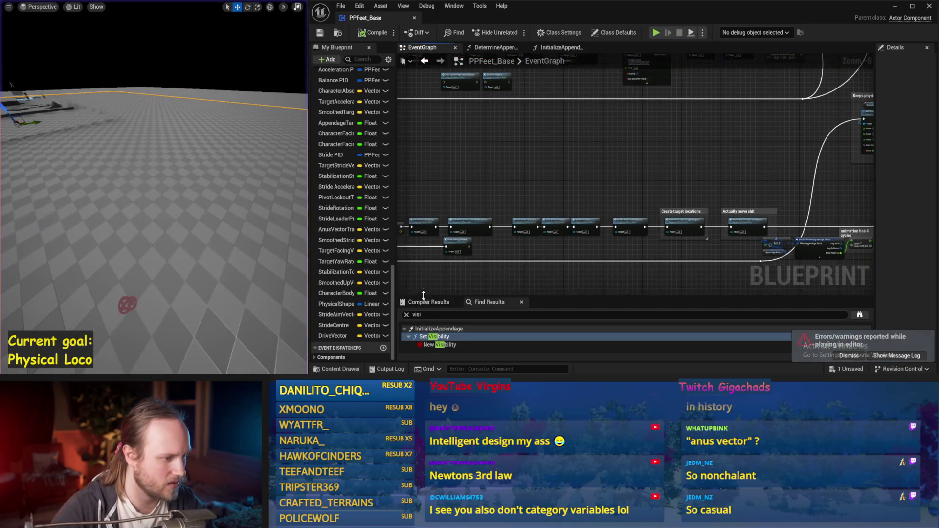
left_click(490, 303)
type("trace")
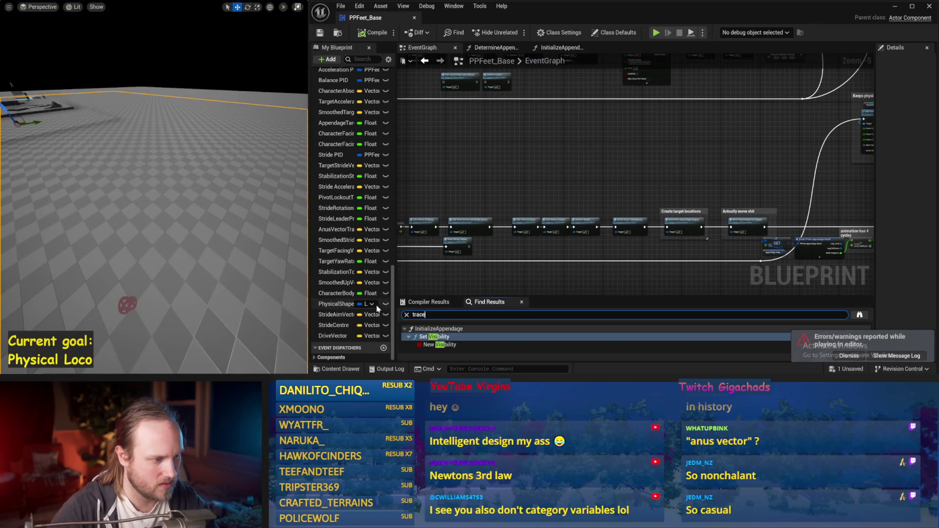
key("Return")
left_click_drag(547, 296, 551, 213)
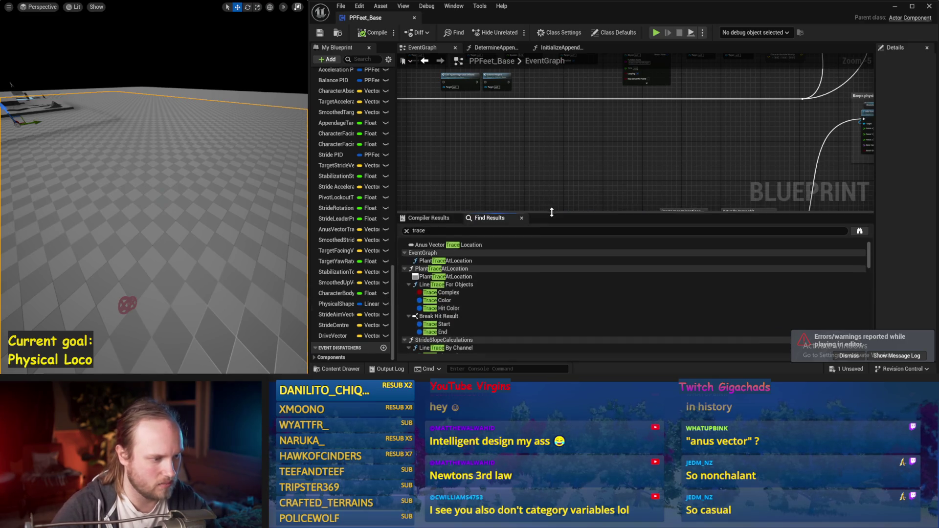
Set the PlantTraceAtLocation Trace Complex line trace's Draw Debug Type to None and save the Blueprint.
double_click(445, 293)
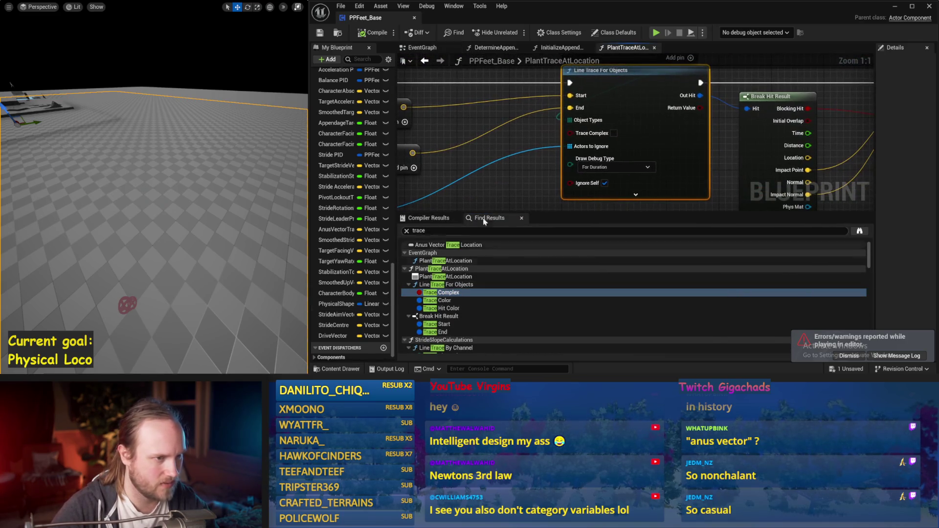
scroll(588, 170, "down", 2)
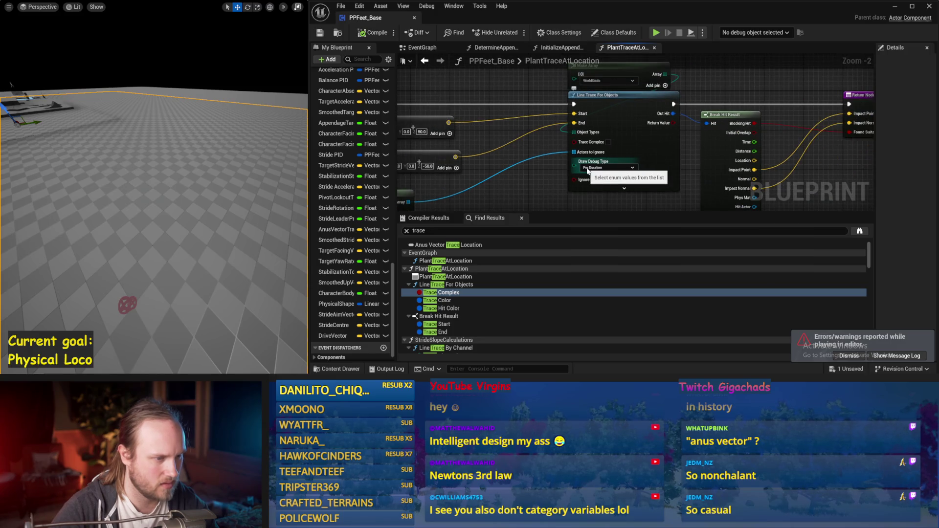
scroll(542, 190, "down", 1)
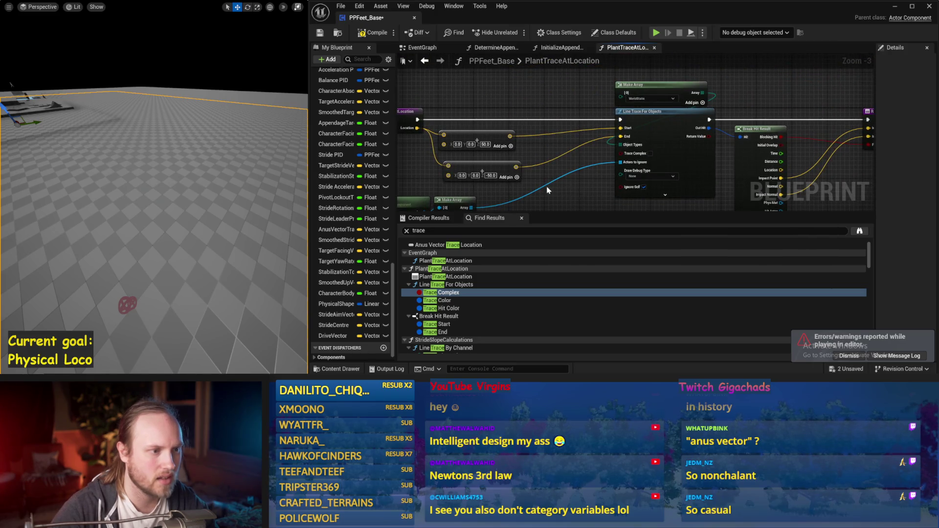
left_click_drag(548, 190, 542, 193)
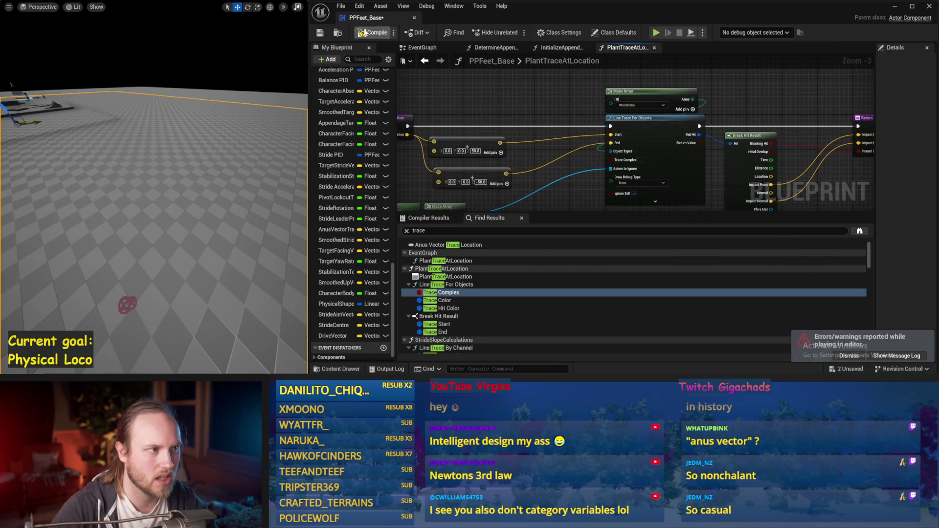
left_click(321, 33)
Run a quick simulation to check the traces, then stop it.
mouse_move(502, 190)
left_mouse_down()
mouse_move(637, 164)
mouse_move(654, 171)
mouse_move(558, 202)
left_mouse_up()
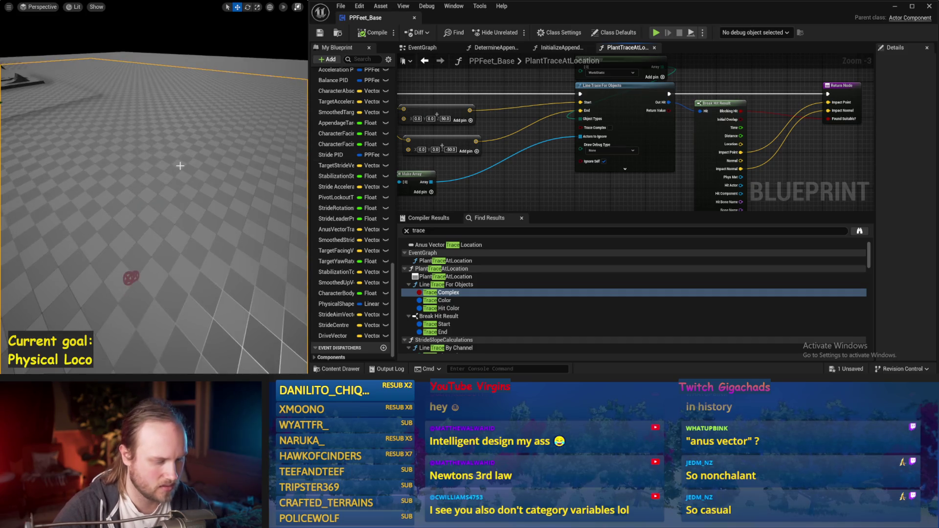
key("alt+s")
key("Escape")
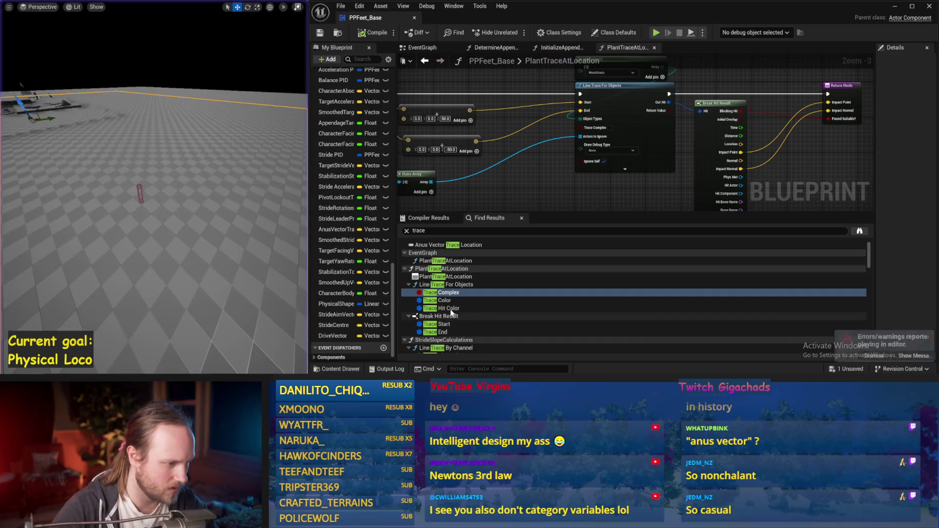
scroll(449, 327, "down", 2)
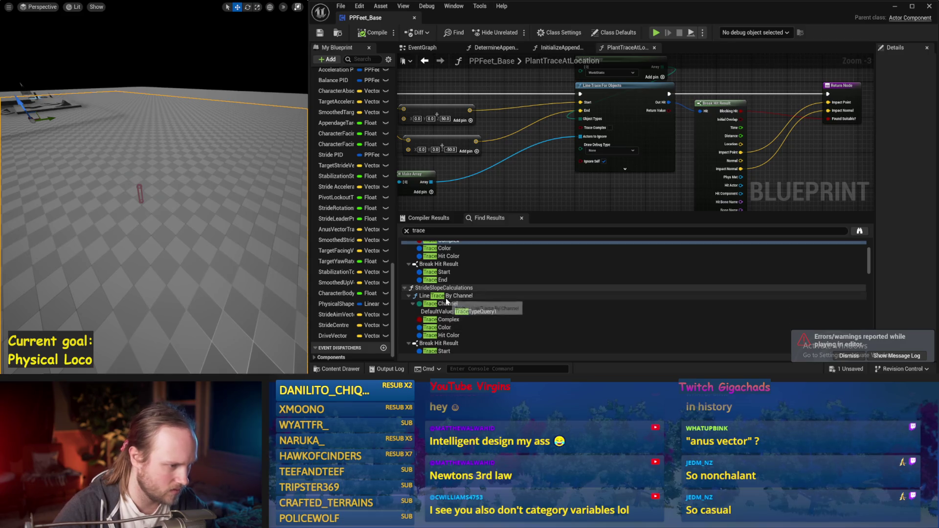
Set the first StrideSlopeCalculations Line Trace By Channel's Draw Debug Type to None and test with a simulation.
left_click(446, 296)
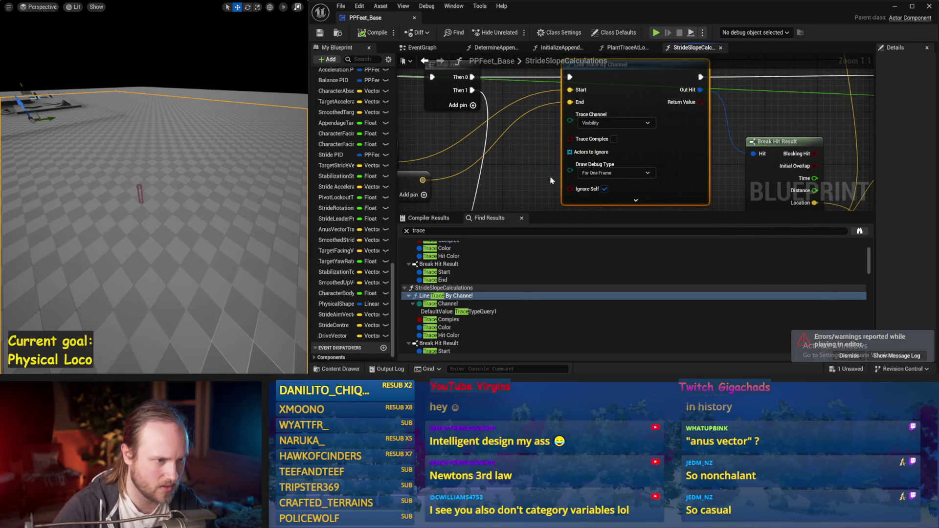
scroll(551, 181, "down", 2)
left_click(587, 182)
scroll(542, 185, "down", 3)
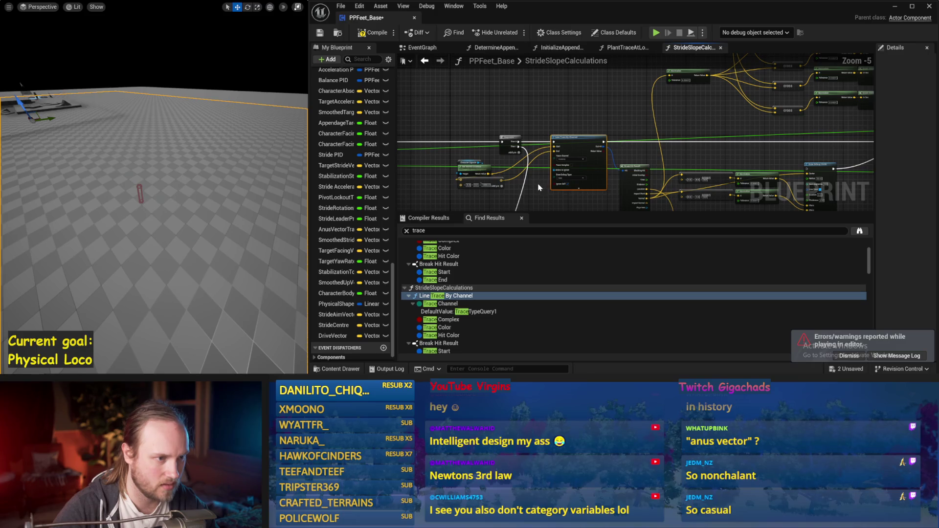
scroll(538, 187, "up", 2)
left_click_drag(536, 186, 692, 167)
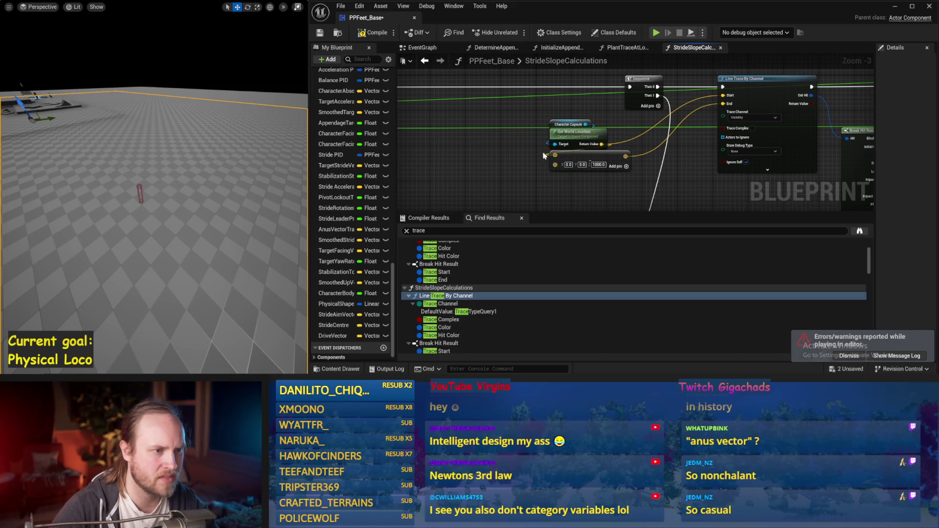
scroll(714, 191, "down", 1)
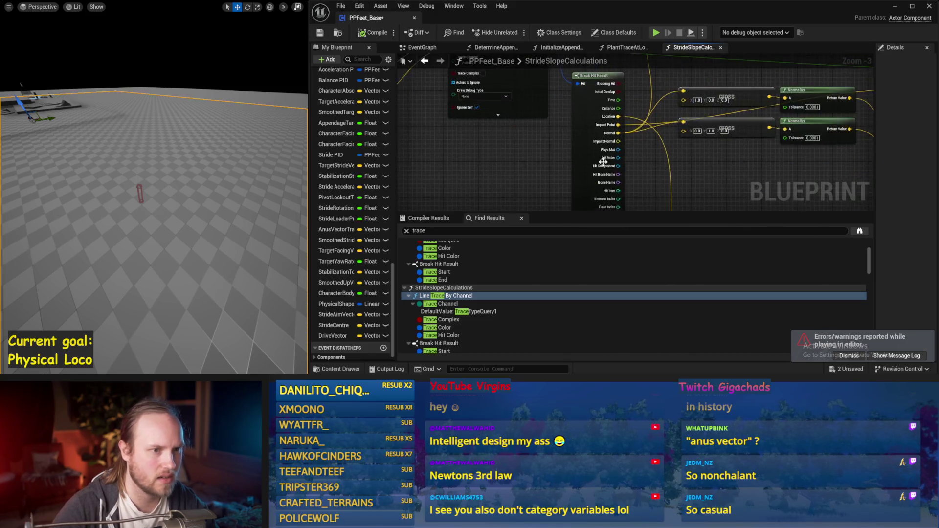
mouse_move(714, 191)
left_mouse_down()
mouse_move(590, 180)
mouse_move(631, 193)
mouse_move(587, 186)
mouse_move(620, 175)
mouse_move(523, 166)
left_mouse_up()
left_click_drag(486, 135, 568, 186)
scroll(207, 157, "up", 2)
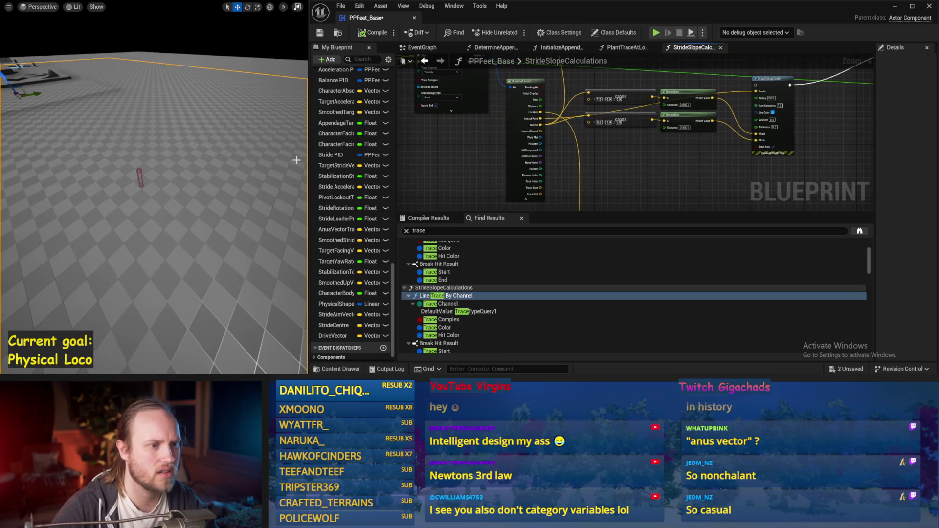
key("alt+p")
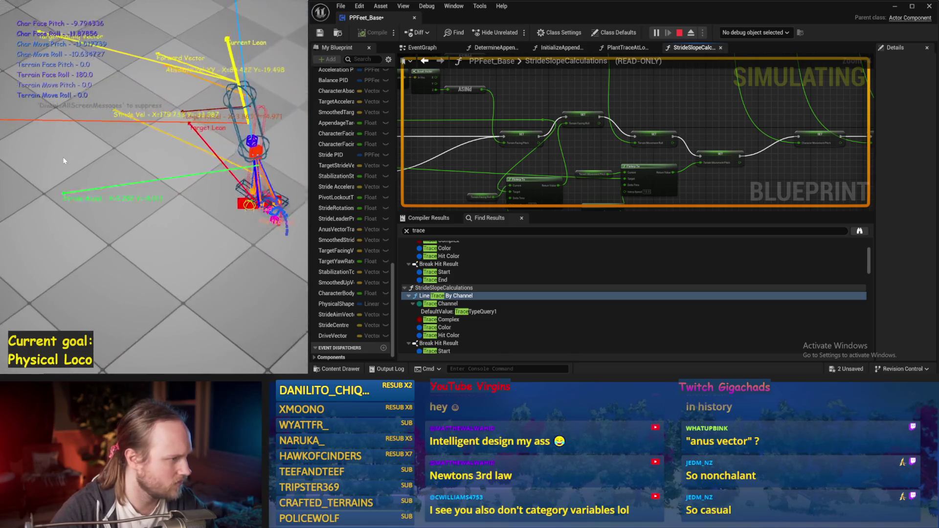
key("Escape")
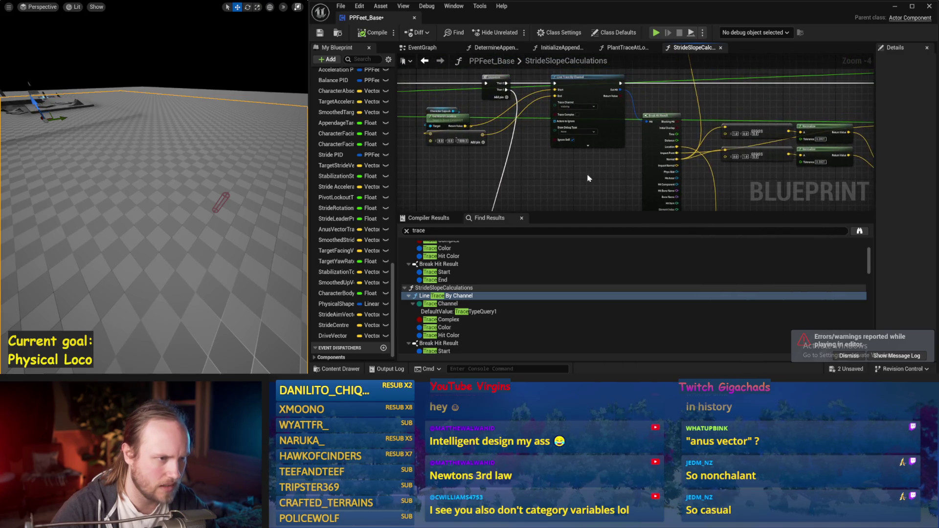
Step through the Trace Channel, Trace Complex and Break Hit Result matches to reach the second Line Trace By Channel.
scroll(581, 164, "up", 1)
left_click_drag(522, 145, 536, 194)
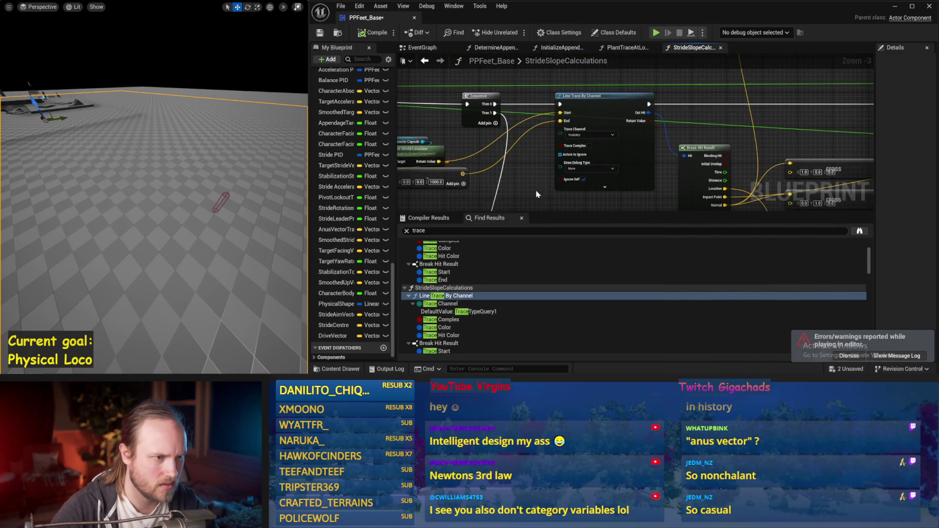
scroll(586, 170, "up", 1)
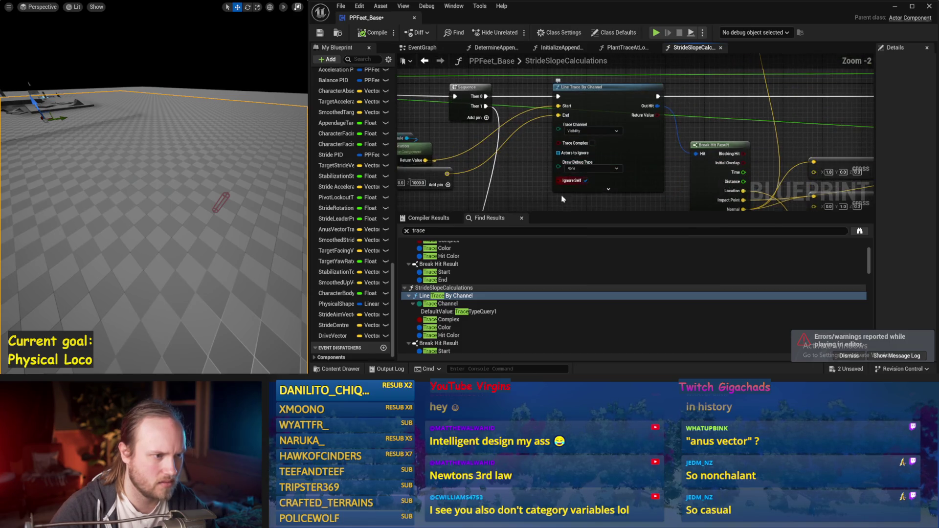
left_click(471, 304)
left_click(462, 319)
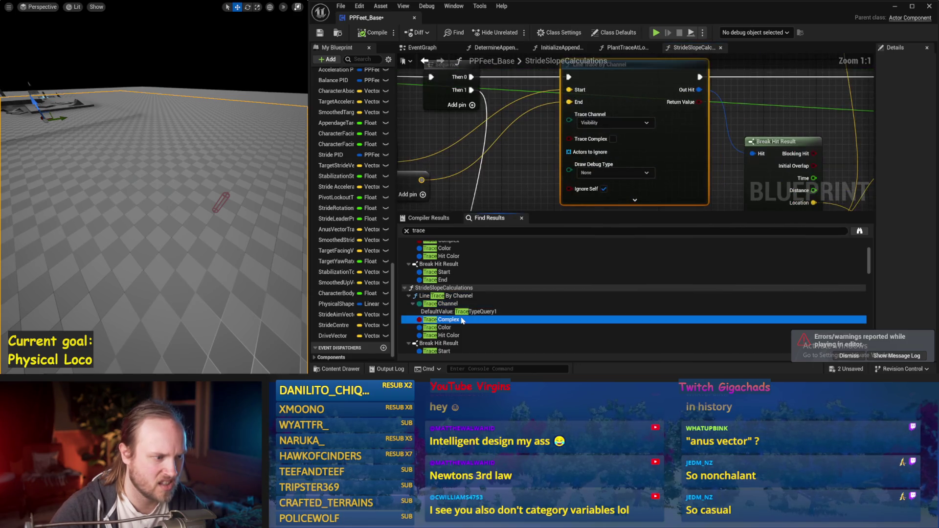
left_click(450, 343)
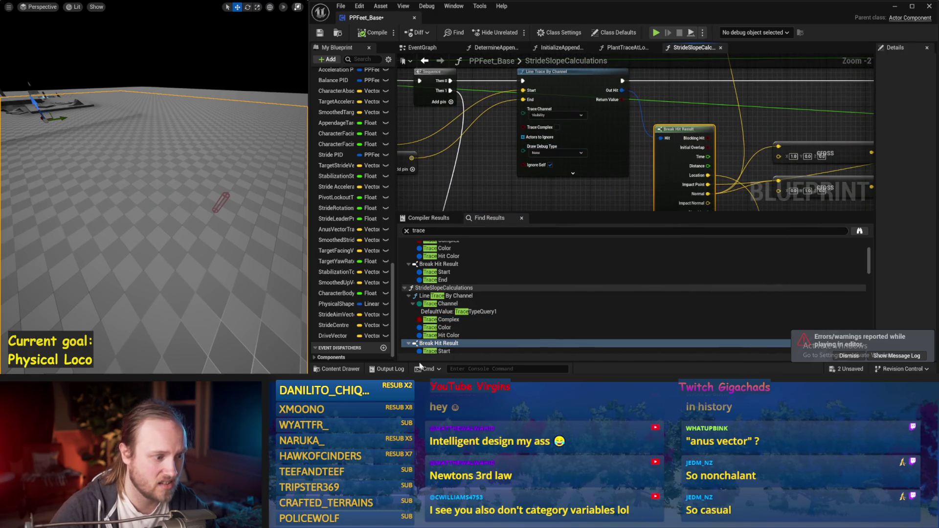
scroll(489, 303, "down", 2)
left_click(445, 288)
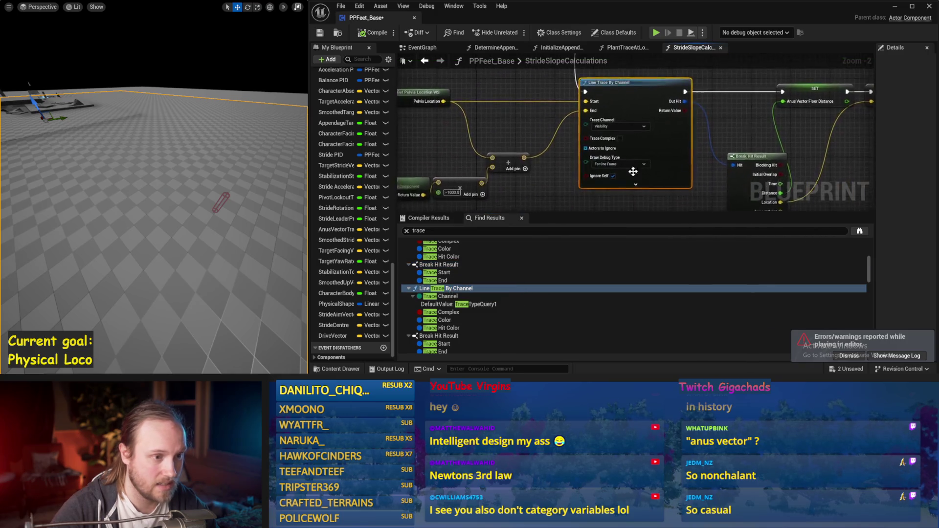
scroll(633, 171, "up", 2)
Set the second line trace's Draw Debug Type to None and review its nodes through to the SET nodes.
left_click(595, 186)
scroll(582, 183, "down", 3)
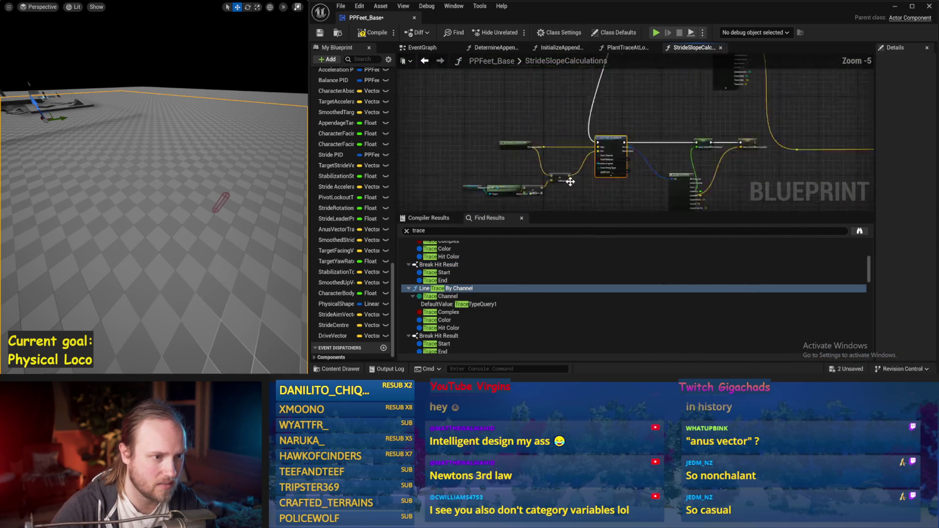
scroll(561, 192, "down", 2)
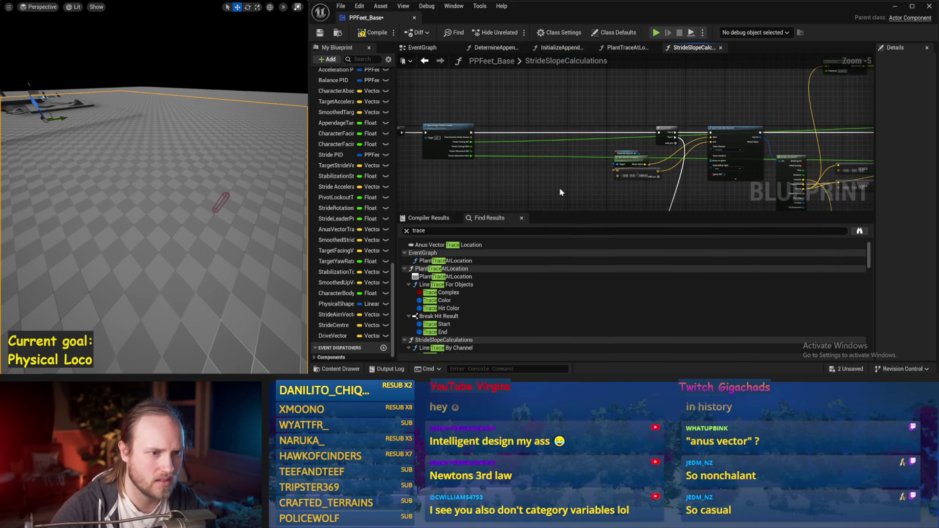
mouse_move(561, 191)
left_mouse_down()
mouse_move(707, 205)
mouse_move(601, 195)
mouse_move(668, 120)
left_mouse_up()
scroll(515, 144, "up", 1)
mouse_move(522, 143)
left_mouse_down()
mouse_move(616, 168)
mouse_move(563, 132)
mouse_move(674, 158)
mouse_move(658, 106)
mouse_move(615, 95)
left_mouse_up()
scroll(637, 136, "up", 1)
mouse_move(637, 136)
left_mouse_down()
mouse_move(671, 172)
mouse_move(667, 185)
mouse_move(536, 139)
mouse_move(536, 123)
left_mouse_up()
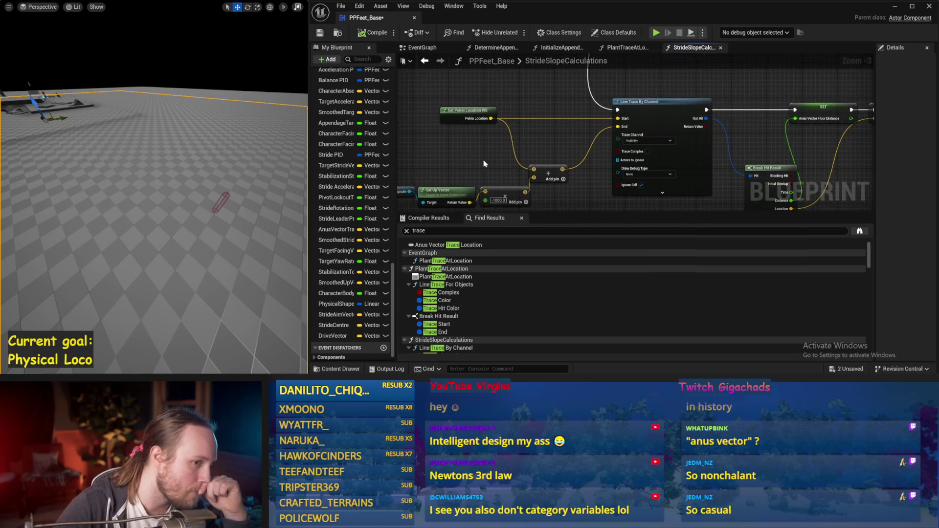
mouse_move(732, 161)
left_mouse_down()
mouse_move(670, 171)
mouse_move(709, 115)
mouse_move(753, 169)
left_mouse_up()
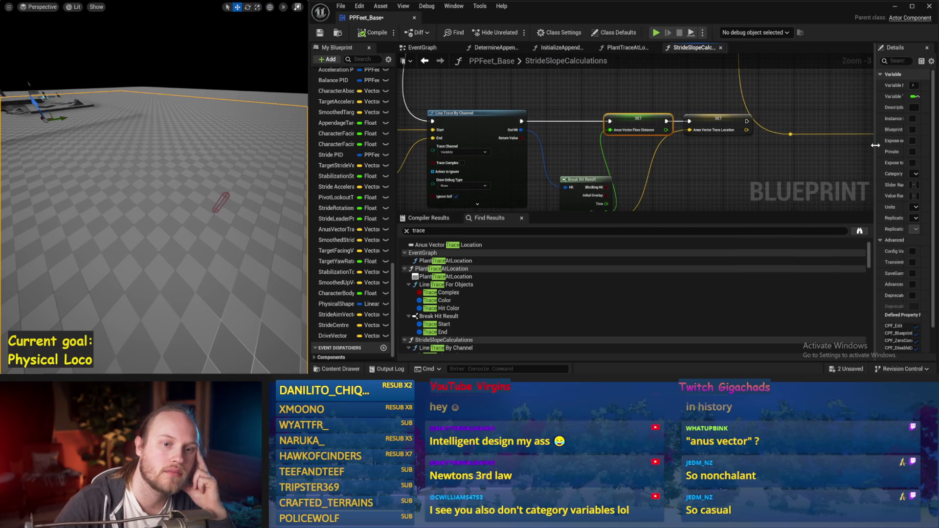
Replace 'Anus' with 'StrideAim' in both SET nodes' variable names, giving StrideAimVectorFloorDistance and StrideAimVectorTraceLocation.
left_click_drag(874, 152, 752, 152)
left_click_drag(863, 85, 811, 86)
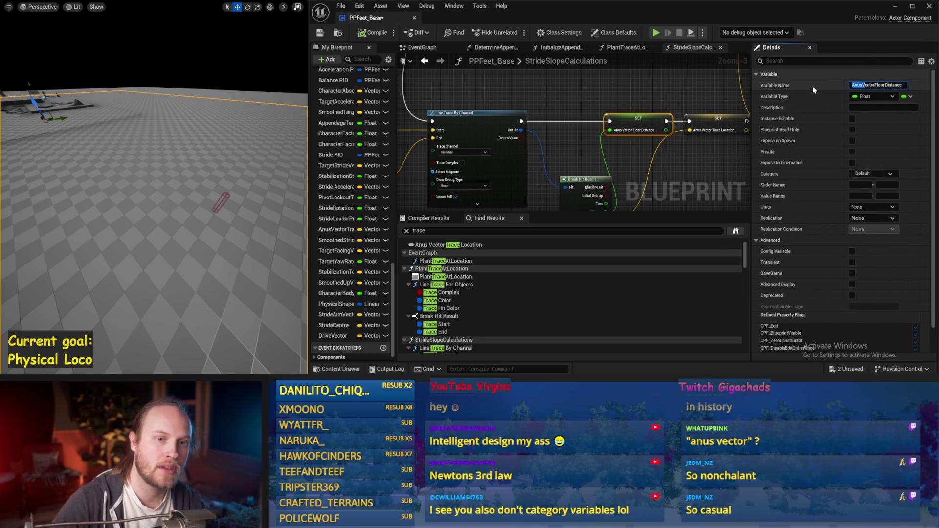
type("StrideAim")
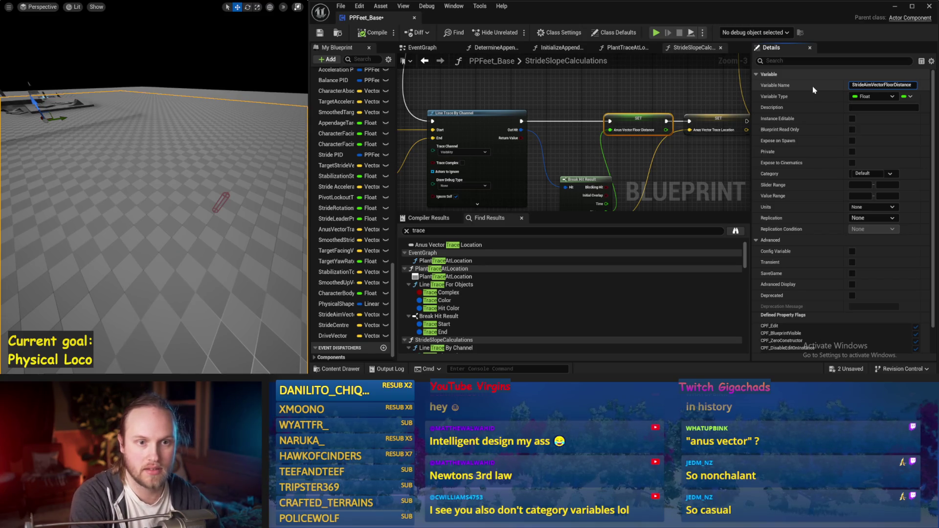
key("Return")
left_click(717, 119)
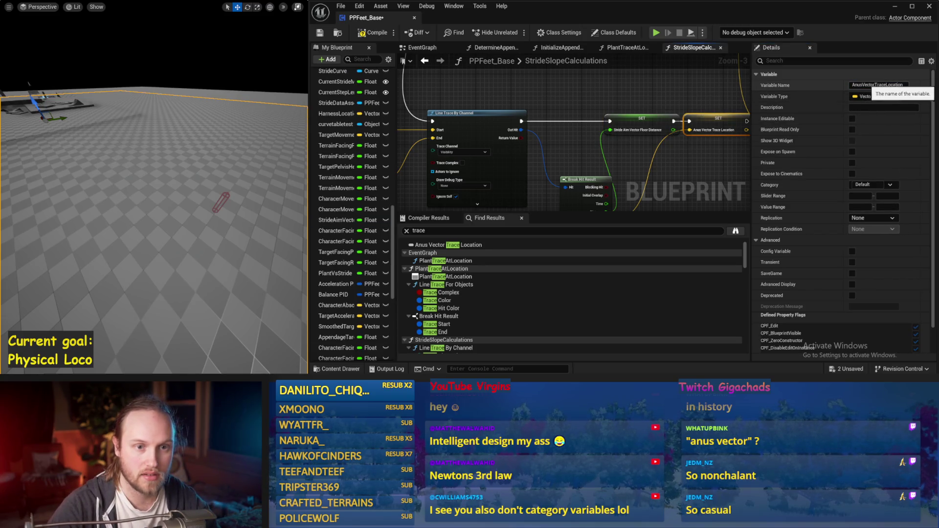
left_click_drag(863, 85, 797, 88)
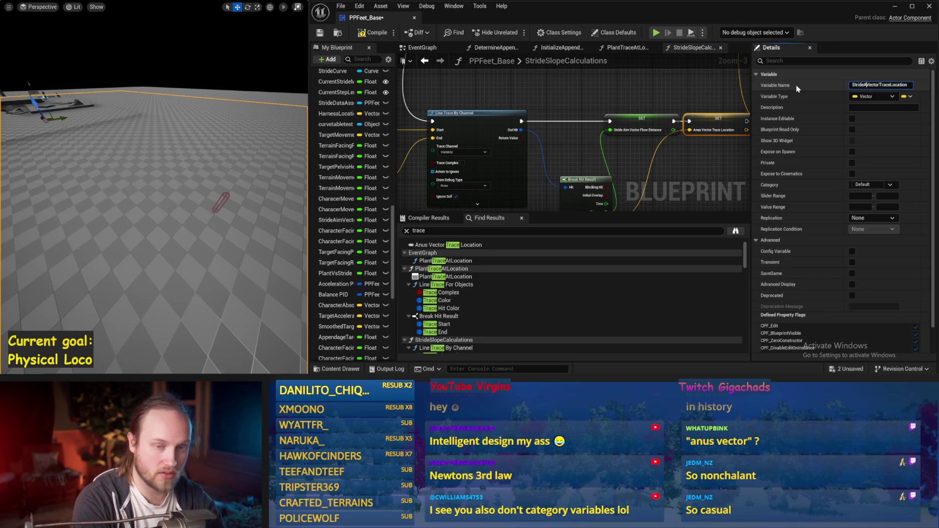
type("Aim")
key("Return")
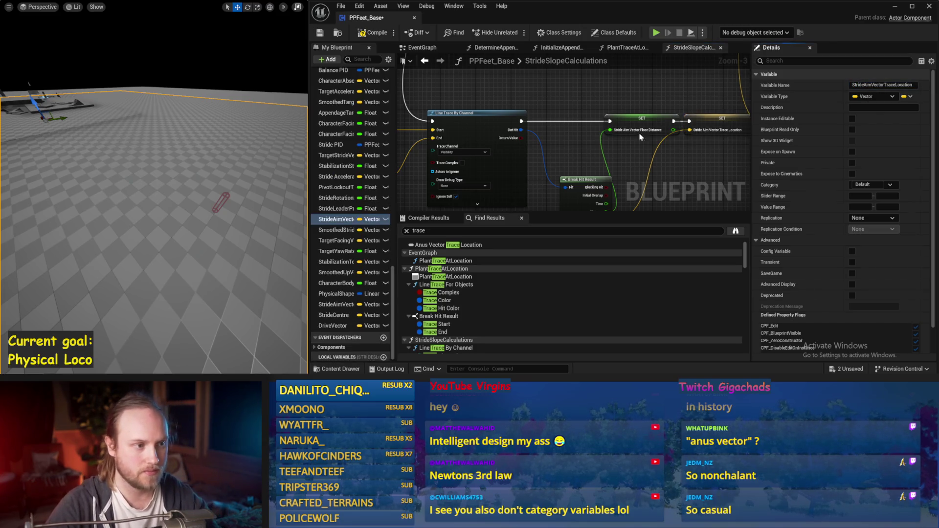
left_click_drag(478, 154, 764, 142)
left_click_drag(477, 153, 449, 120)
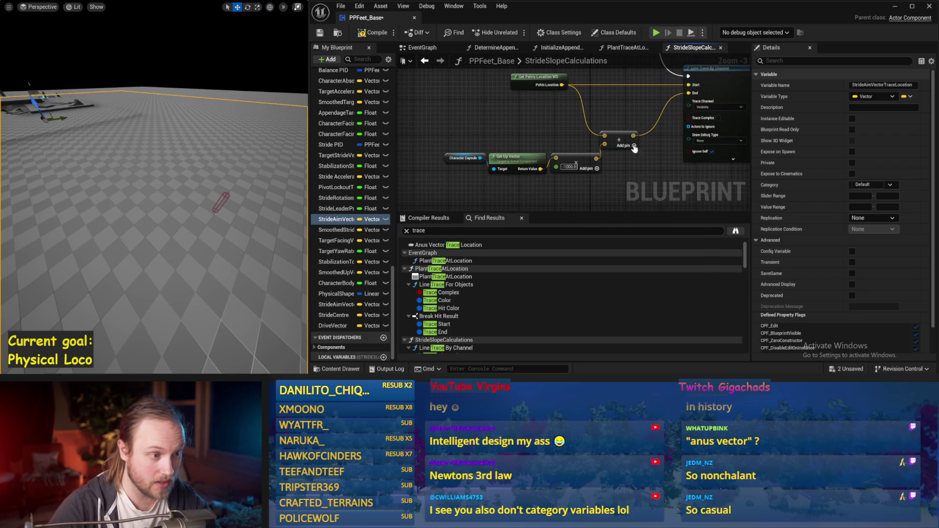
Wire a Get Stride Aim Vector node into the multiply, delete Character Capsule and Get Up Vector, then test-simulate.
right_click(490, 127)
type("stride aim")
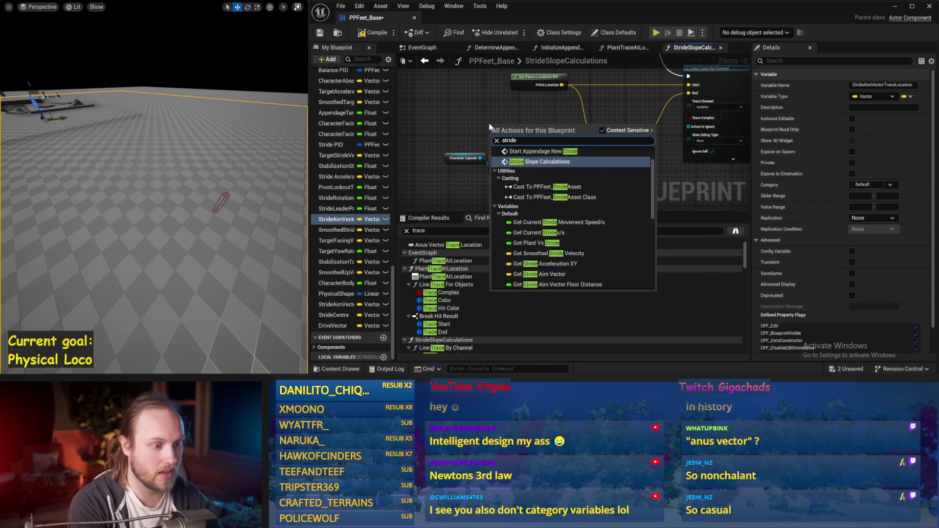
key("Return")
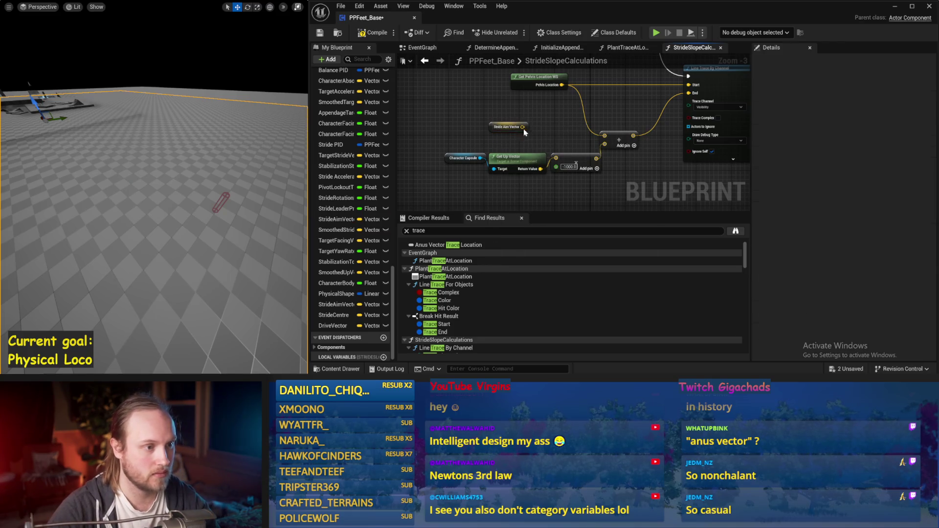
mouse_move(522, 127)
left_mouse_down()
mouse_move(556, 158)
mouse_move(443, 176)
left_mouse_up()
key("Delete")
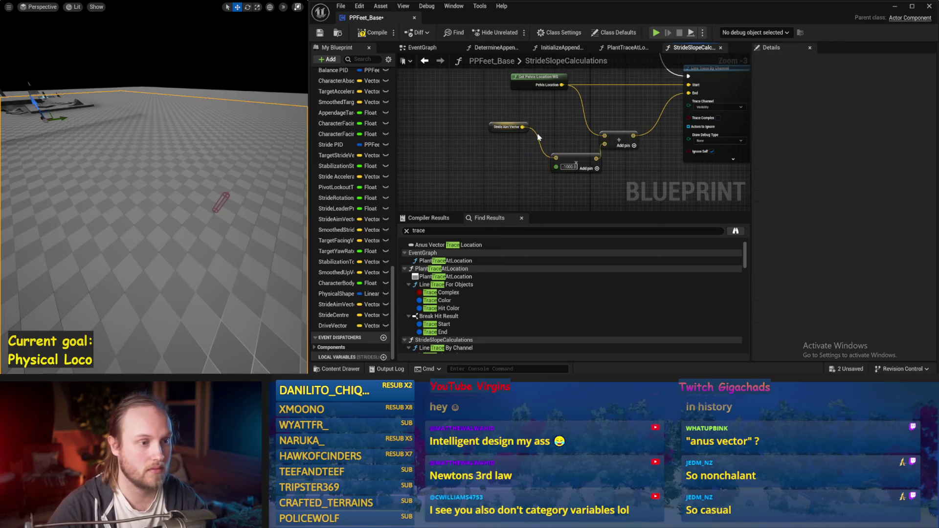
left_click(479, 147)
key("alt+p")
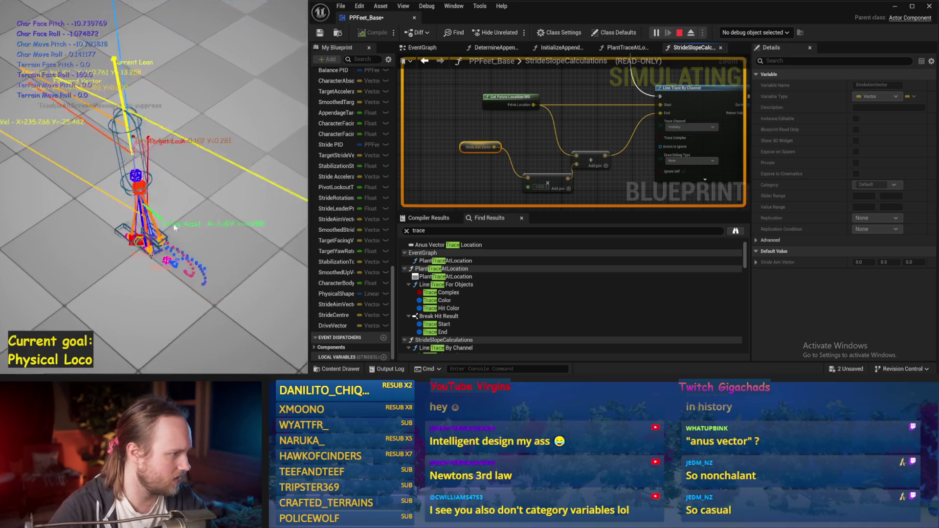
key("Escape")
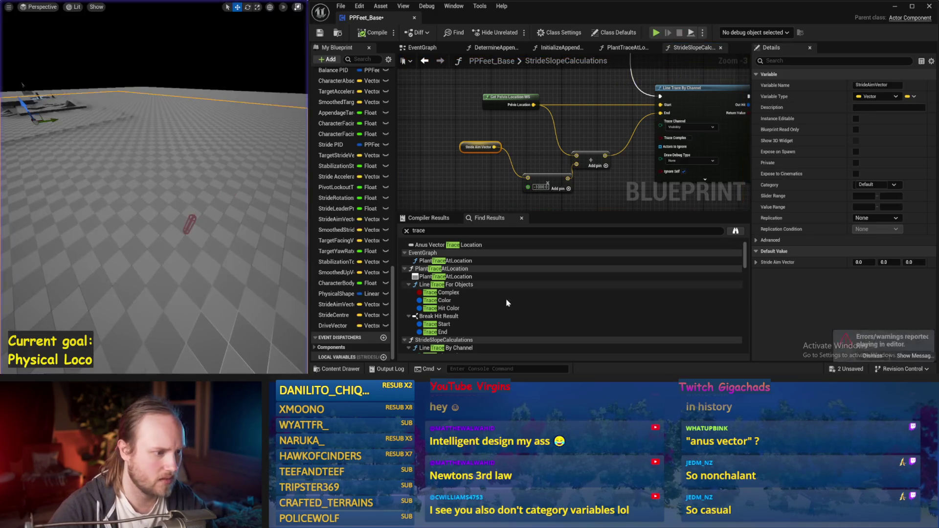
Search the Blueprint for 'spheretrace' and inspect the first Sphere Trace For Objects' Draw Debug getter.
left_click(445, 284)
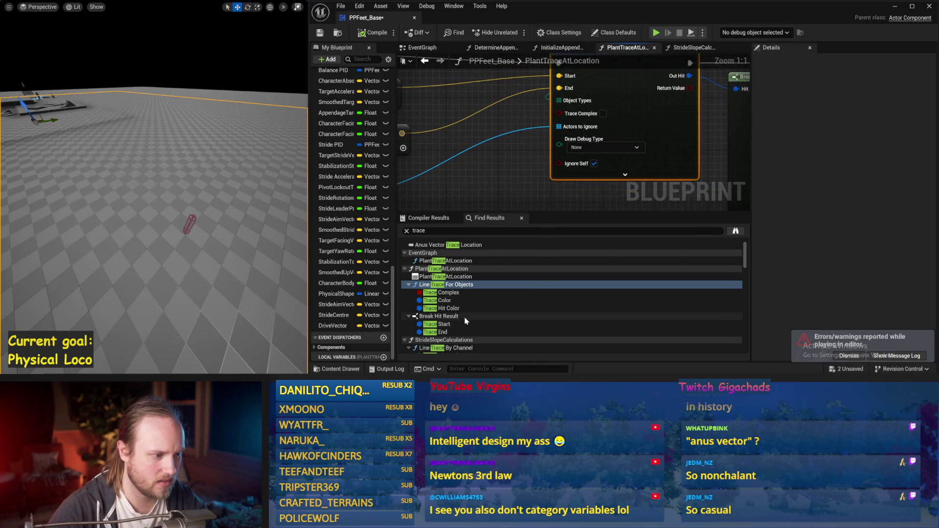
scroll(445, 303, "down", 1)
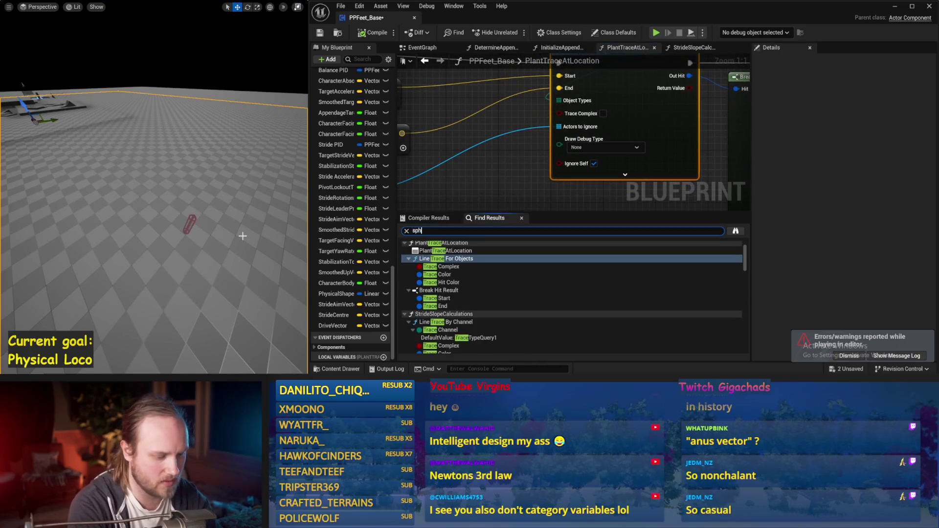
key("Return")
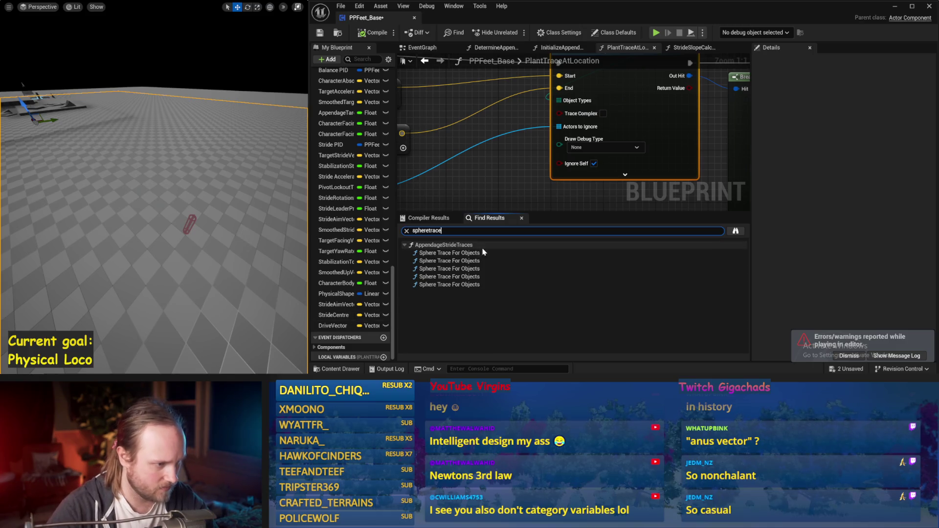
left_click(470, 253)
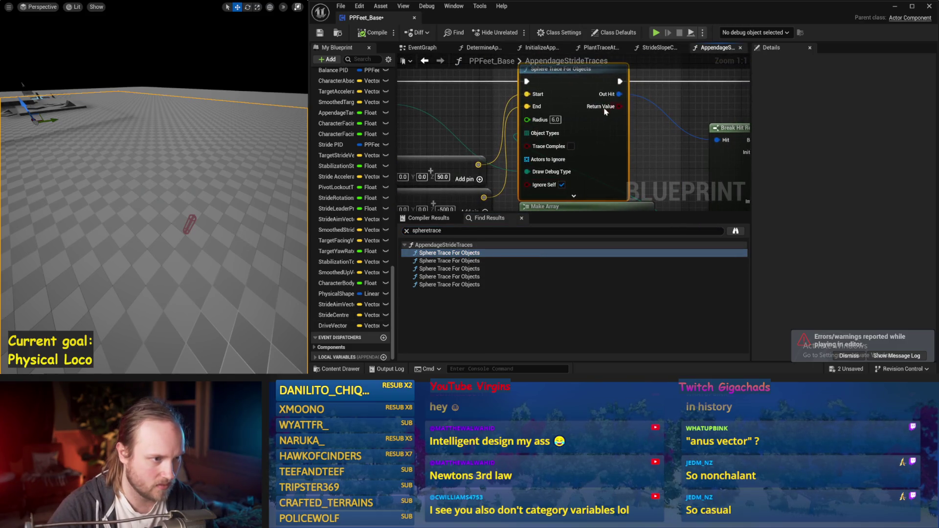
scroll(563, 190, "down", 1)
left_click(459, 107)
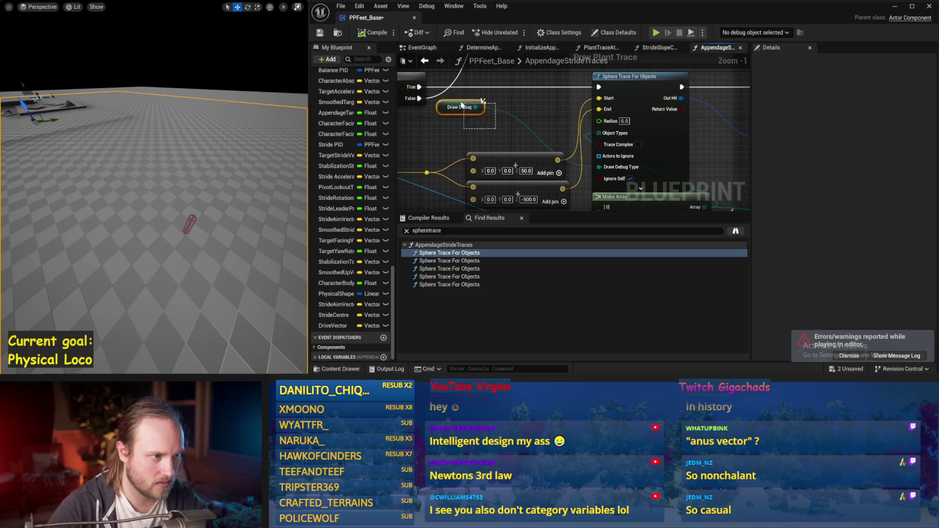
Visit the second through fifth Sphere Trace For Objects matches, checking the Draw Debug getter.
left_click(446, 260)
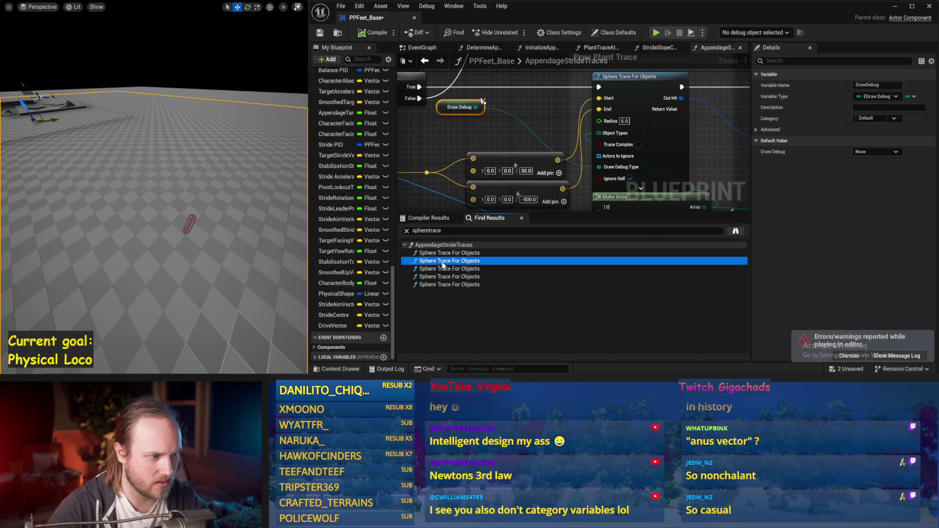
left_click(446, 269)
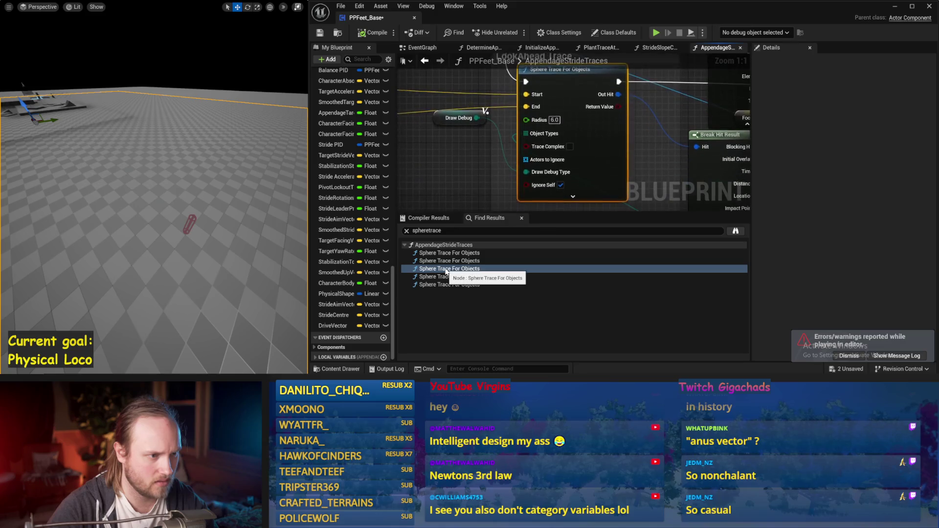
left_click(450, 277)
left_click(453, 284)
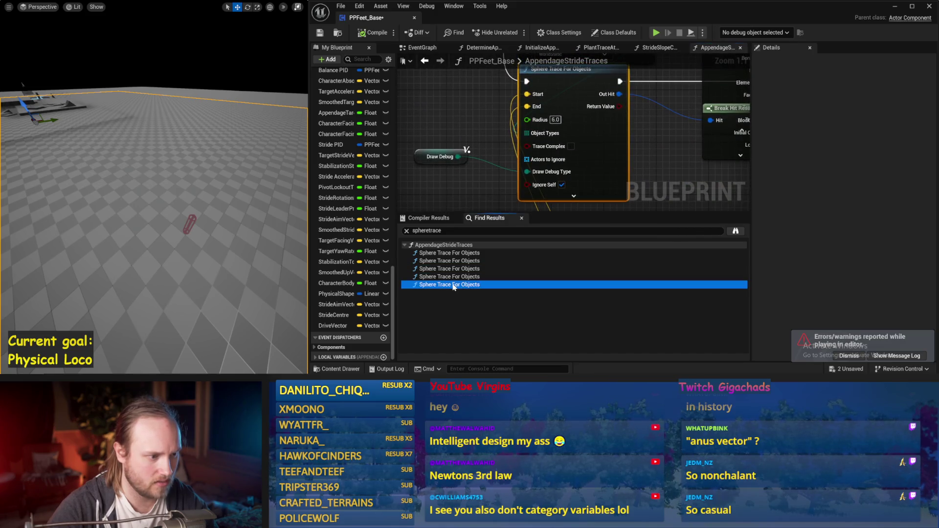
scroll(689, 204, "down", 5)
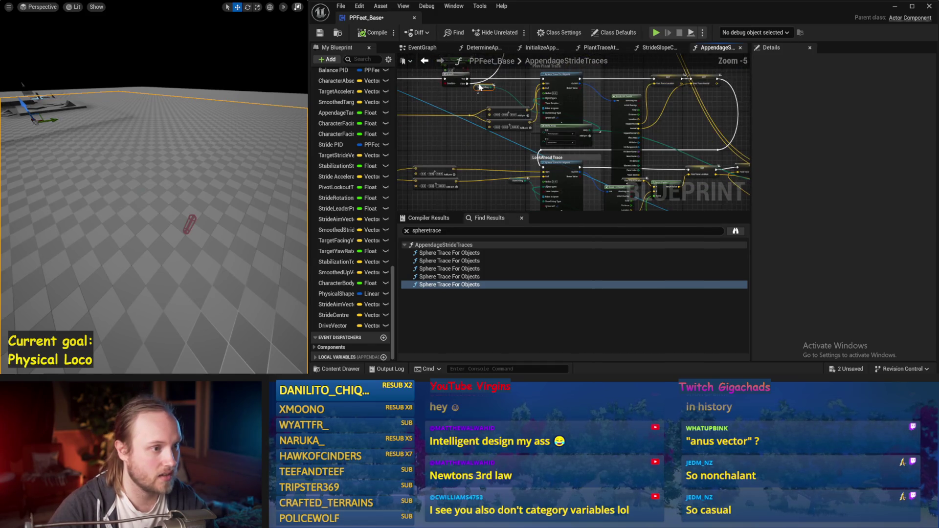
left_click(456, 82)
scroll(526, 104, "up", 3)
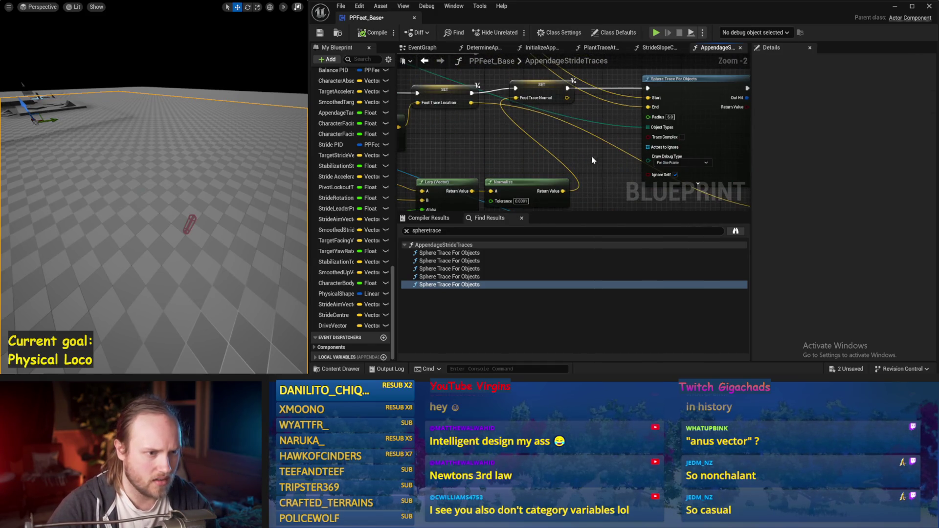
left_click(579, 157)
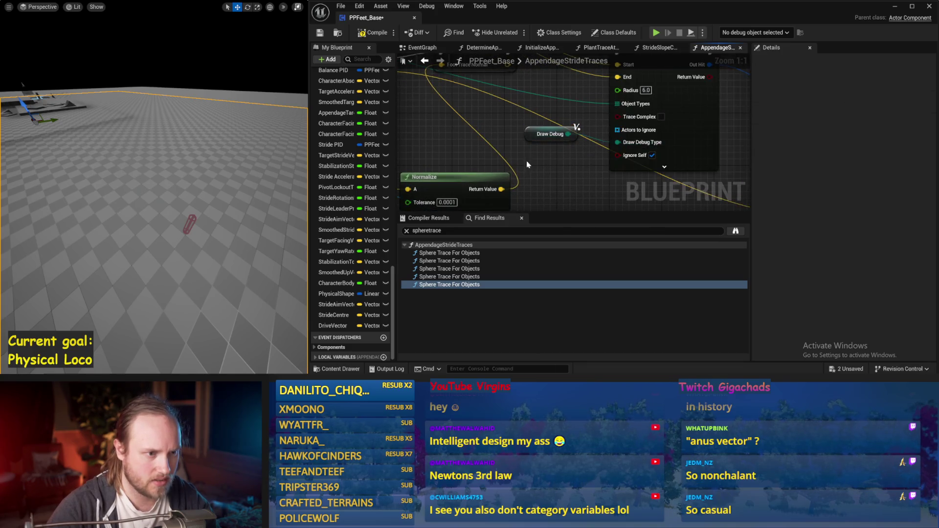
scroll(527, 132, "up", 1)
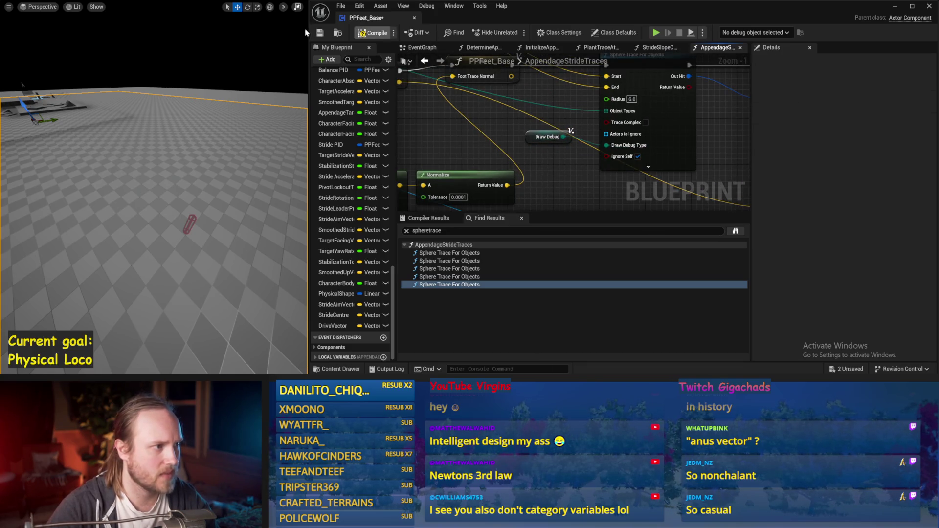
Pan and zoom around the Sphere Trace For Objects node, its Break Hit Result and SET nodes.
left_click_drag(625, 161, 628, 231)
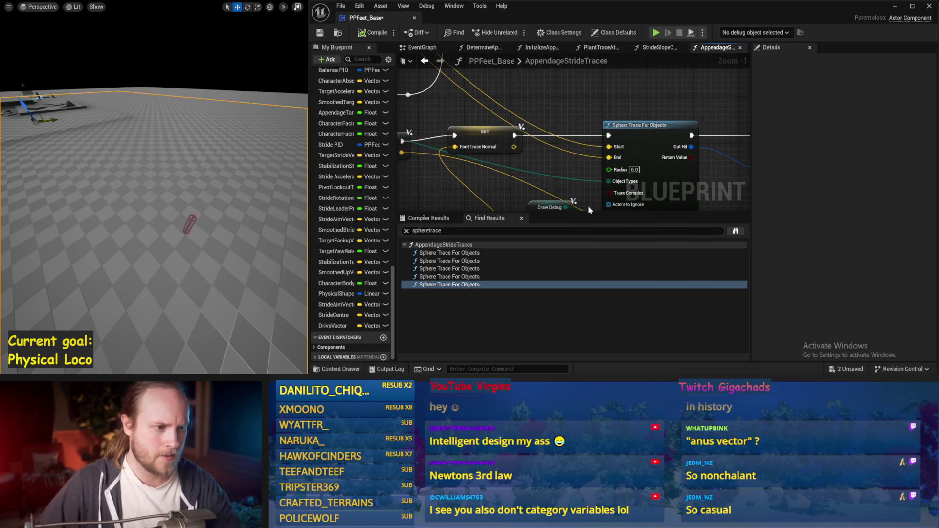
mouse_move(561, 161)
left_mouse_down()
mouse_move(571, 174)
mouse_move(568, 125)
mouse_move(578, 174)
mouse_move(513, 159)
mouse_move(697, 133)
left_mouse_up()
scroll(571, 174, "down", 1)
scroll(578, 174, "down", 2)
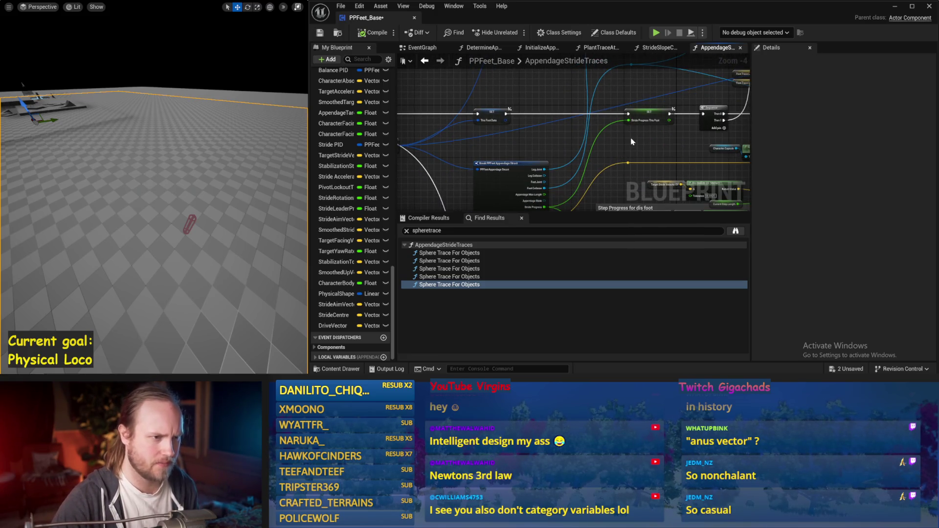
mouse_move(631, 142)
left_mouse_down()
mouse_move(568, 122)
mouse_move(526, 127)
left_mouse_up()
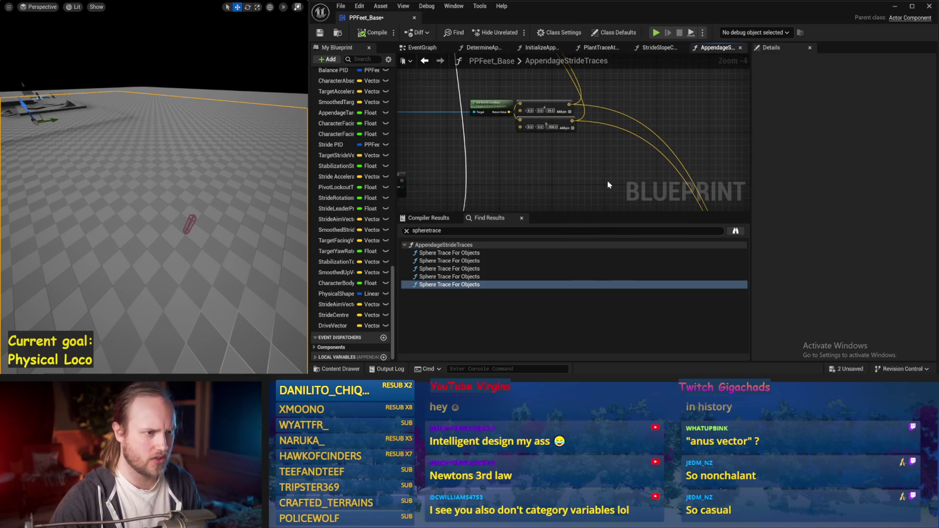
mouse_move(610, 171)
left_mouse_down()
mouse_move(538, 124)
mouse_move(566, 115)
left_mouse_up()
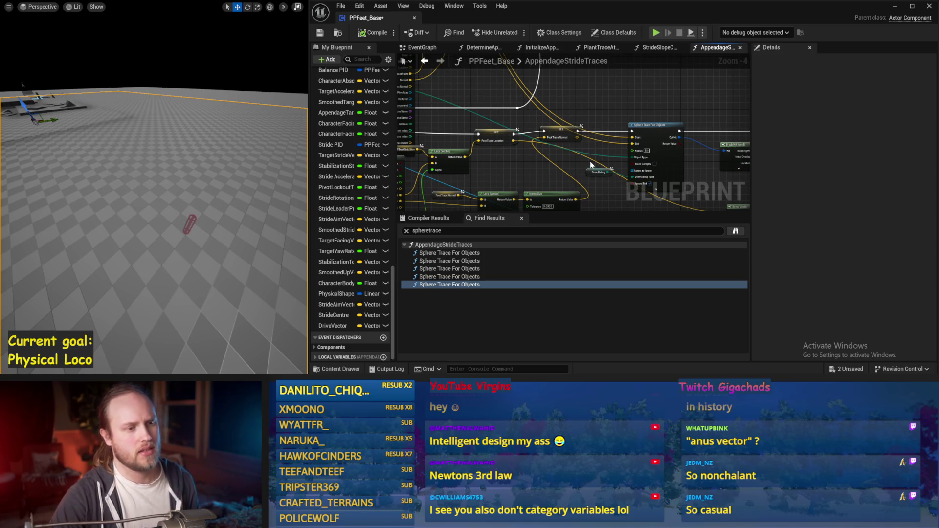
mouse_move(591, 165)
left_mouse_down()
mouse_move(513, 147)
mouse_move(598, 167)
mouse_move(532, 165)
left_mouse_up()
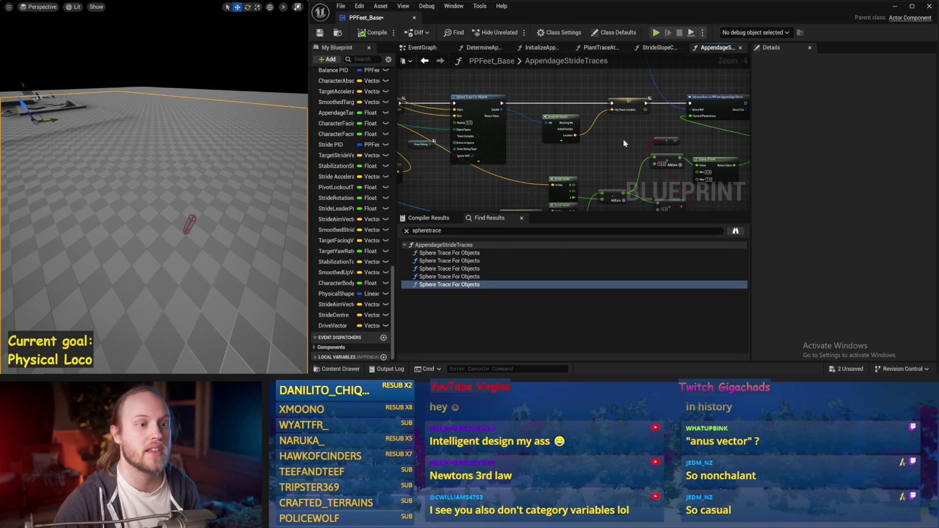
Save PPFeet_Base and start a fresh level simulation with Alt+P.
left_click(324, 33)
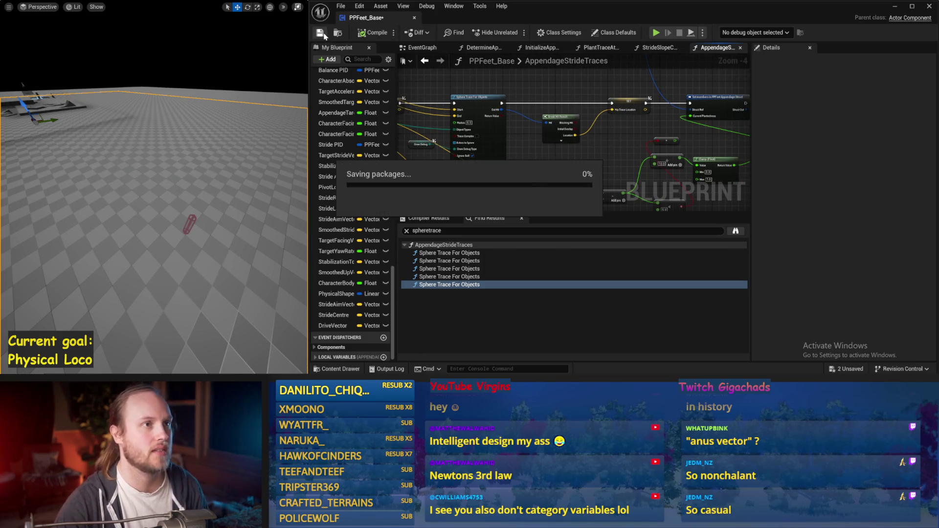
left_click_drag(241, 291, 234, 289)
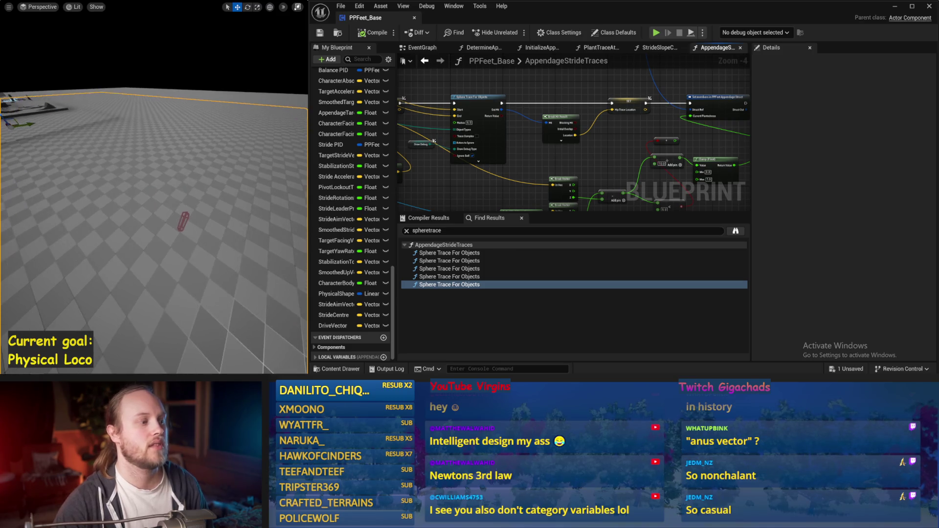
key("alt+p")
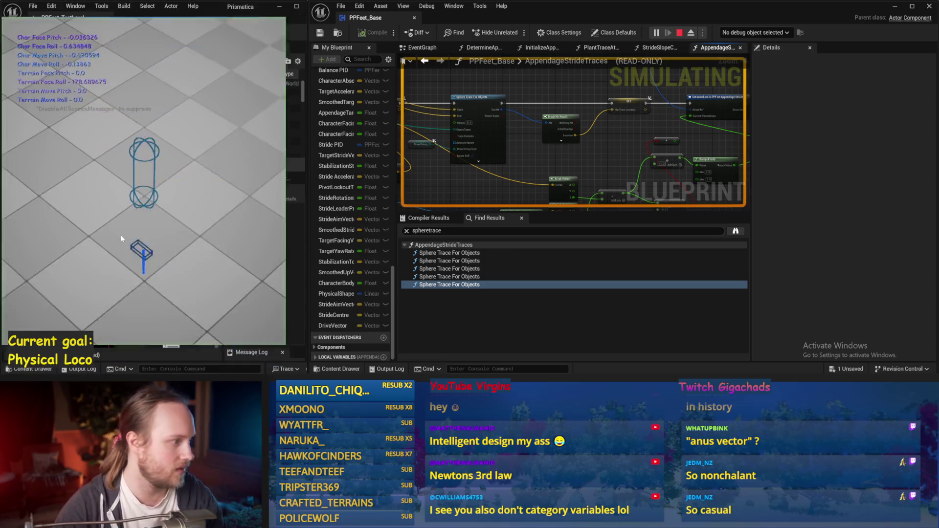
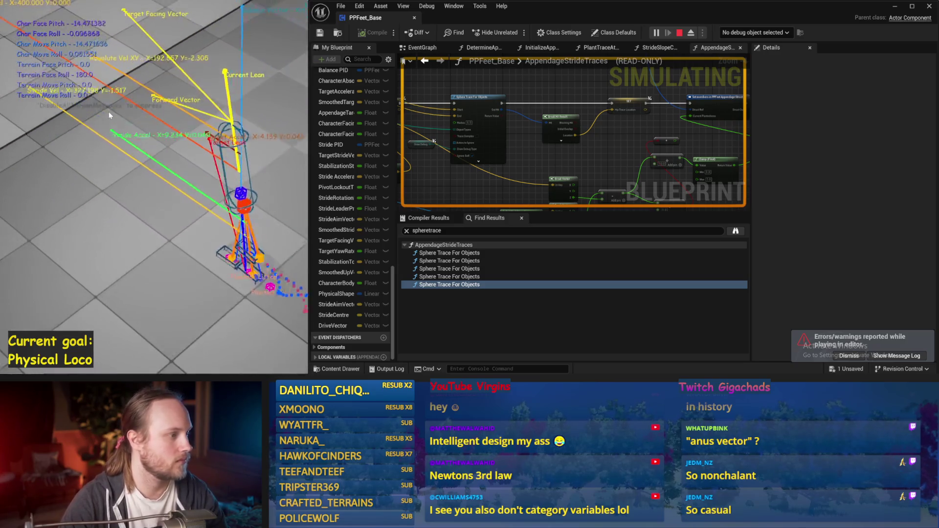
Stop the simulation, save all changes, clear the sphere trace search and compile PPFeet_Base.
key("Escape")
key("ctrl+s")
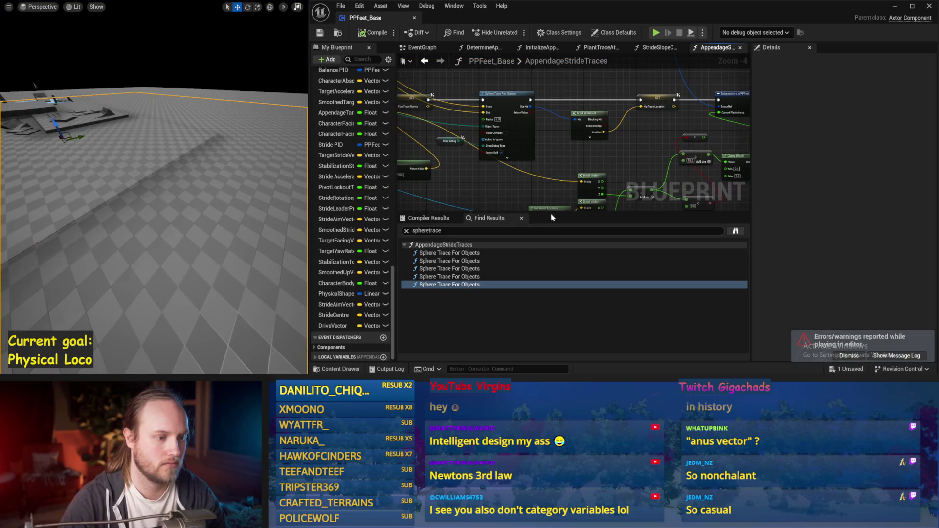
left_click_drag(552, 216, 533, 288)
left_click(406, 304)
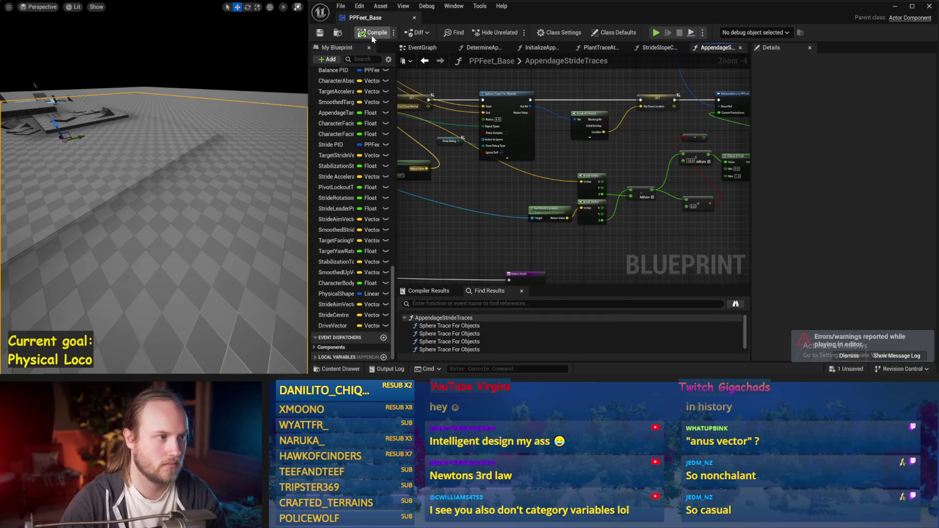
left_click(375, 32)
Open CalcDriveVectorAndStrideCentre from the EventGraph and inspect the Drive Vector setter's DriveVector variable.
left_click(419, 47)
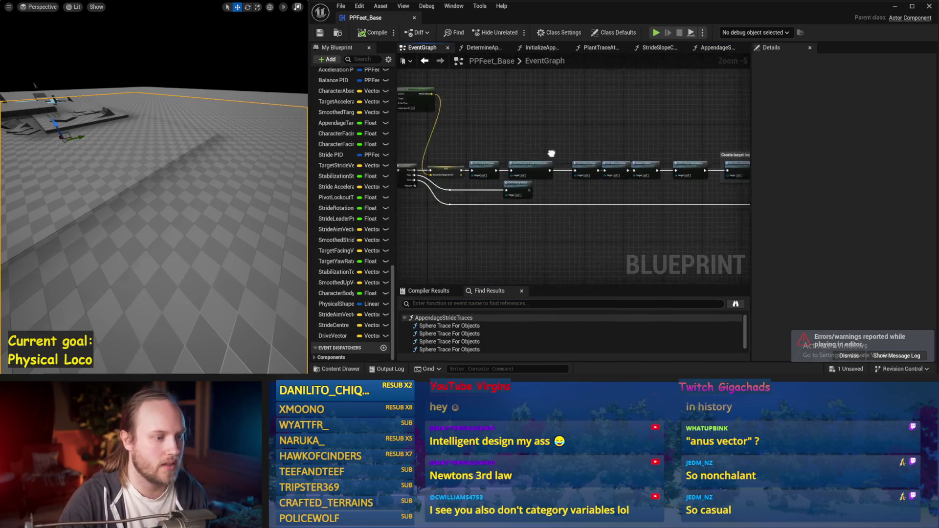
double_click(557, 172)
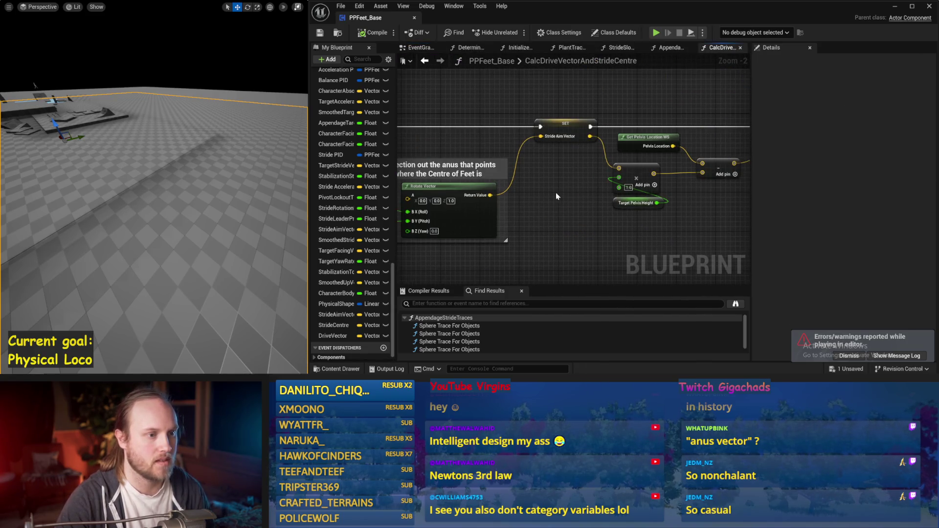
left_click_drag(556, 196, 535, 111)
mouse_move(545, 175)
left_mouse_down()
mouse_move(633, 221)
mouse_move(542, 213)
mouse_move(523, 230)
left_mouse_up()
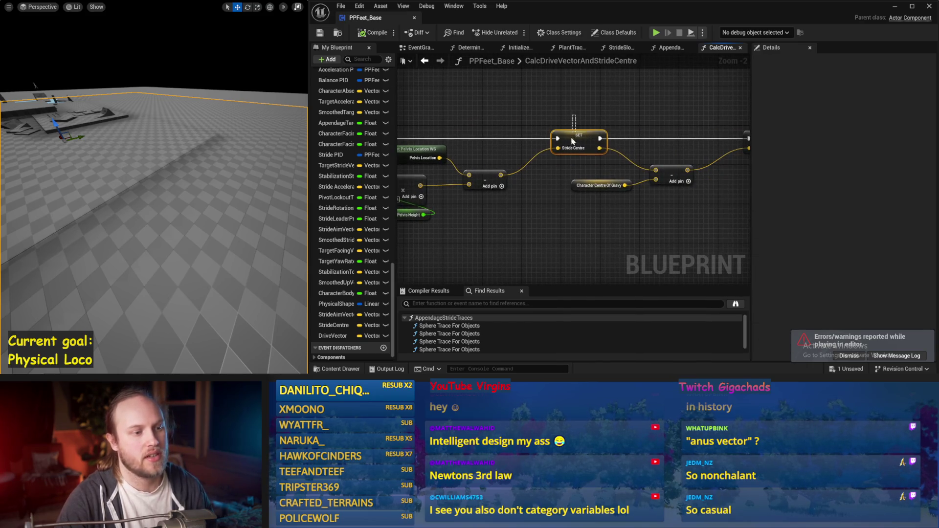
mouse_move(573, 141)
left_mouse_down()
mouse_move(657, 106)
mouse_move(551, 137)
left_mouse_up()
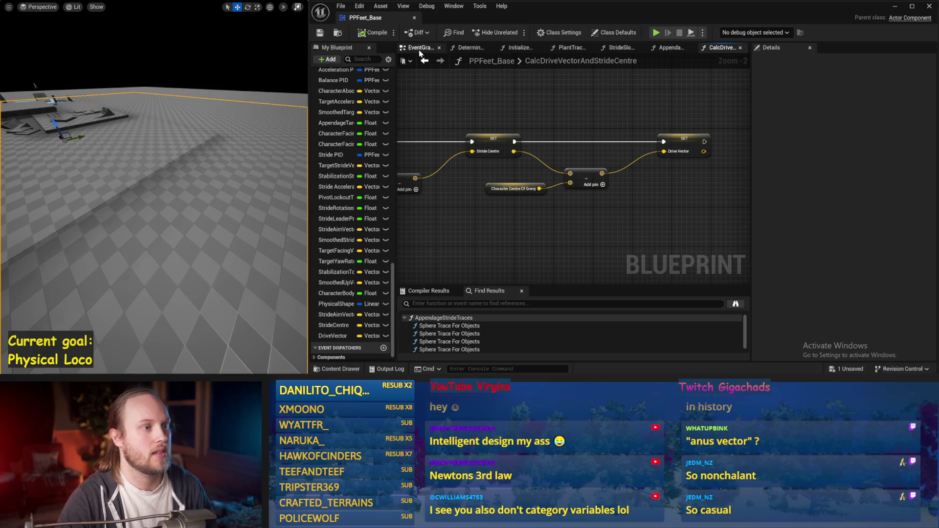
left_click_drag(576, 250, 615, 212)
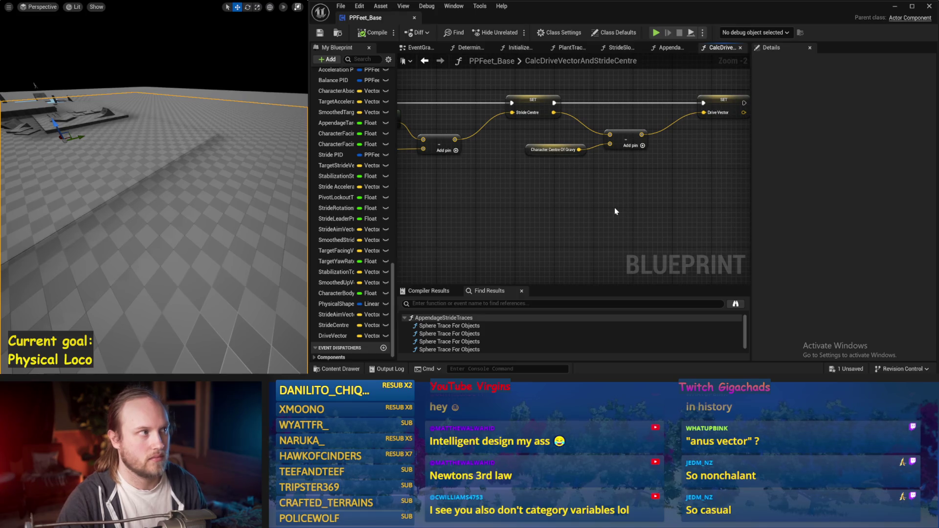
mouse_move(736, 160)
left_mouse_down()
mouse_move(713, 204)
mouse_move(615, 190)
left_mouse_up()
left_click(701, 147)
left_click_drag(603, 98, 645, 125)
left_click(646, 125)
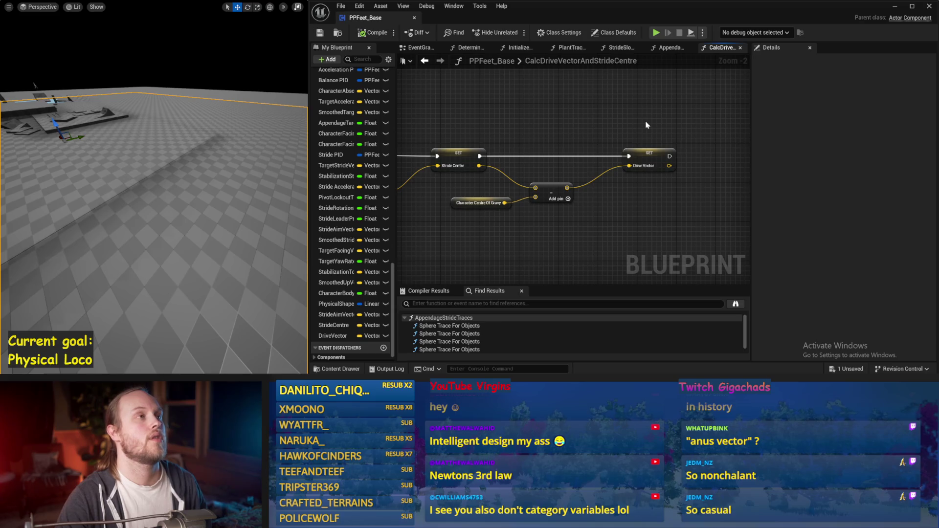
left_click(644, 169)
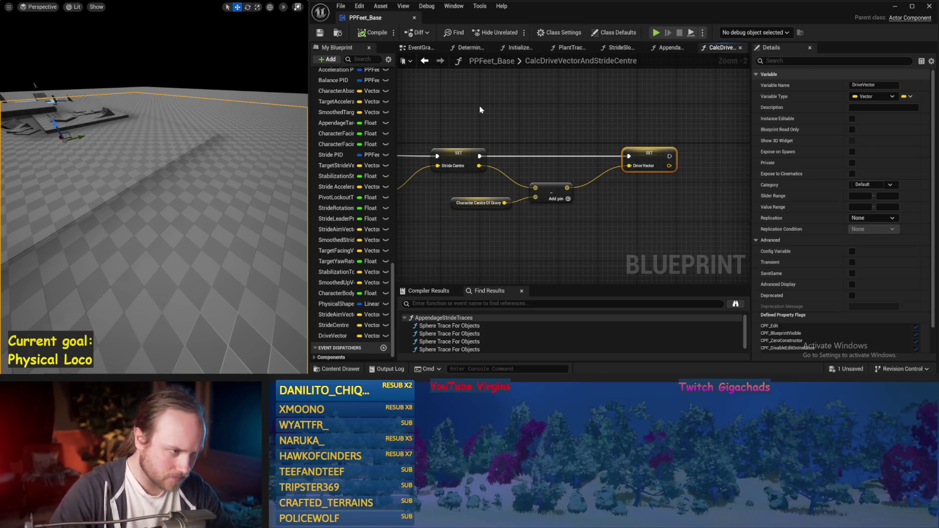
Save PPFeet_Base and recompile it with the Drive Vector SET node selected in CalcDriveVectorAndStrideCentre.
left_click_drag(479, 110, 537, 88)
key("ctrl+s")
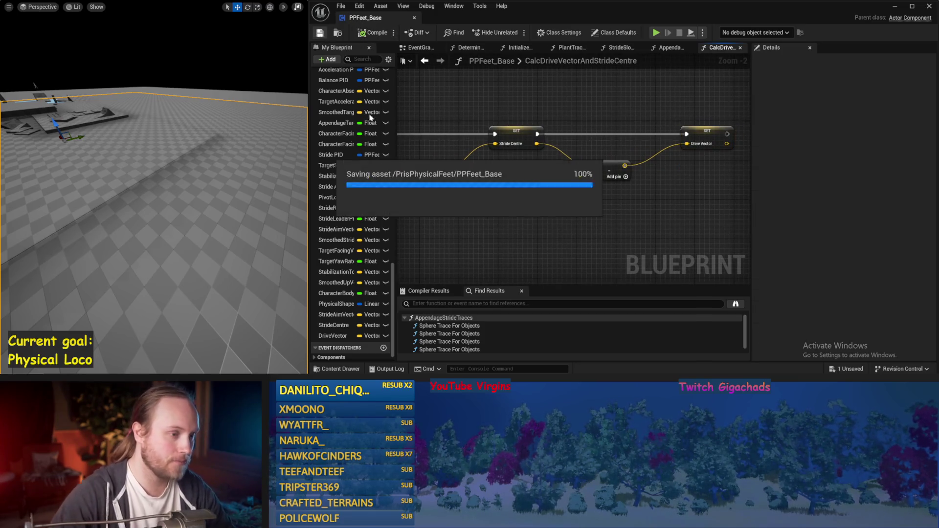
scroll(552, 206, "down", 1)
key("ctrl+s")
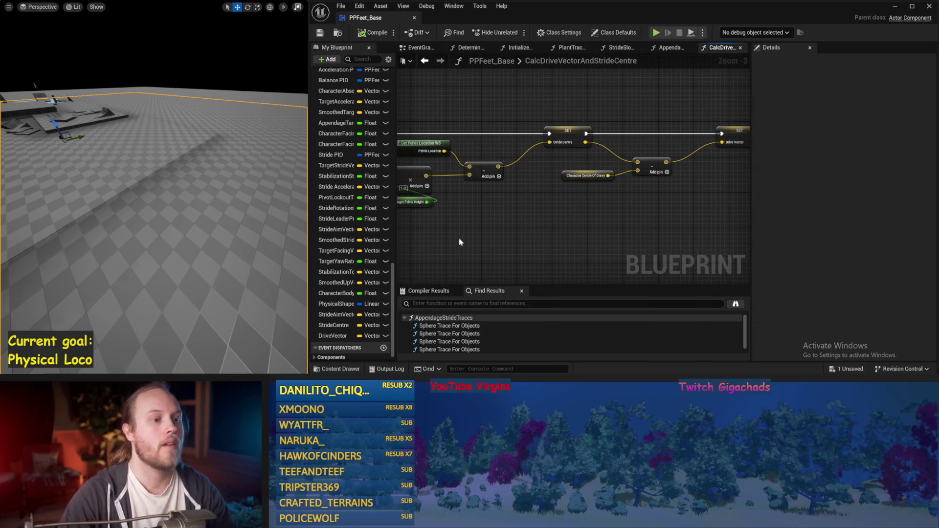
left_click_drag(459, 242, 490, 232)
left_click_drag(554, 210, 442, 230)
left_click(658, 147)
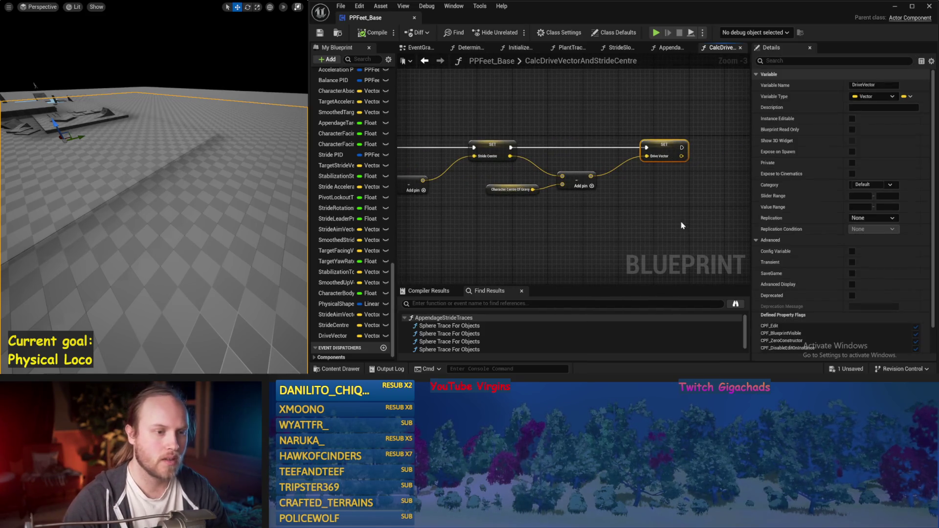
mouse_move(682, 224)
left_mouse_down()
mouse_move(562, 183)
mouse_move(593, 213)
left_mouse_up()
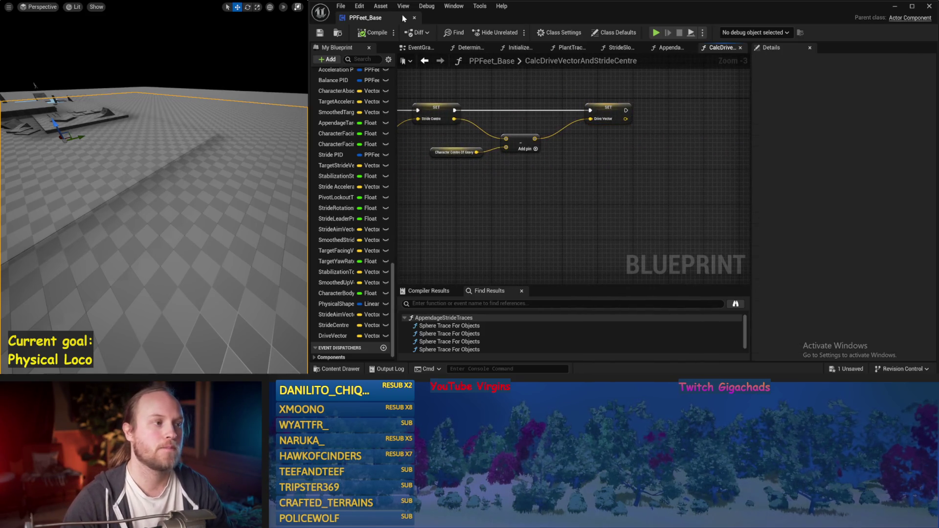
left_click(368, 37)
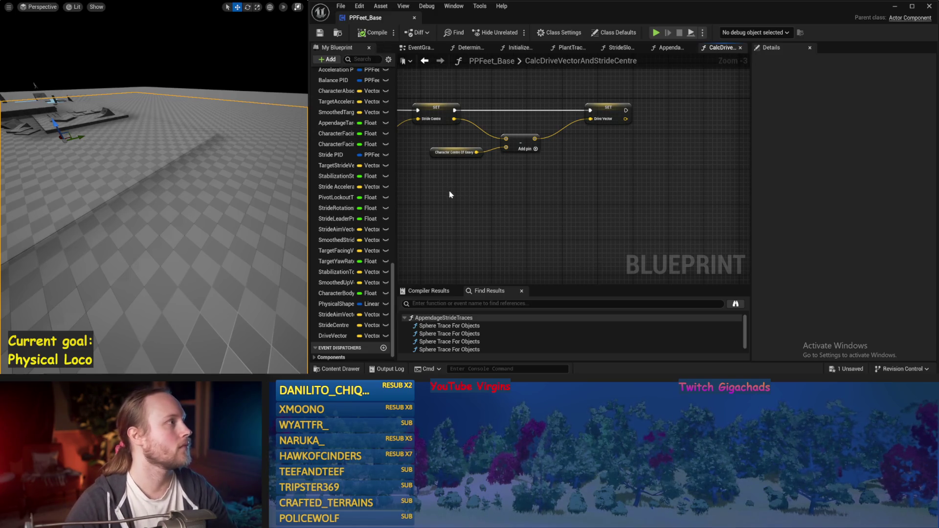
Recentre the Stride Centre and Drive Vector setters in the function graph and save.
left_click_drag(503, 198, 510, 203)
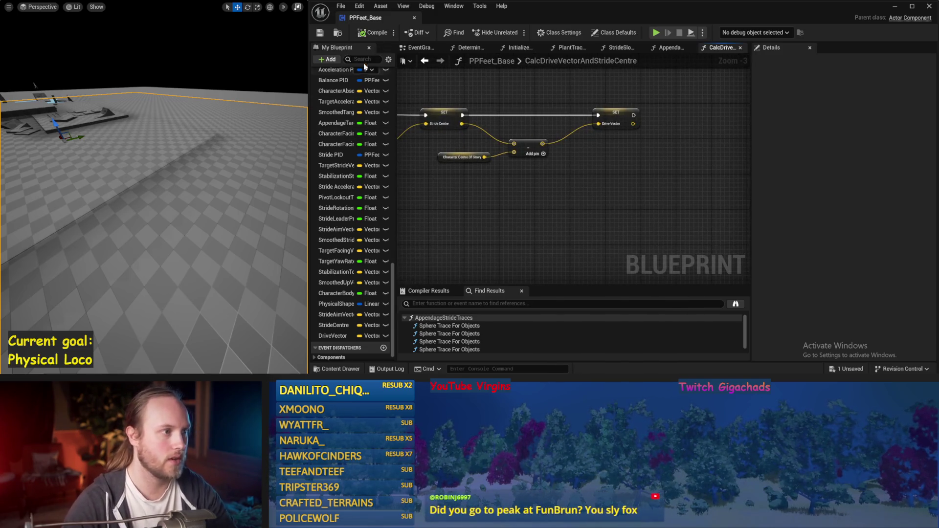
left_click_drag(514, 118, 557, 126)
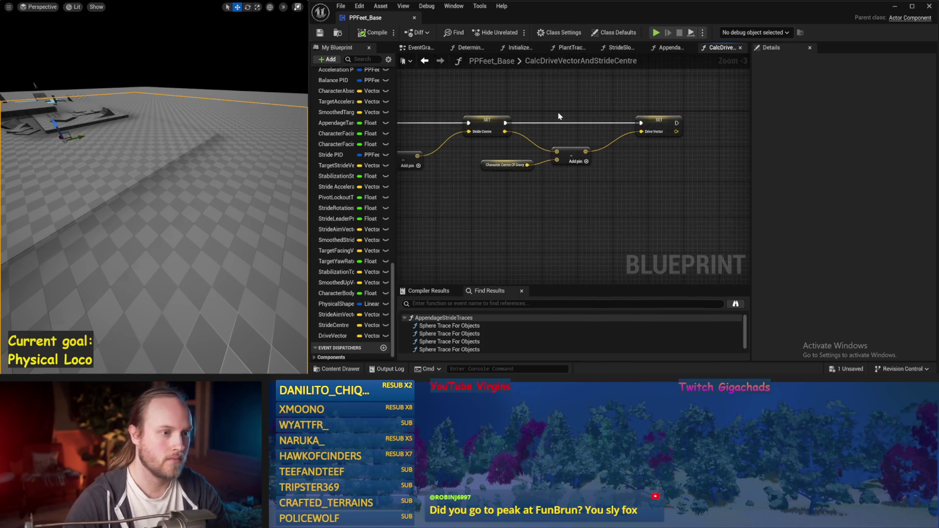
left_click_drag(427, 266, 494, 236)
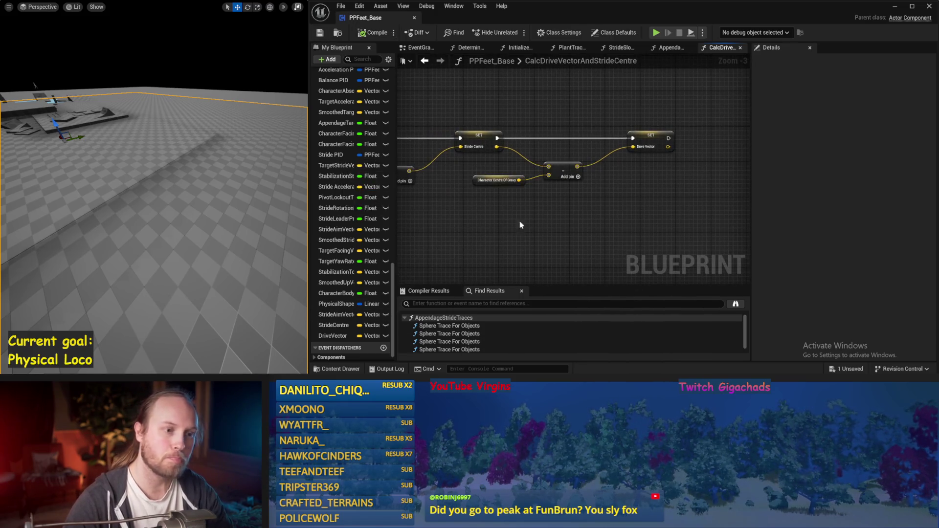
left_click_drag(563, 120, 577, 167)
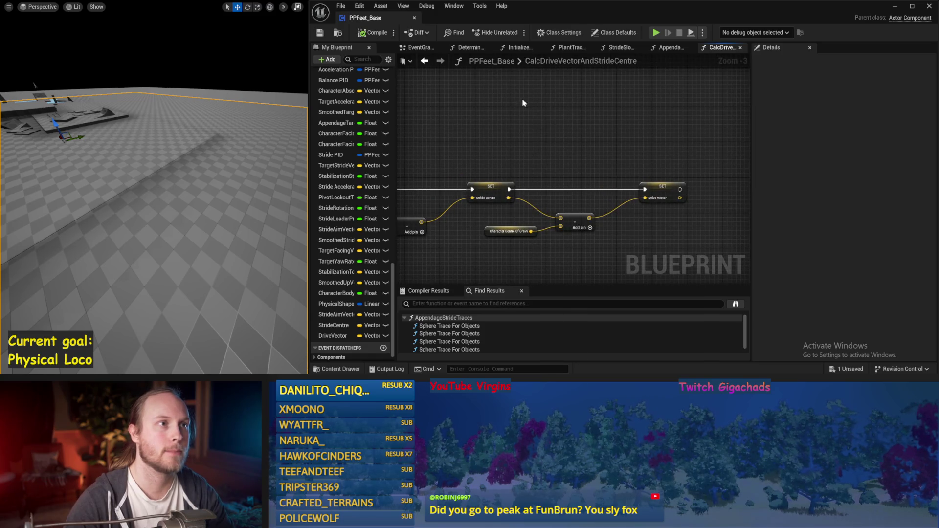
mouse_move(507, 141)
left_mouse_down()
mouse_move(492, 147)
mouse_move(542, 125)
mouse_move(595, 133)
left_mouse_up()
key("ctrl+s")
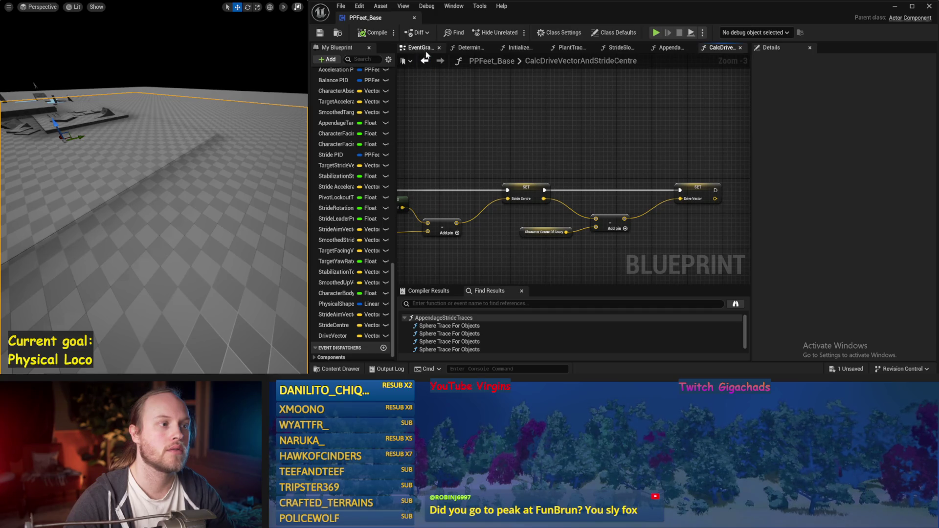
Nudge the Draw Debug Values and Calc Drive Vector calls left in the EventGraph, then save and compile.
left_click(422, 49)
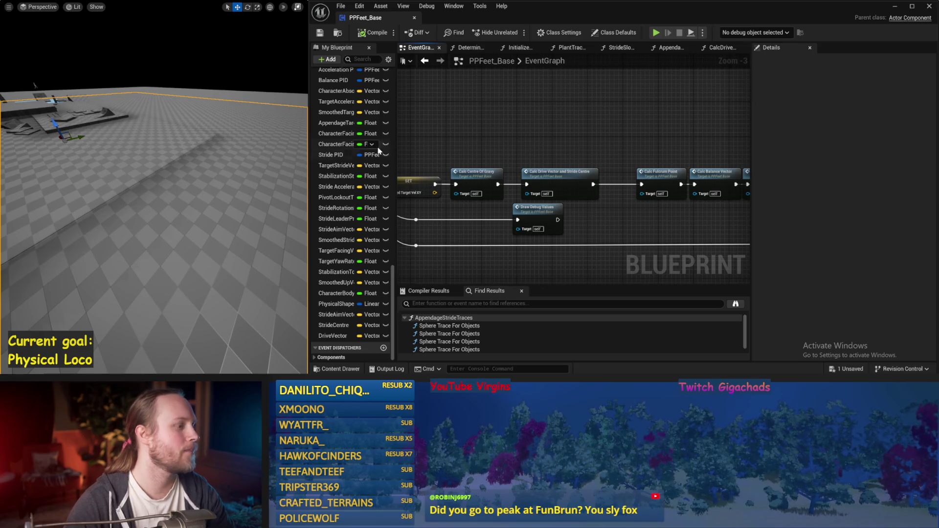
left_click_drag(600, 159, 612, 130)
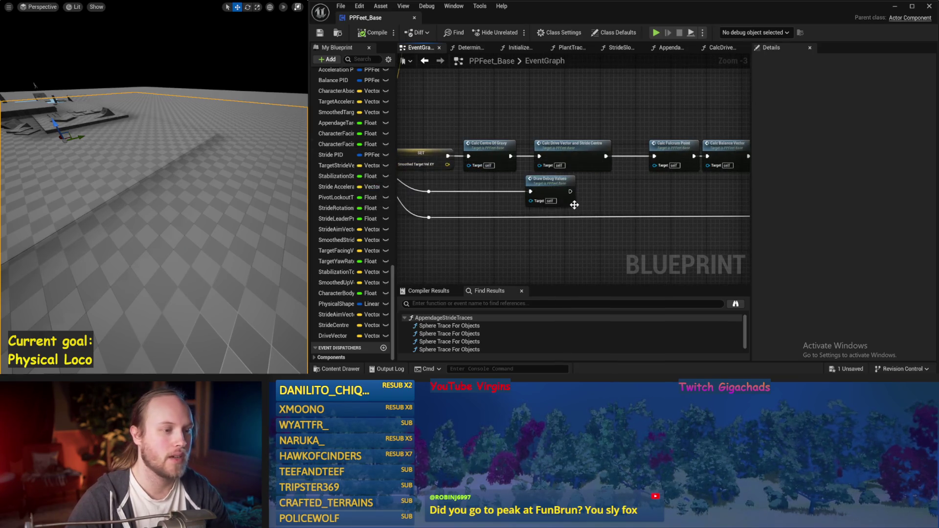
left_click(561, 188)
left_click_drag(561, 188, 558, 188)
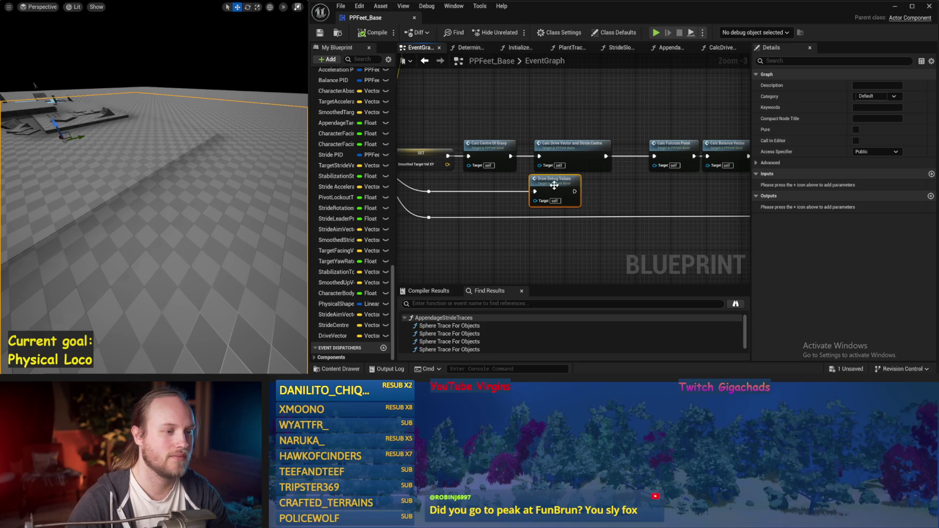
left_click_drag(575, 147, 570, 147)
key("ctrl+s")
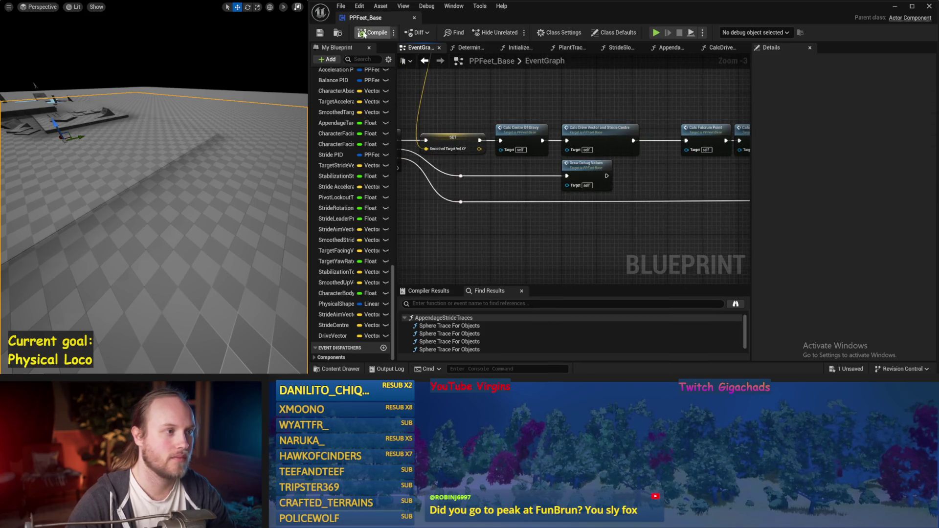
left_click(320, 34)
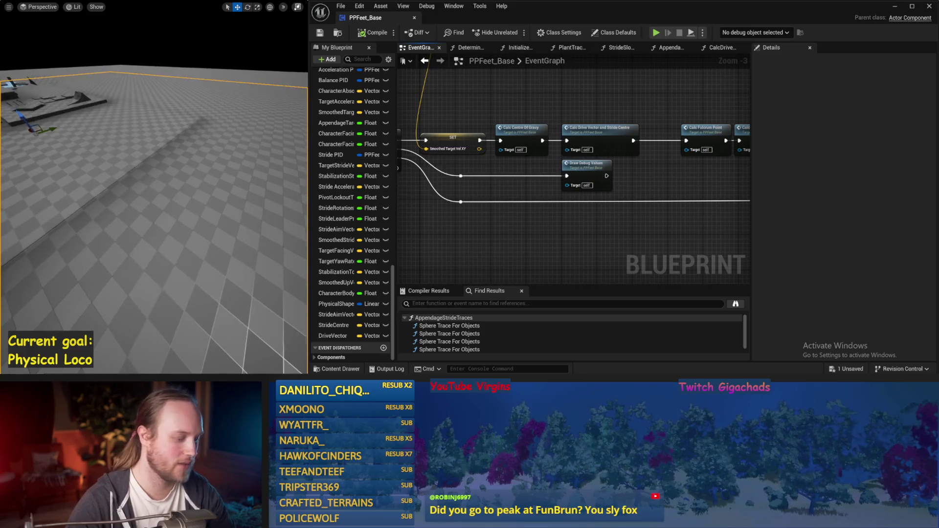
Simulate with Alt+S to watch the character's live debug vectors and stride values.
key("alt+s")
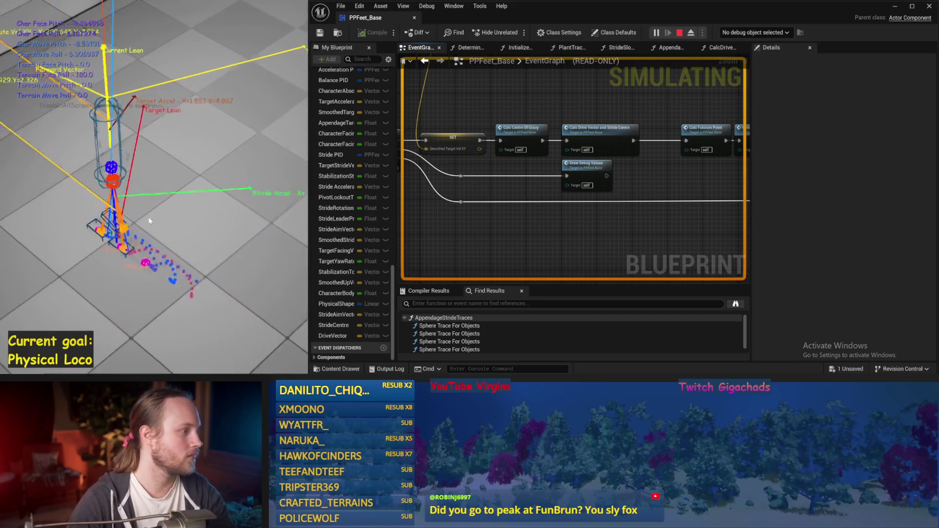
Stop the simulation and open DrawDebugValues, panning to the Character Capsule nodes.
key("Escape")
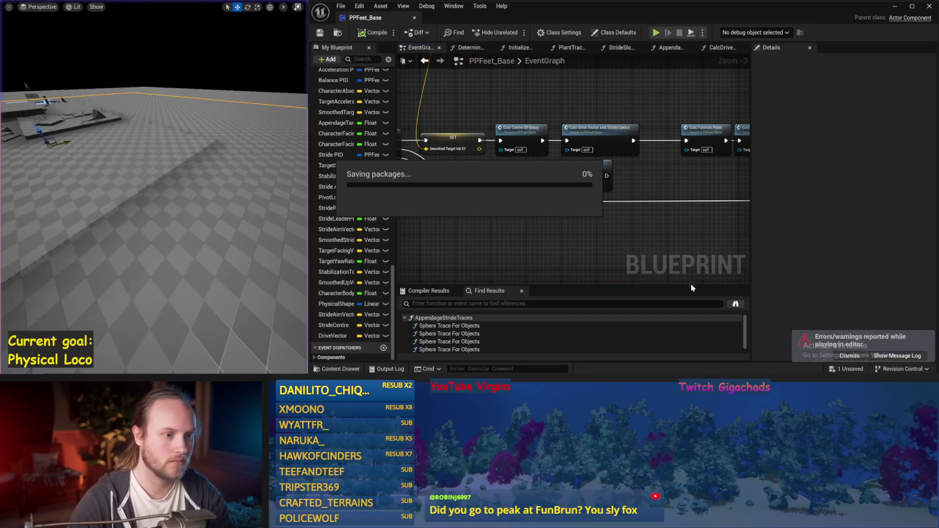
double_click(555, 179)
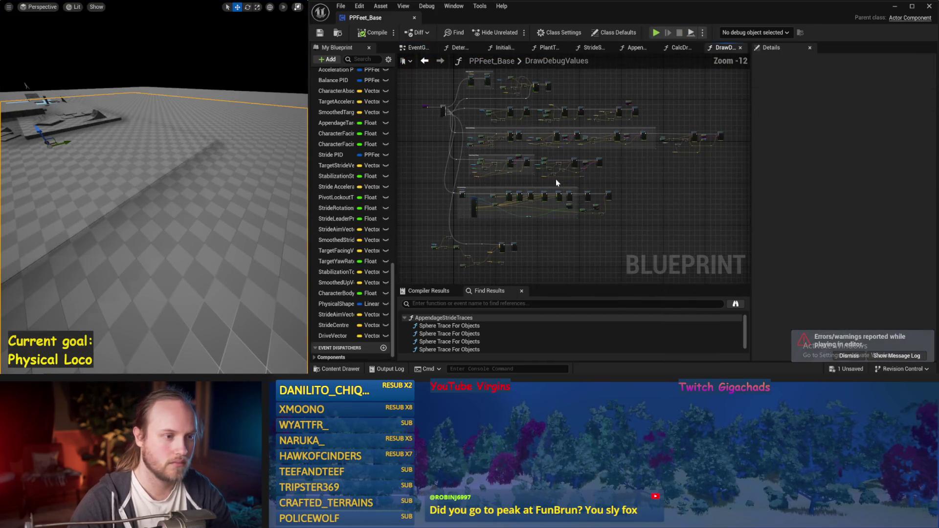
scroll(554, 170, "down", 1)
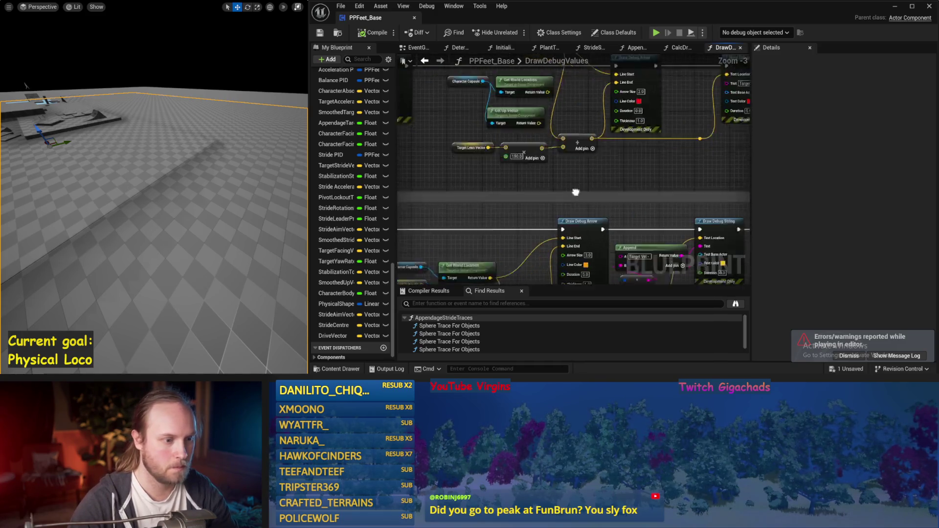
mouse_move(619, 127)
left_mouse_down()
mouse_move(560, 195)
mouse_move(638, 163)
left_mouse_up()
left_click_drag(587, 215, 688, 211)
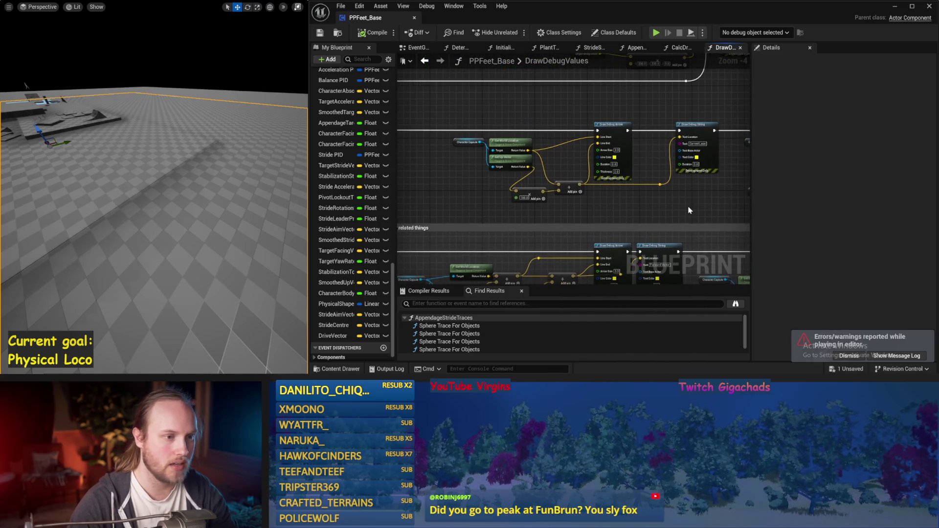
scroll(694, 166, "up", 2)
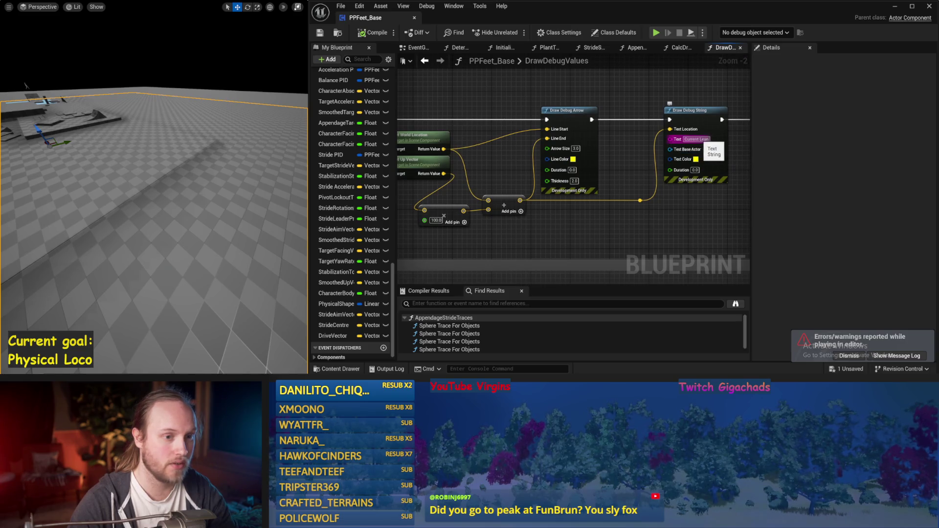
left_click_drag(504, 231, 673, 218)
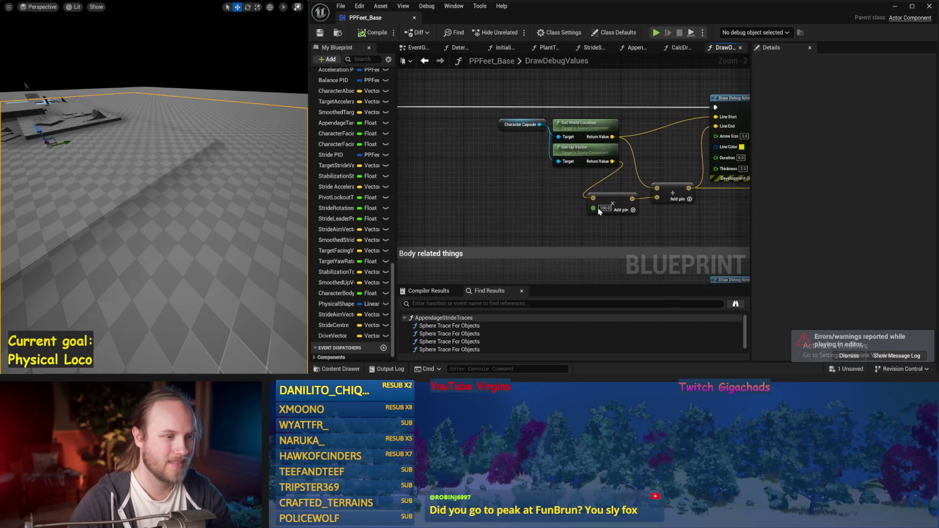
Place a Drive Vector getter node by searching 'drive vec'.
right_click(487, 195)
type("drive ")
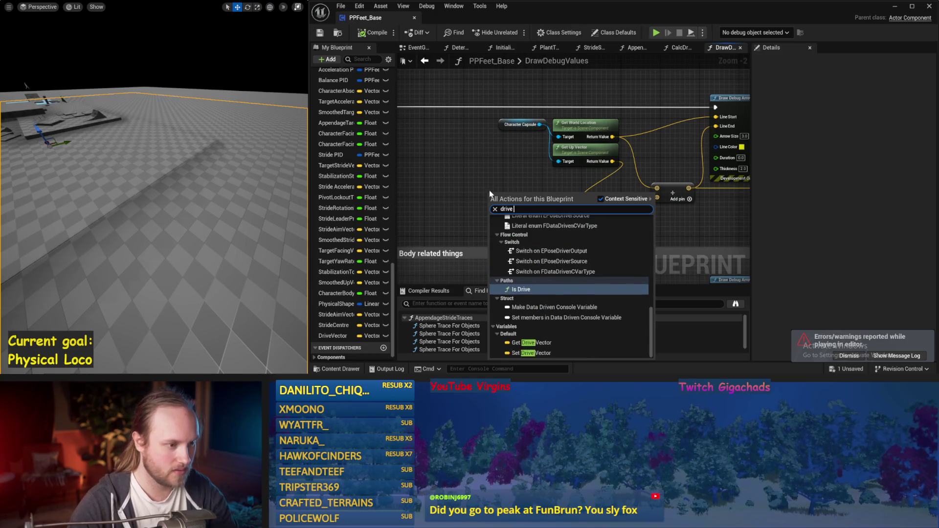
type("vec")
key("Return")
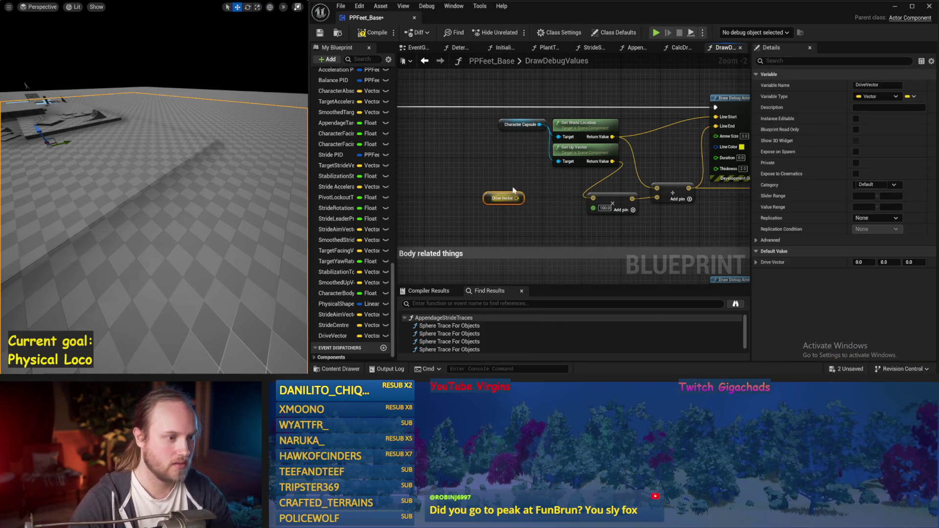
left_click(414, 47)
Browse the function tabs and open CalcDriveVectorAndStrideCentre at its entry node.
left_click(455, 47)
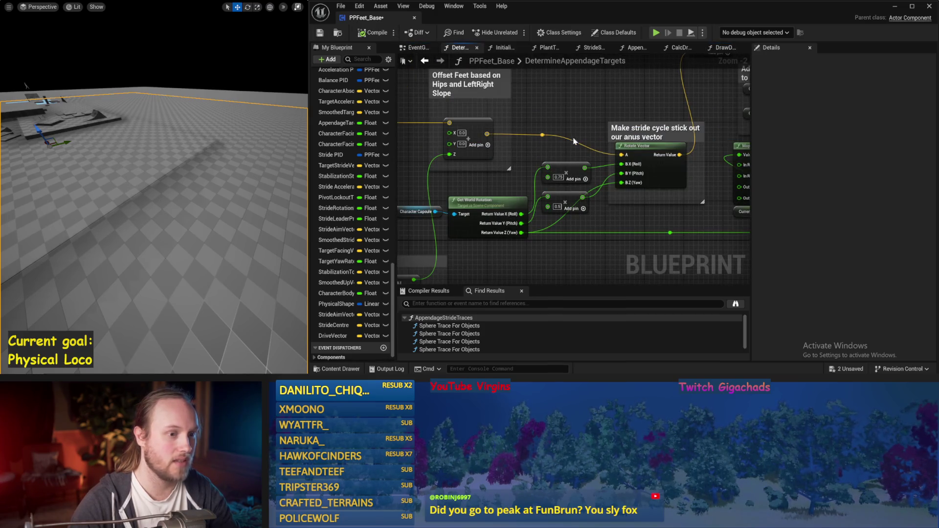
left_click(416, 48)
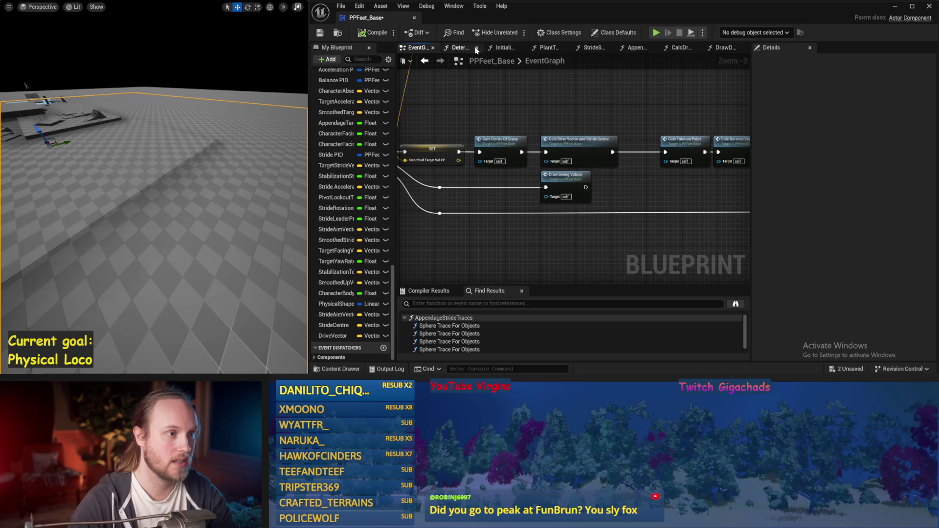
left_click(506, 48)
left_click(548, 48)
left_click(591, 48)
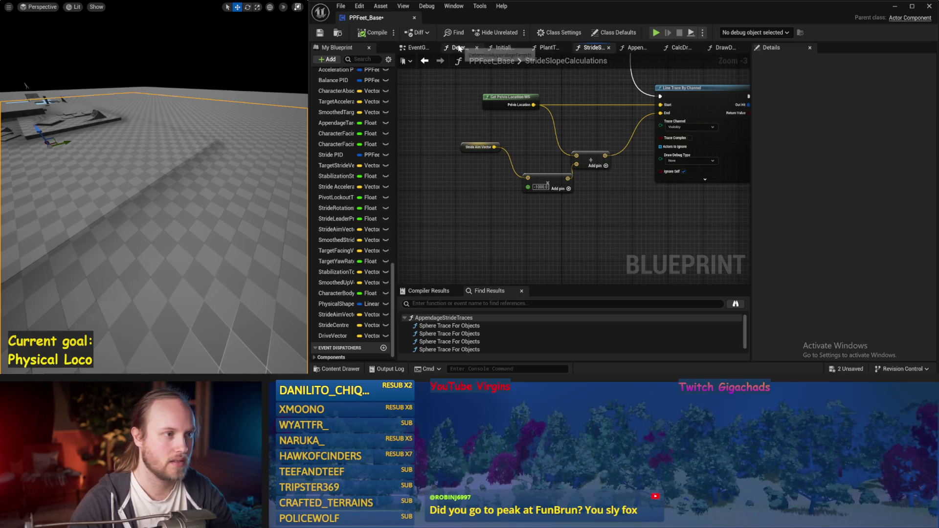
left_click(680, 47)
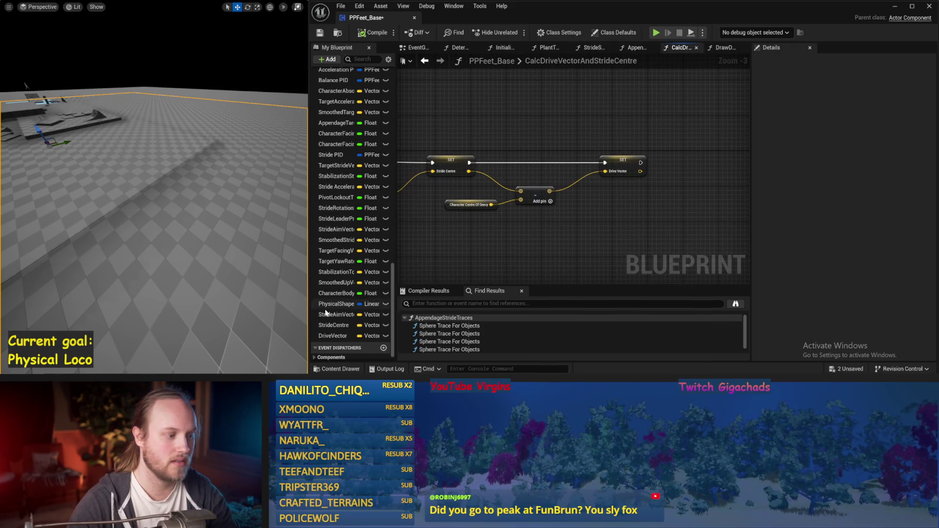
left_click_drag(528, 109, 636, 127)
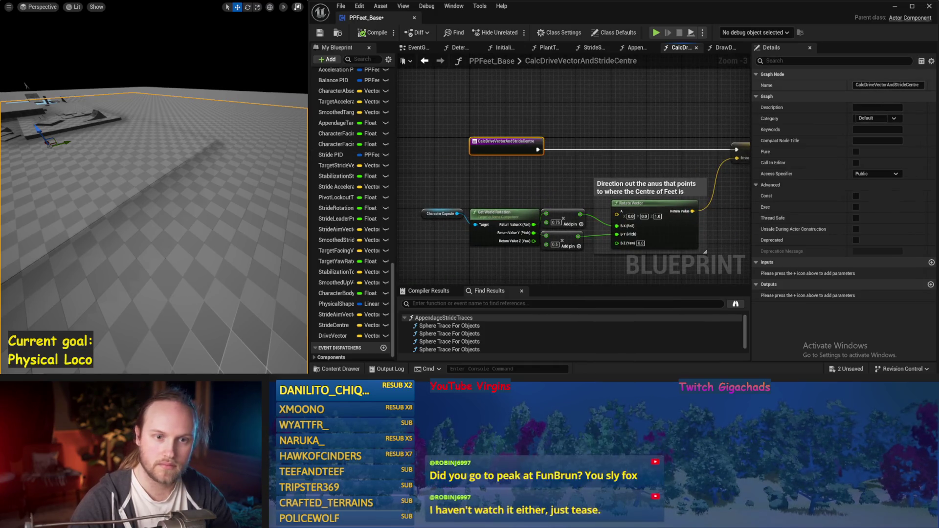
Rename the function to CalcStrideCentreAndLean and save the blueprint.
left_click(886, 85)
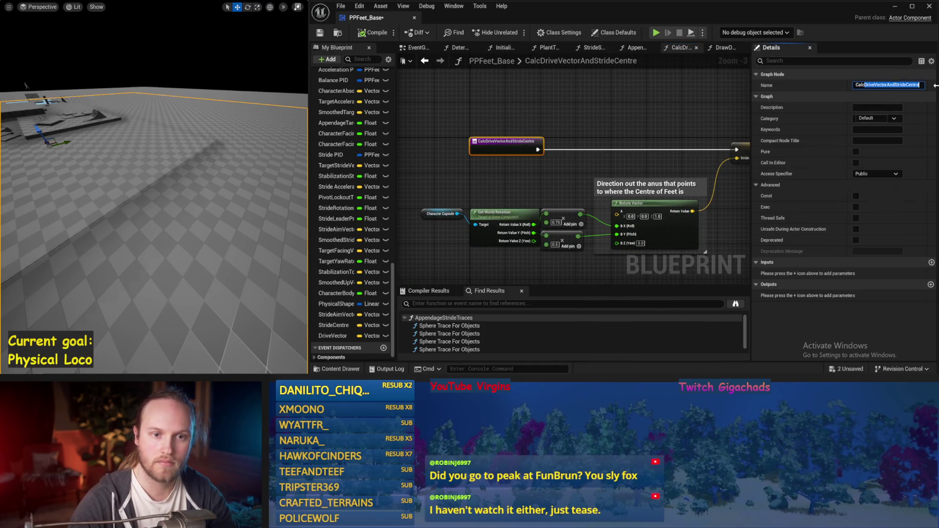
type("St")
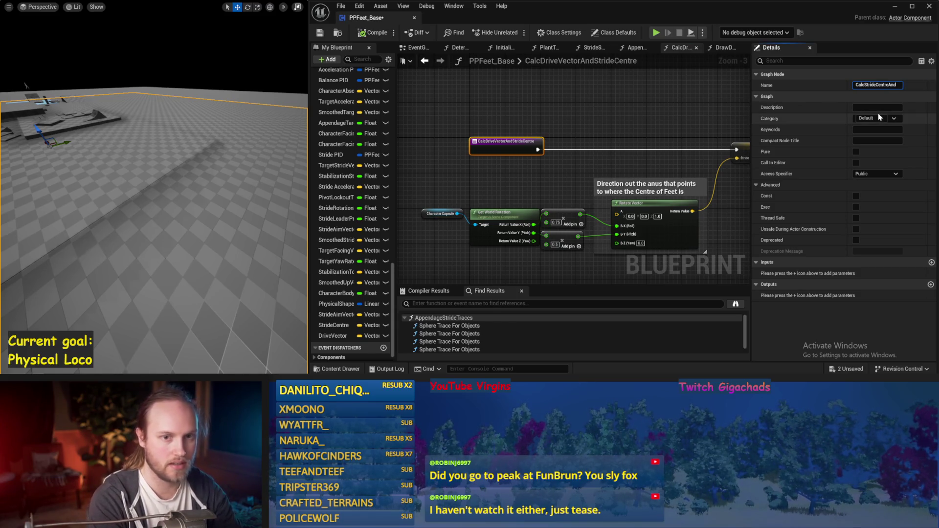
key("Return")
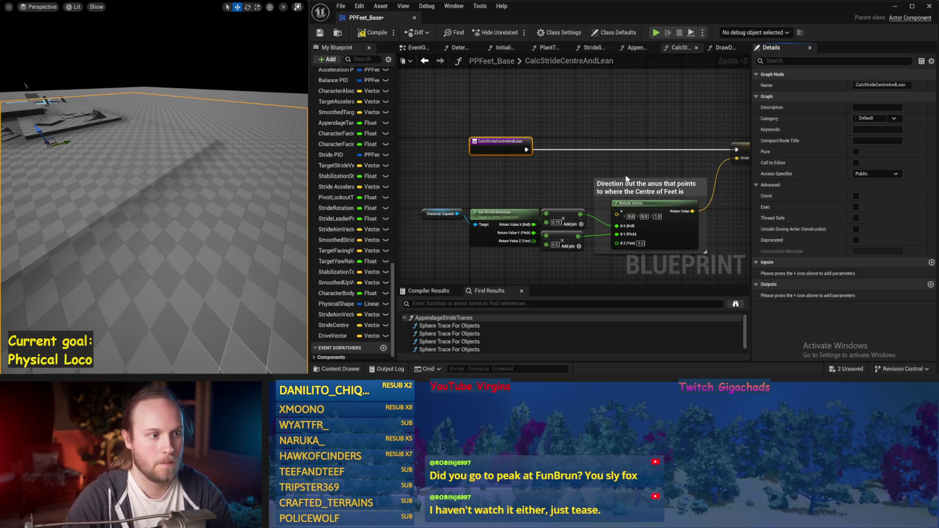
left_click_drag(620, 138, 583, 137)
key("ctrl+s")
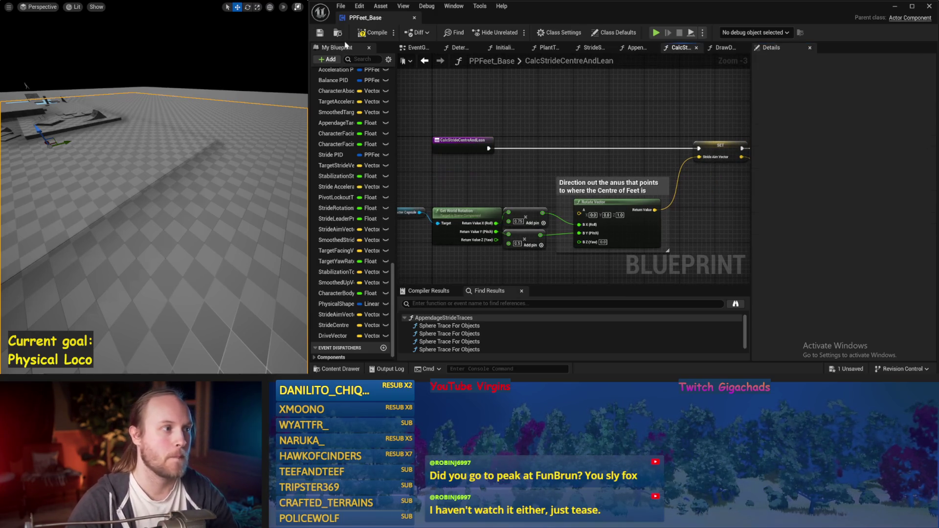
left_click(321, 33)
Centre the view on the Drive Vector SET node and select it.
left_click_drag(611, 122, 448, 112)
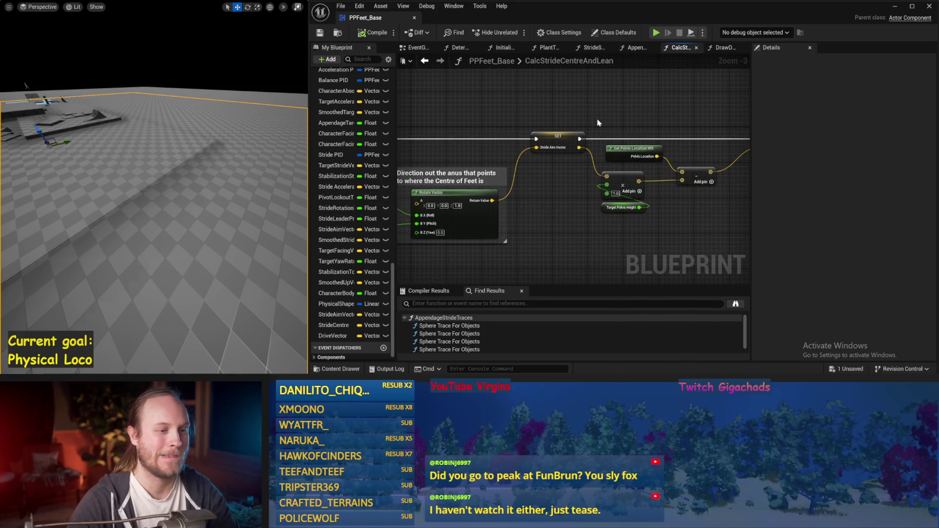
left_click_drag(611, 116, 508, 113)
left_click_drag(565, 117, 536, 119)
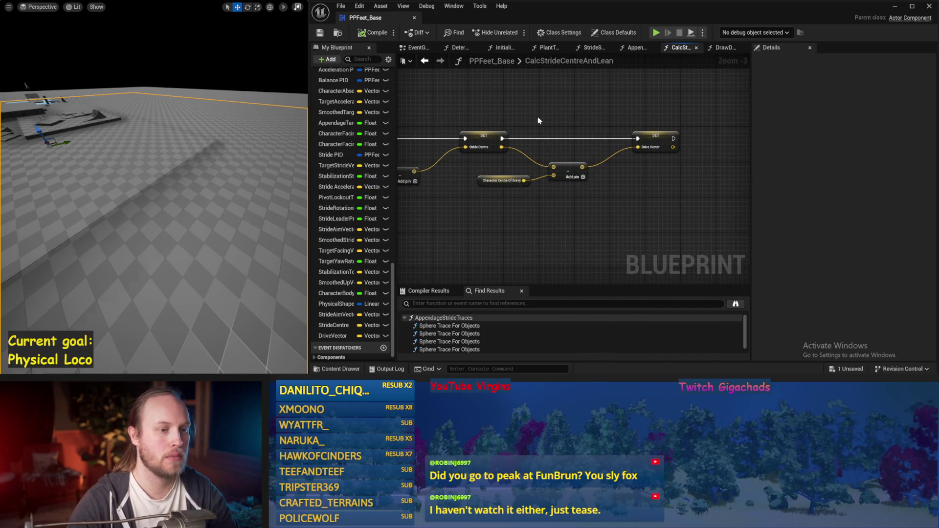
left_click(661, 141)
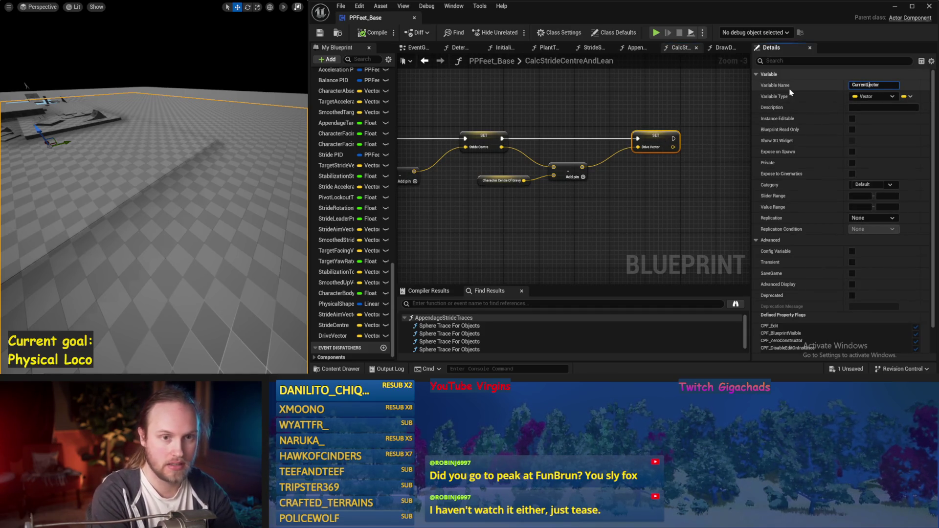
Rename the DriveVector variable to CurrentLeanVector and compile.
type("V")
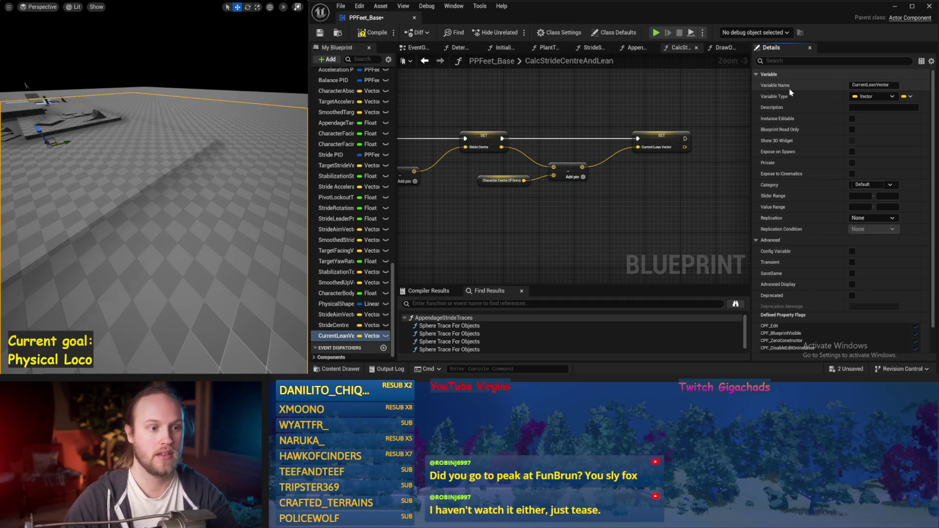
key("Return")
left_click(376, 32)
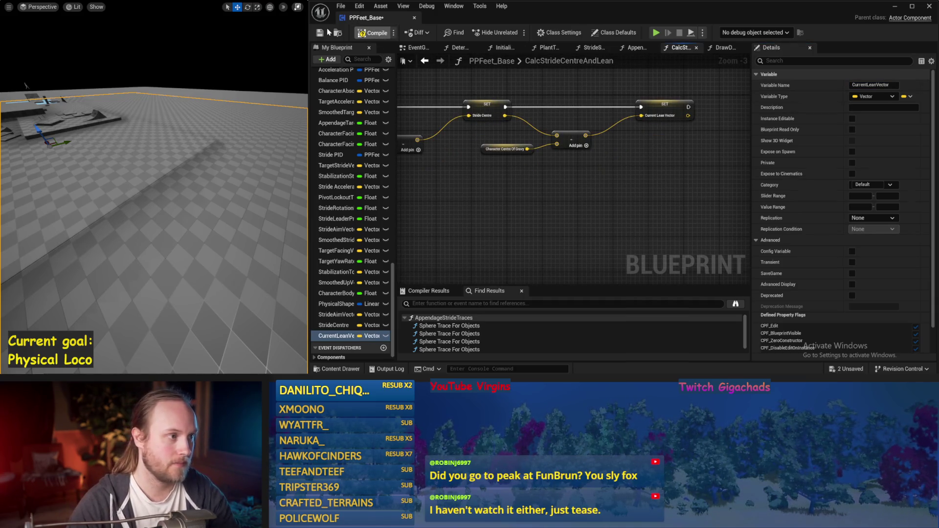
Check the Current Lean Vector getter in the DrawDebugValues graph.
left_click(723, 48)
mouse_move(527, 198)
left_mouse_down()
mouse_move(611, 200)
mouse_move(539, 203)
mouse_move(593, 198)
left_mouse_up()
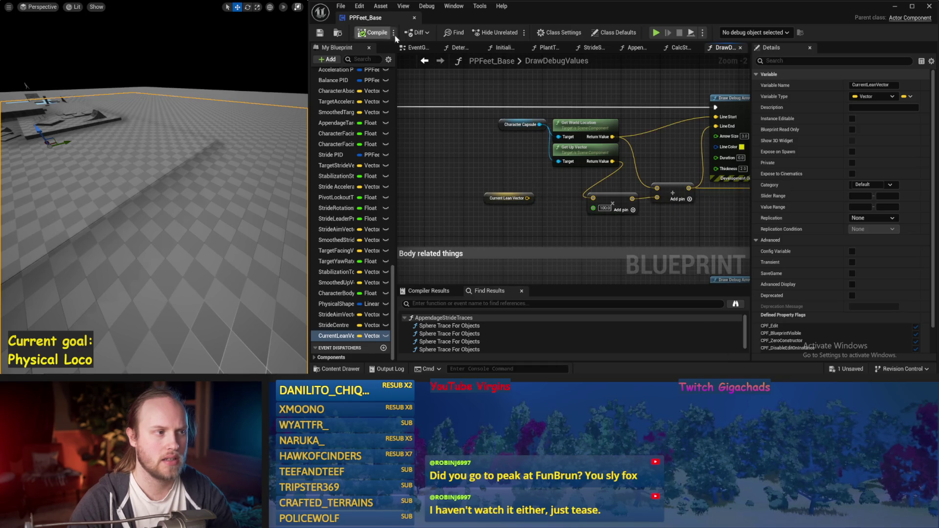
left_click(416, 47)
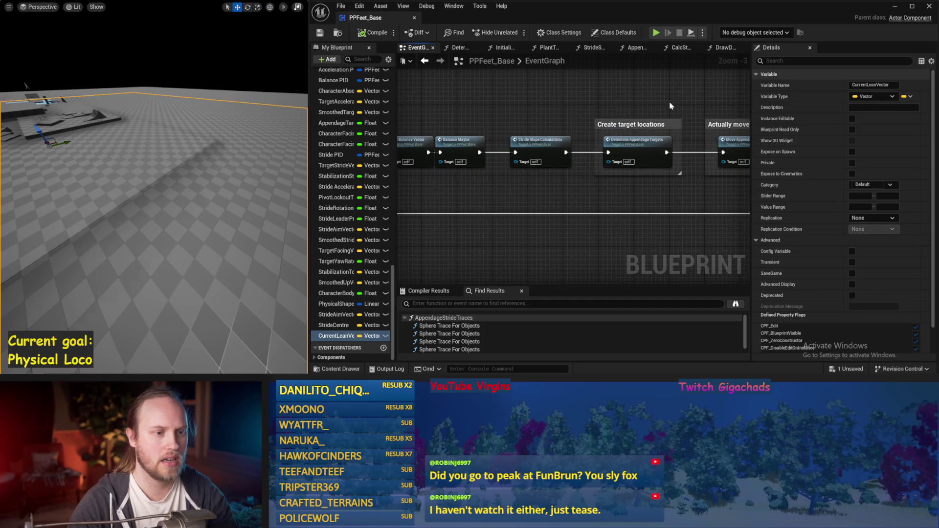
left_click(436, 62)
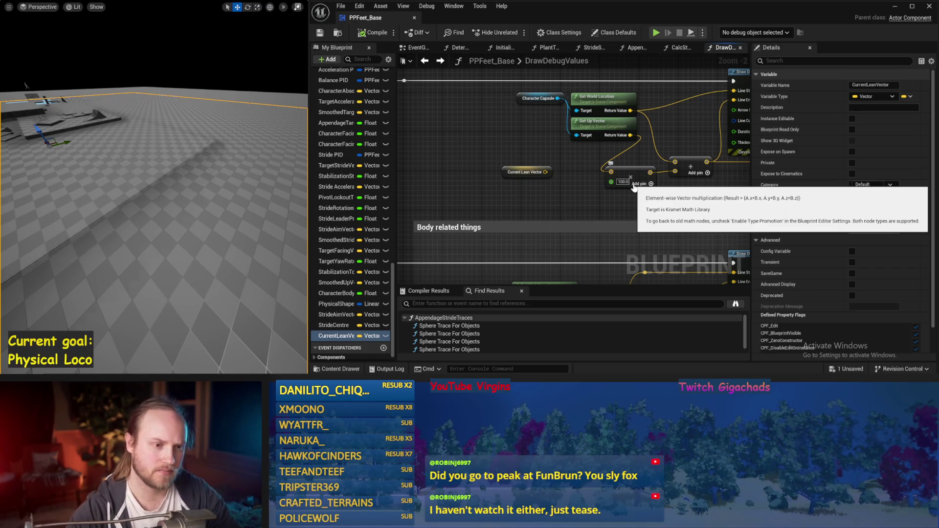
In CalcStrideCentreAndLean, rename CurrentLeanVector to CurrentDriveVector, compile with F7 and save.
left_click(424, 61)
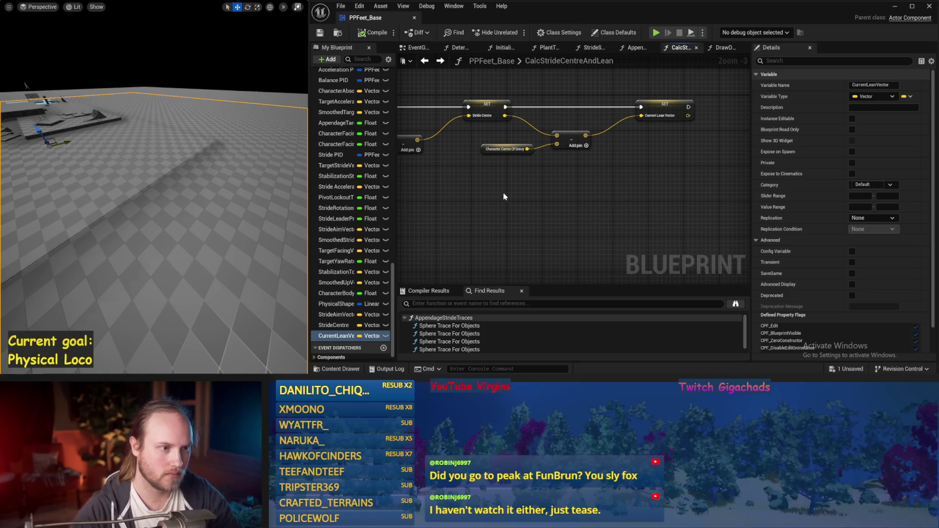
left_click_drag(595, 207, 626, 202)
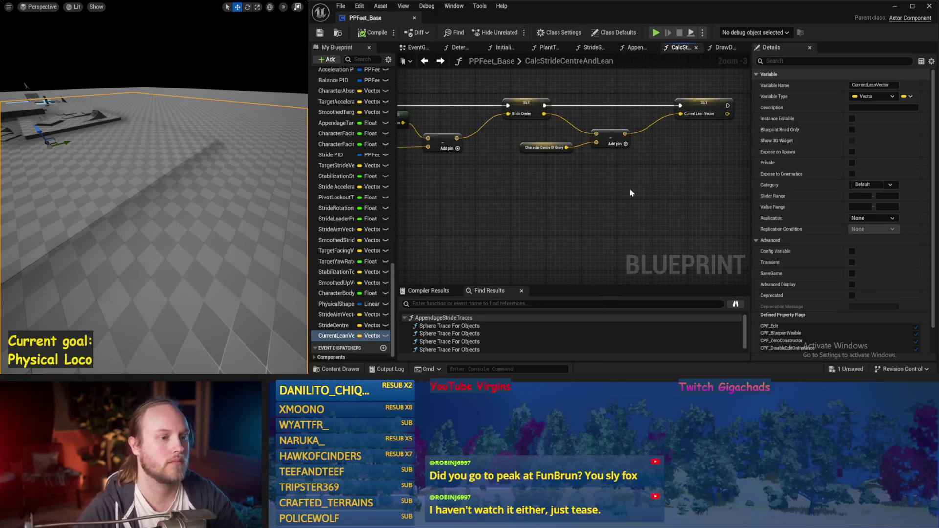
key("ctrl+s")
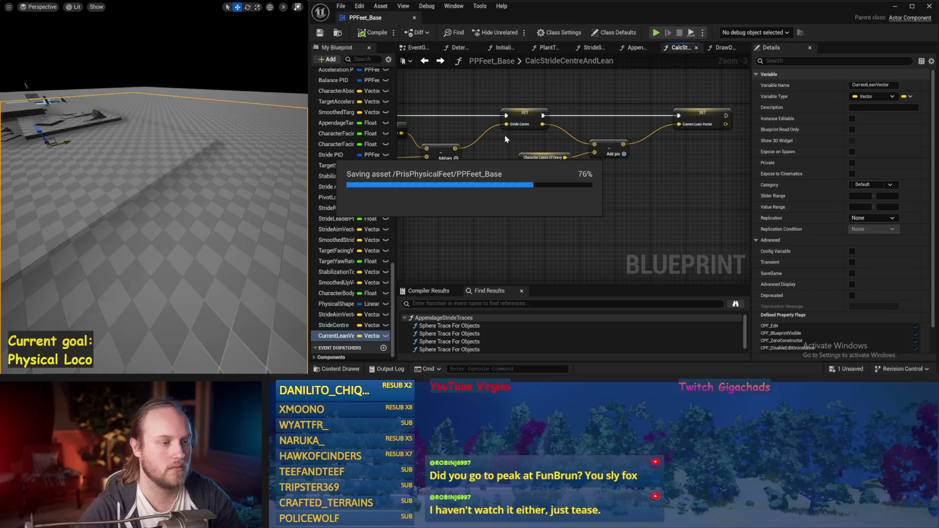
left_click(702, 118)
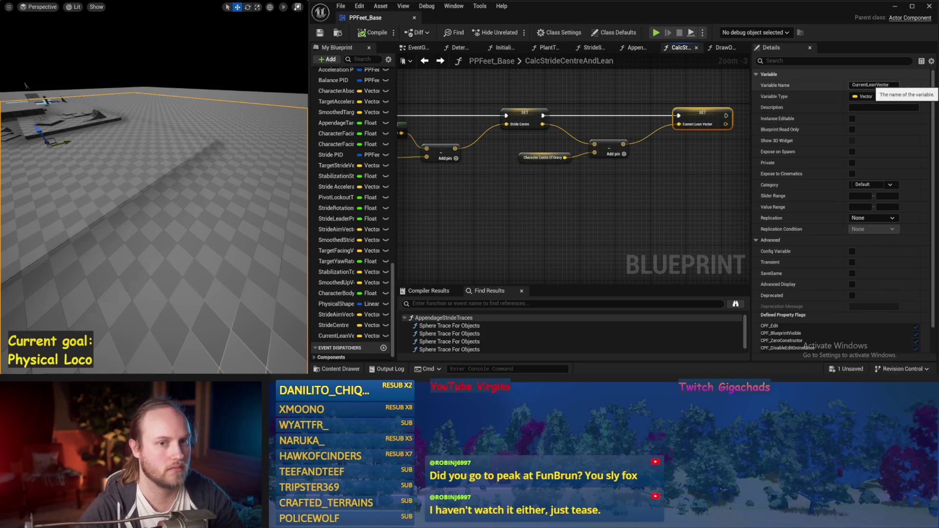
double_click(871, 86)
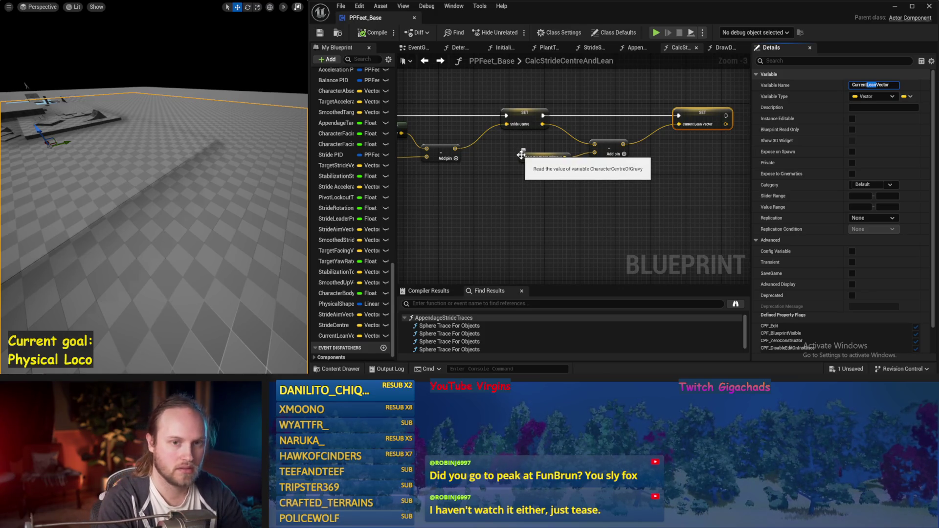
type("Drive")
key("Return")
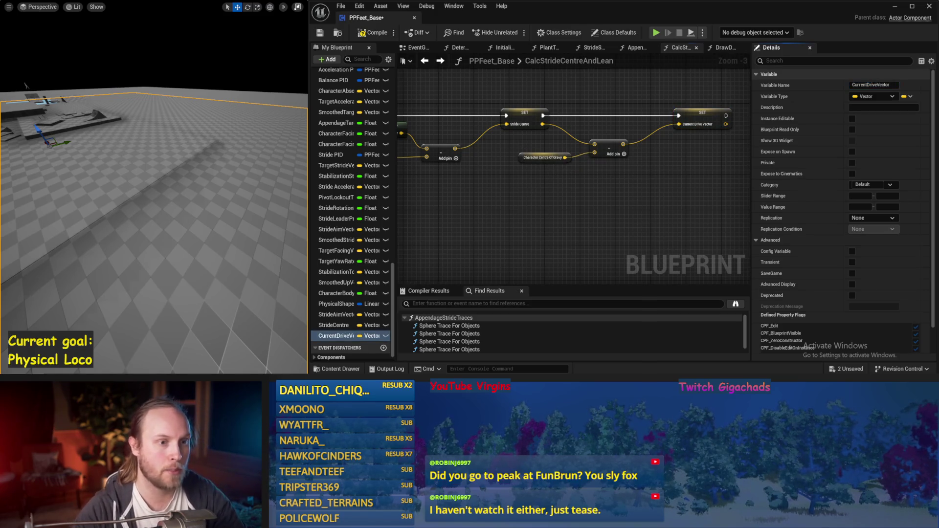
left_click_drag(582, 230, 562, 239)
key("F7")
key("ctrl+s")
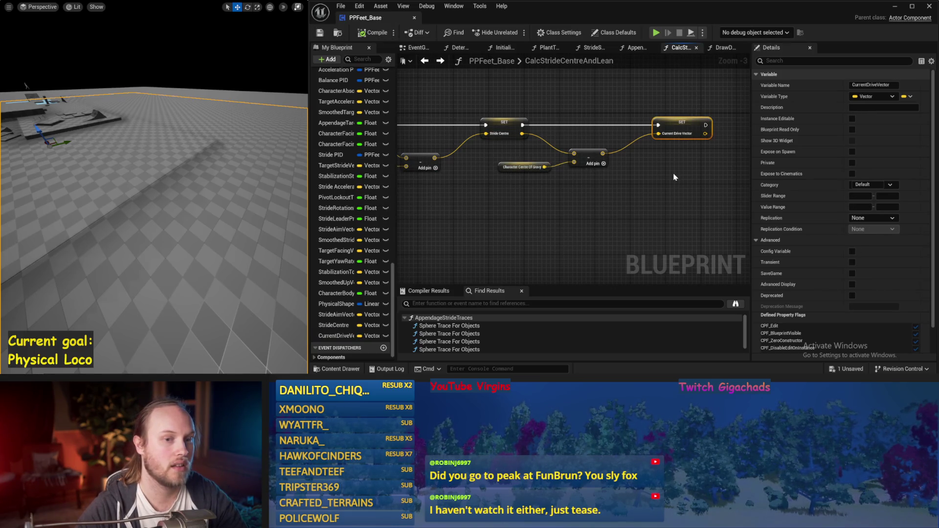
left_click(413, 48)
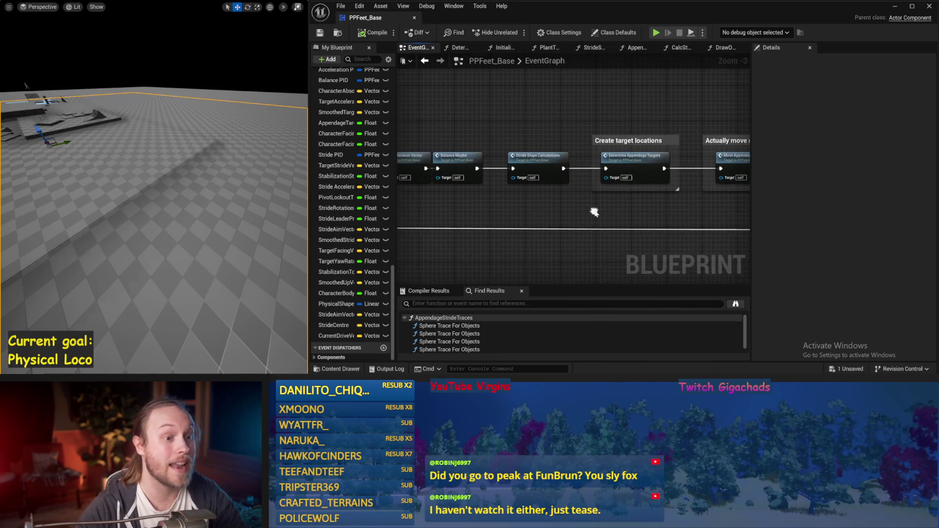
Slide the box-selected Calc Fulcrum Point, Calc Balance Vector and Balance Maybe calls, then open Balance Maybe.
left_click_drag(499, 165, 661, 149)
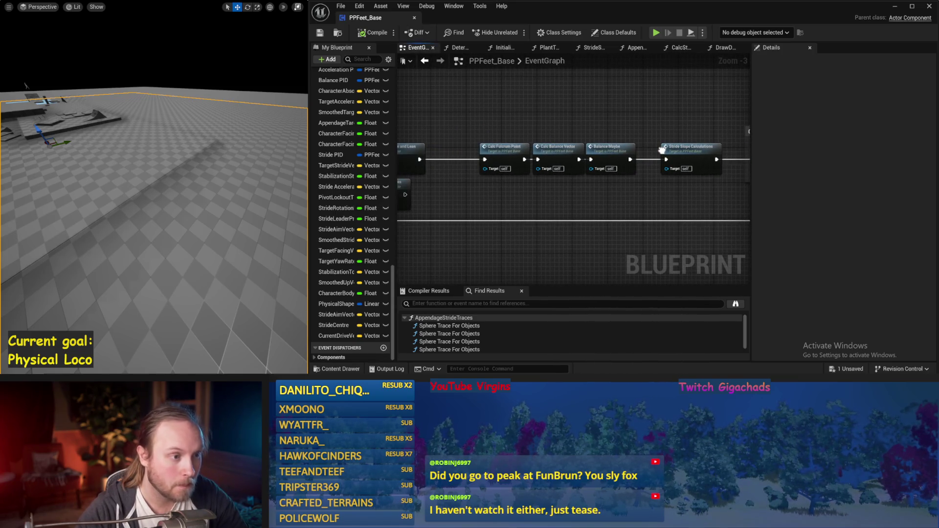
mouse_move(566, 128)
left_mouse_down()
mouse_move(484, 161)
mouse_move(491, 146)
left_mouse_up()
mouse_move(629, 128)
left_mouse_down()
mouse_move(543, 161)
mouse_move(558, 147)
mouse_move(679, 134)
mouse_move(685, 61)
mouse_move(649, 135)
left_mouse_up()
left_click(600, 128)
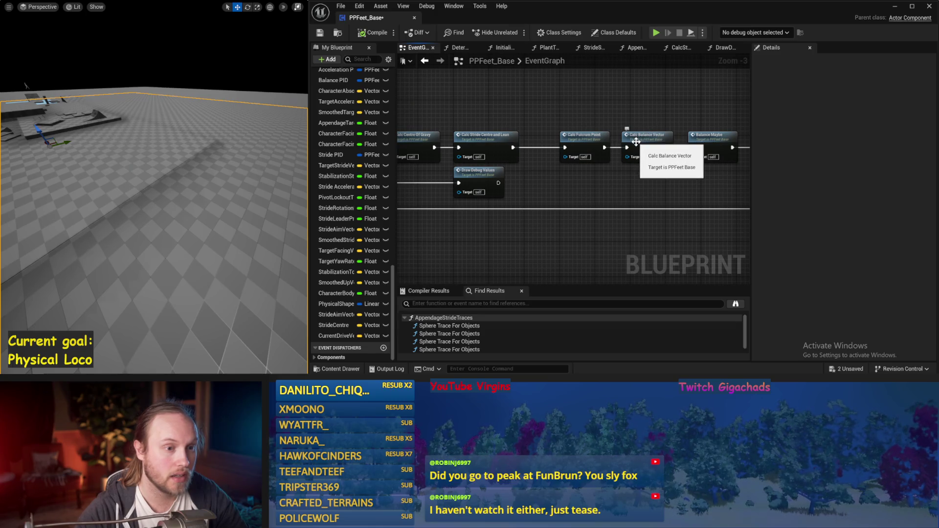
left_click_drag(658, 98, 548, 125)
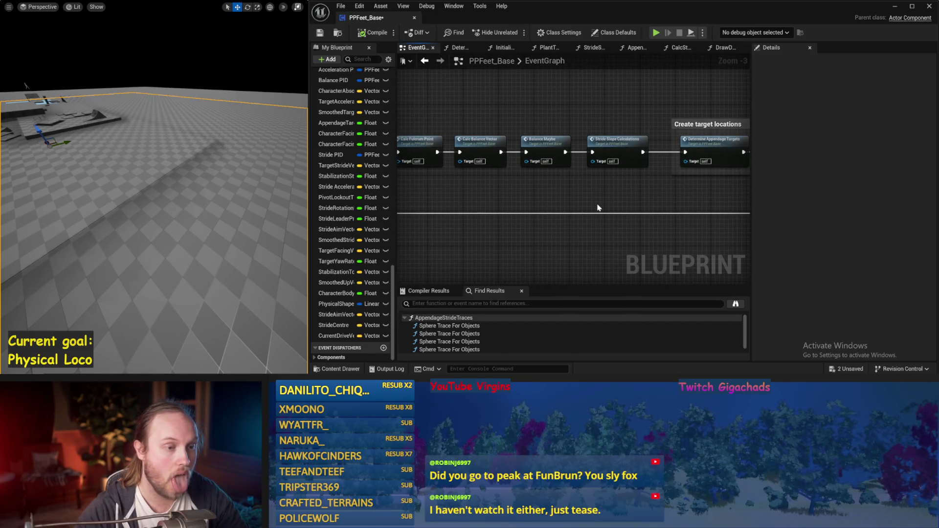
double_click(531, 146)
Rename the Target Lean Vector variable to TargetDriveVector via its setter node.
scroll(514, 138, "up", 8)
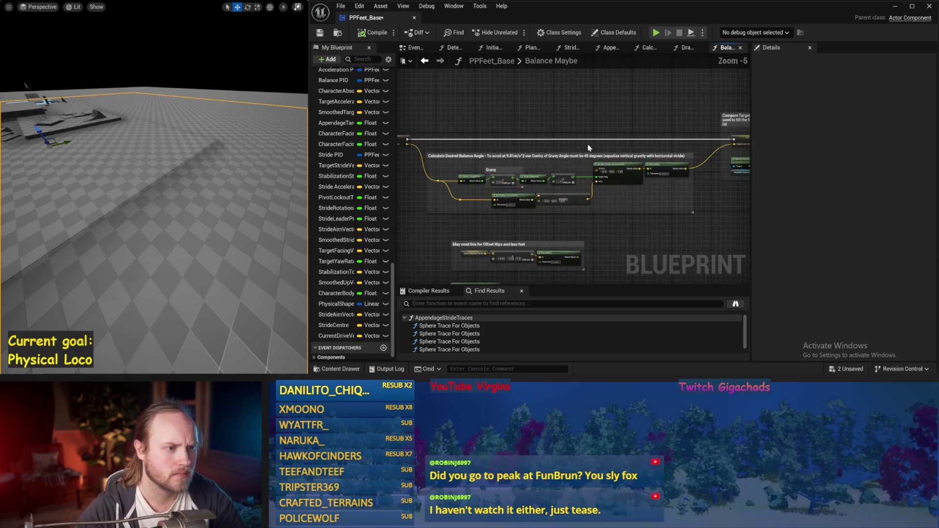
key("ctrl+s")
left_click(526, 147)
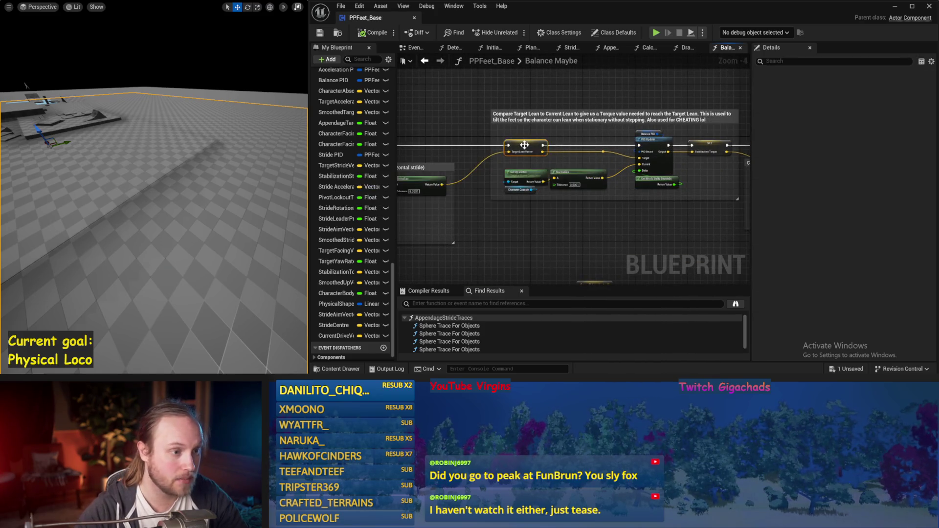
scroll(526, 145, "up", 4)
double_click(869, 85)
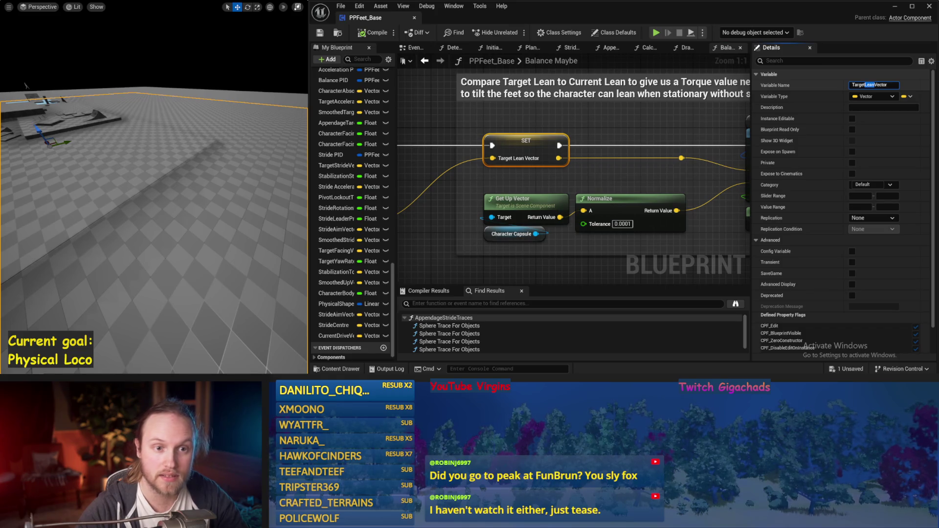
type("Driv")
key("Return")
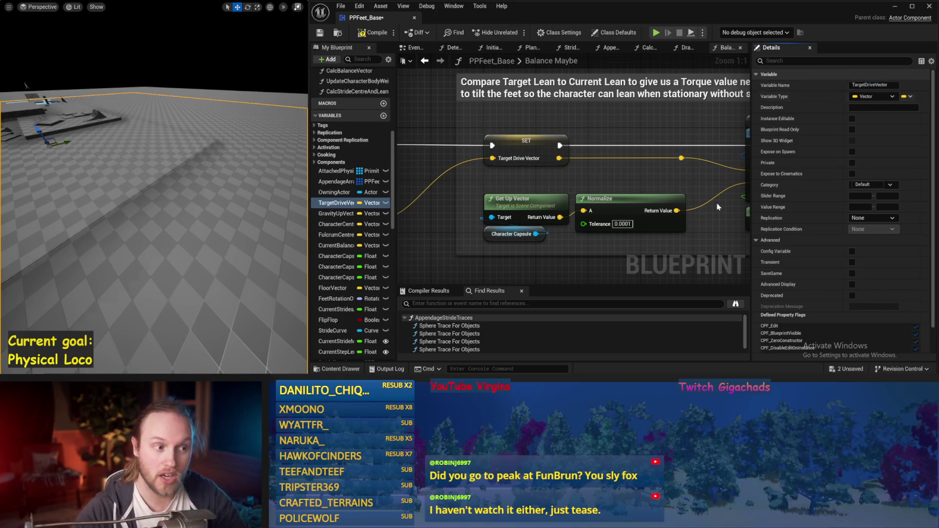
Review the Rotate Vector Around Axis and Balance PID nodes and save PPFeet_Base.
scroll(650, 165, "down", 3)
left_click_drag(573, 254, 854, 214)
scroll(580, 245, "down", 2)
mouse_move(580, 245)
left_mouse_down()
mouse_move(624, 245)
mouse_move(686, 216)
left_mouse_up()
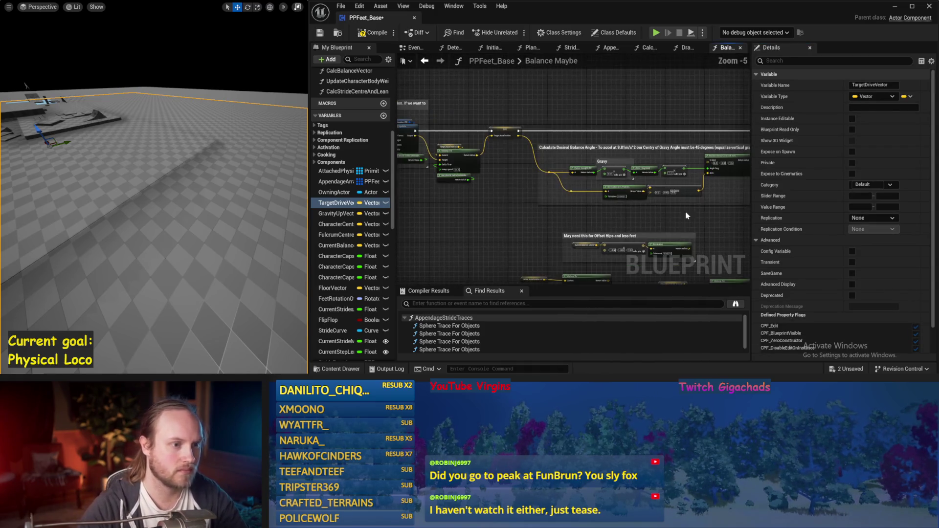
left_click_drag(459, 159, 585, 195)
key("ctrl+s")
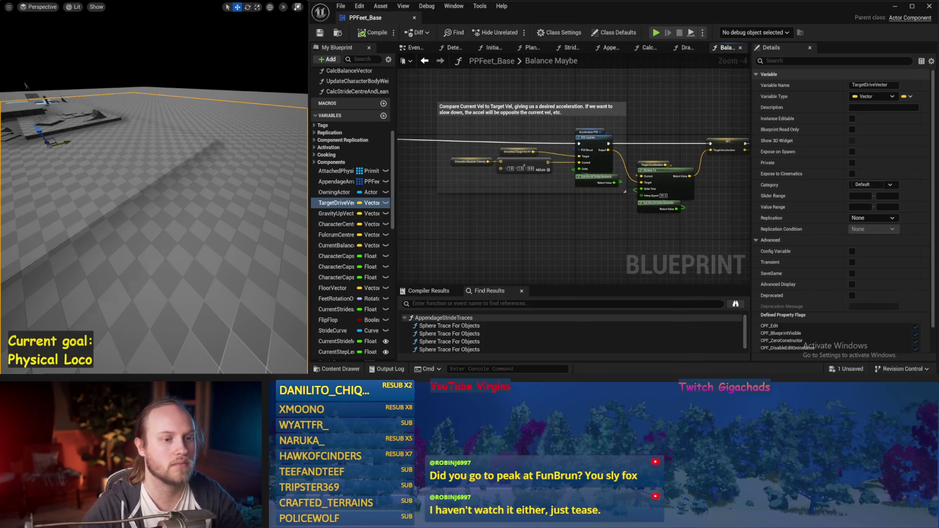
left_click_drag(745, 188, 715, 195)
key("ctrl+s")
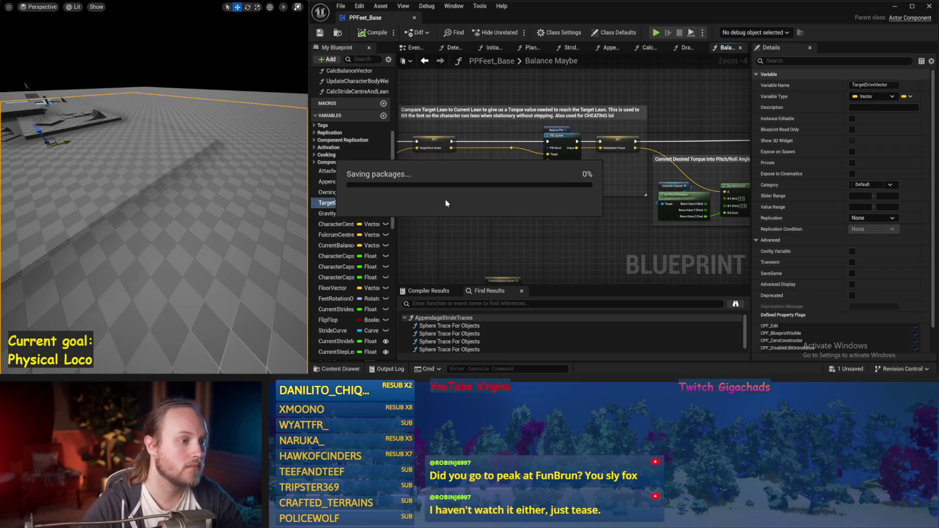
scroll(557, 203, "up", 1)
key("ctrl+s")
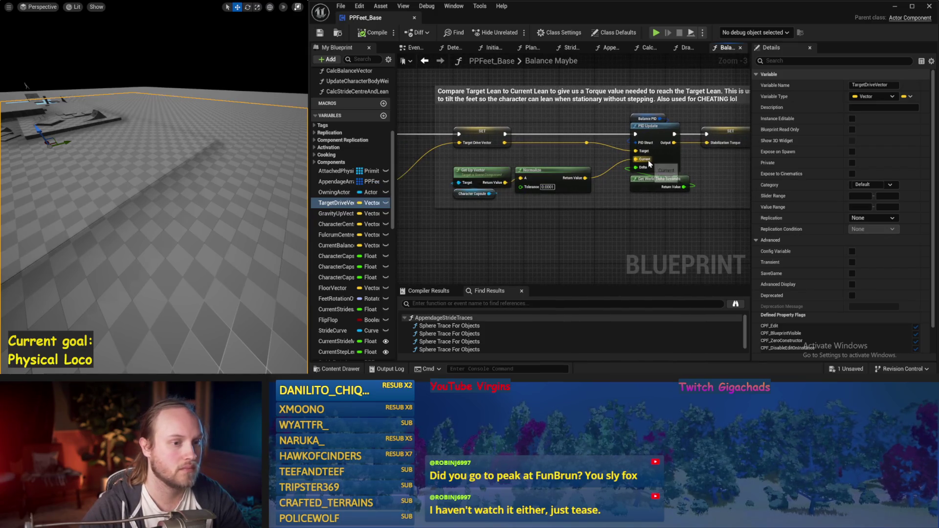
Paste a Current Drive Vector getter and wire it into the Normalize input.
scroll(597, 221, "up", 1)
key("ctrl+v")
left_click_drag(517, 230, 520, 233)
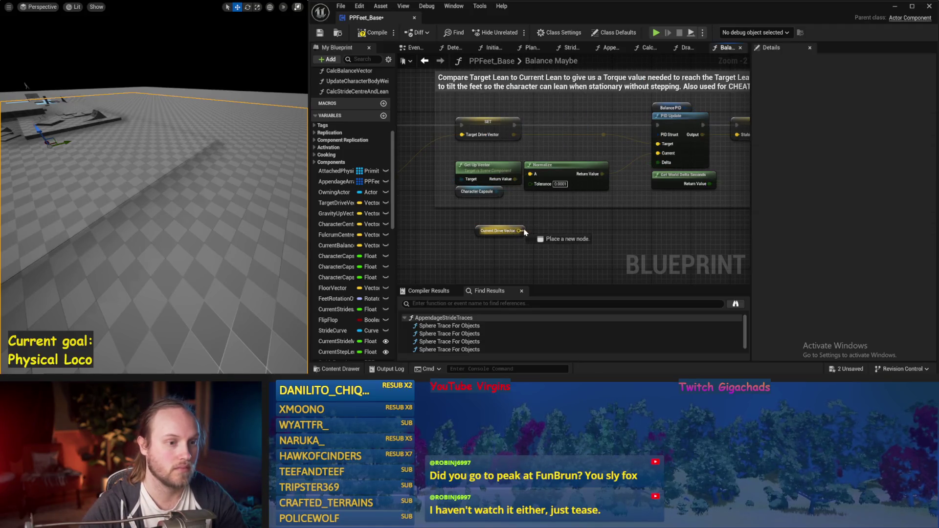
left_click_drag(532, 179, 531, 176)
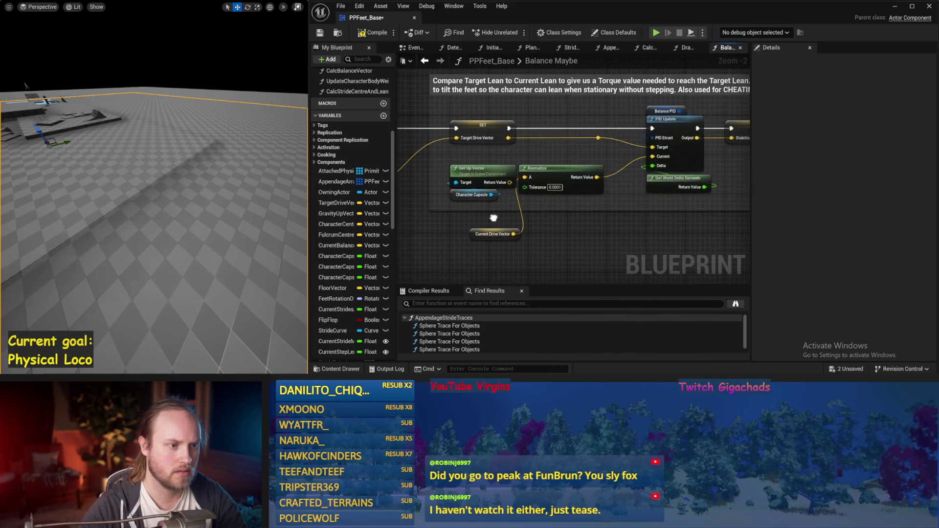
Select the Target Drive Vector setter and review the Vector Length XY, Gravy and Offset Hips nodes.
left_click(501, 153)
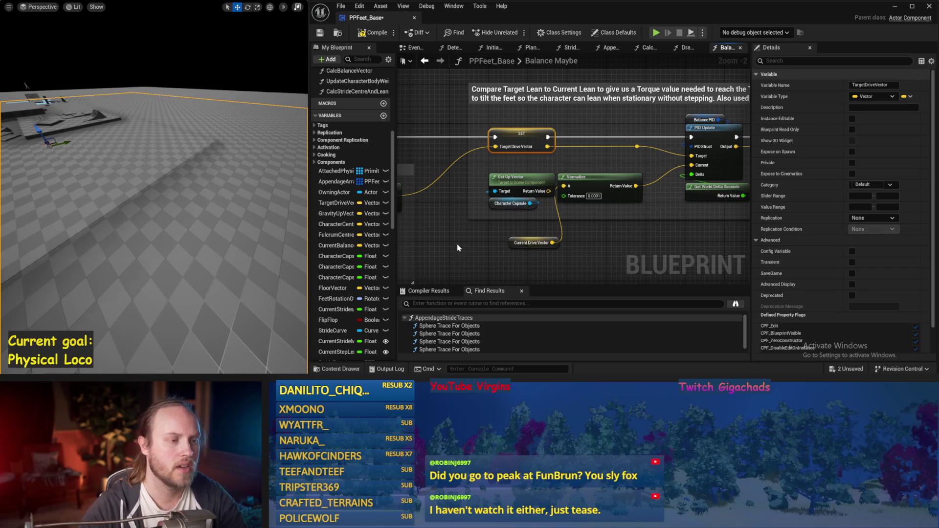
left_click(873, 85)
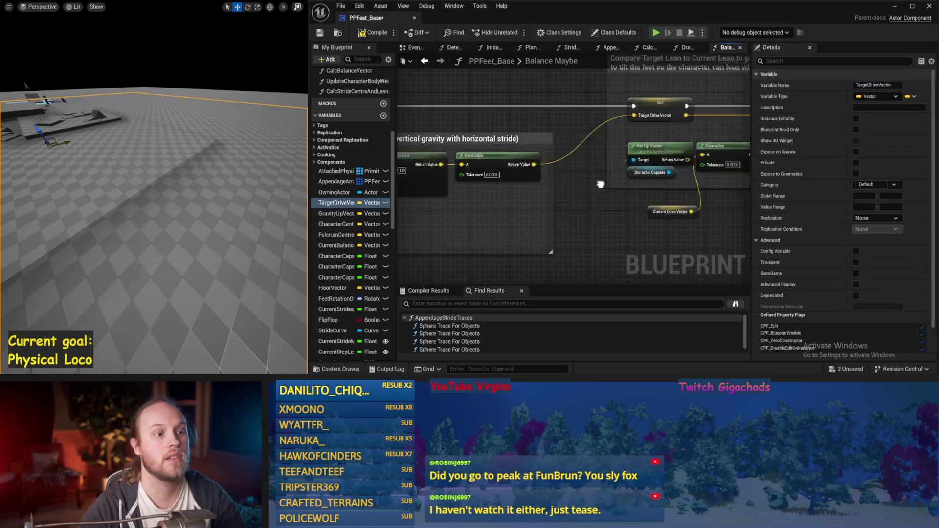
scroll(660, 208, "down", 1)
left_click_drag(660, 207, 821, 210)
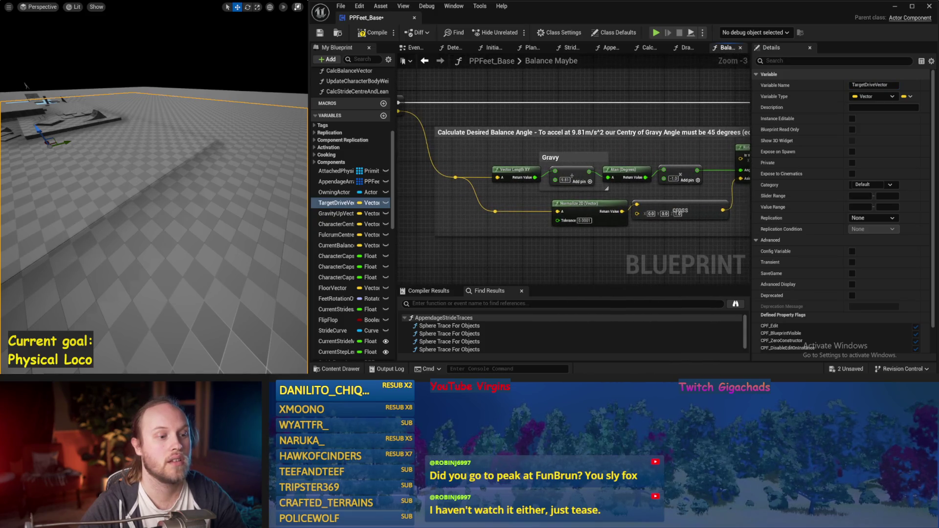
left_click_drag(528, 240, 479, 193)
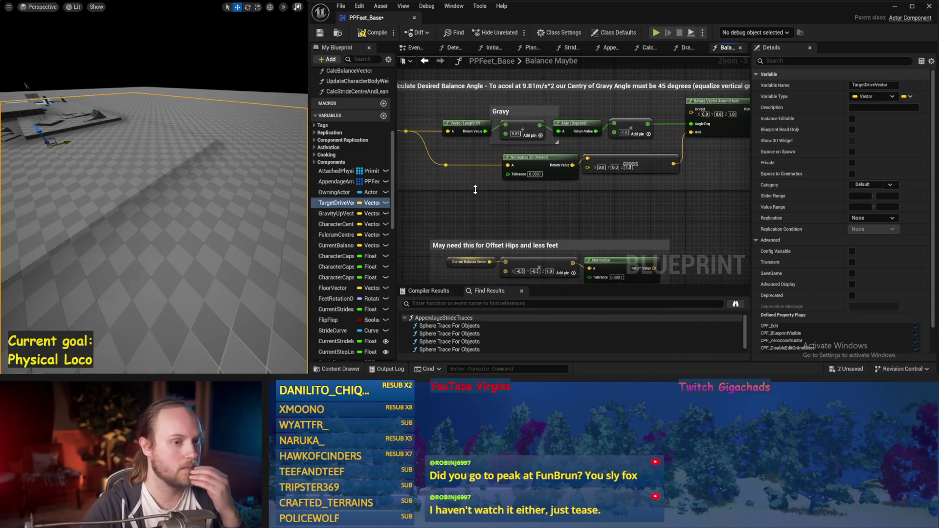
scroll(475, 190, "down", 1)
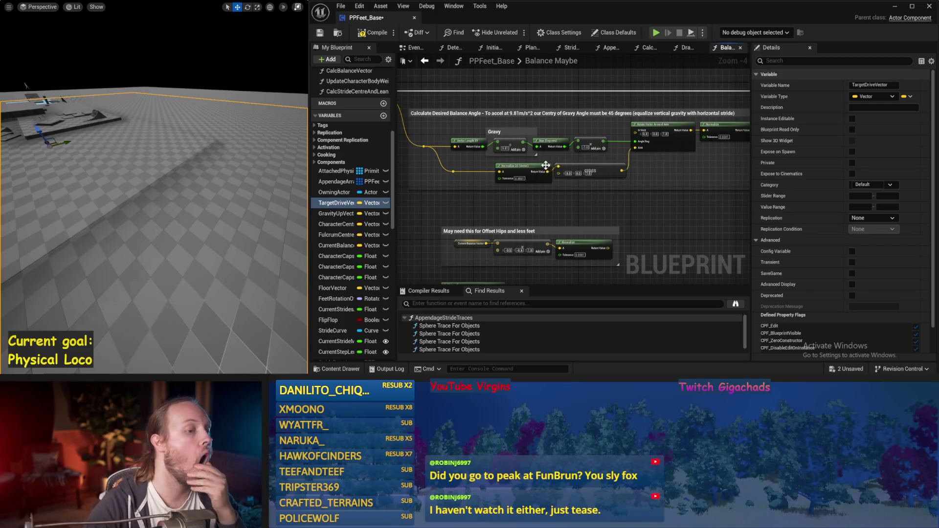
left_click_drag(457, 199, 621, 207)
left_click_drag(561, 145, 502, 164)
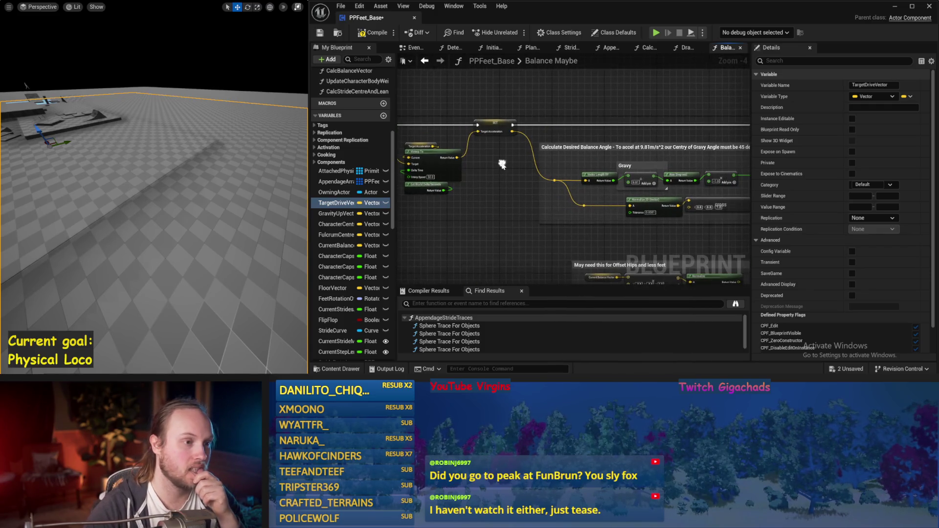
left_click(492, 109)
left_click_drag(603, 221, 499, 209)
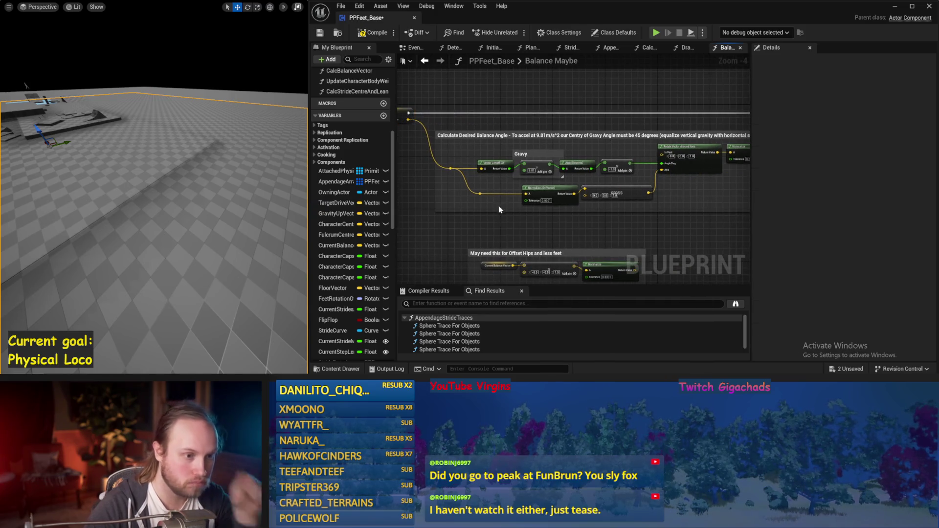
Delete the Get Up Vector and Character Capsule nodes and save the blueprint.
left_click_drag(620, 259, 589, 261)
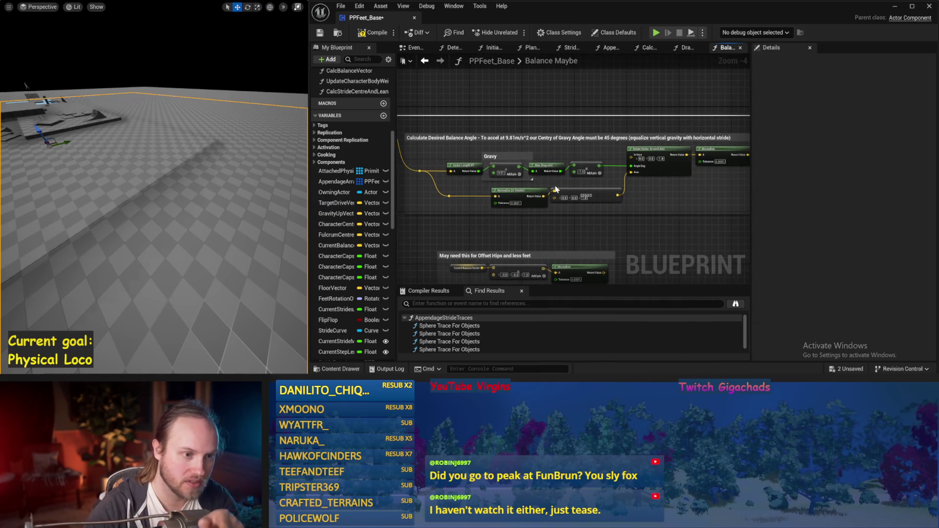
scroll(578, 192, "up", 1)
left_click_drag(424, 142, 453, 159)
mouse_move(628, 200)
left_mouse_down()
mouse_move(610, 203)
mouse_move(564, 159)
left_mouse_up()
scroll(564, 159, "up", 1)
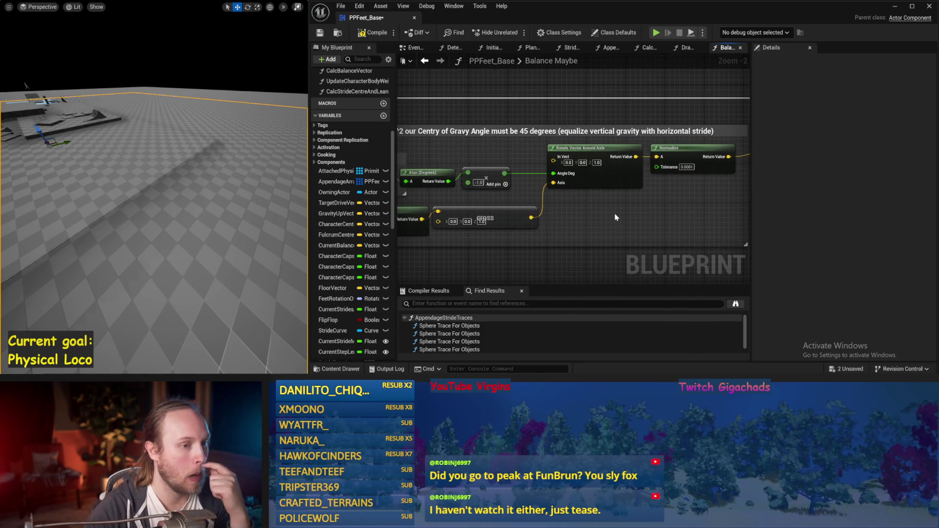
left_click_drag(616, 218, 714, 217)
scroll(619, 118, "down", 2)
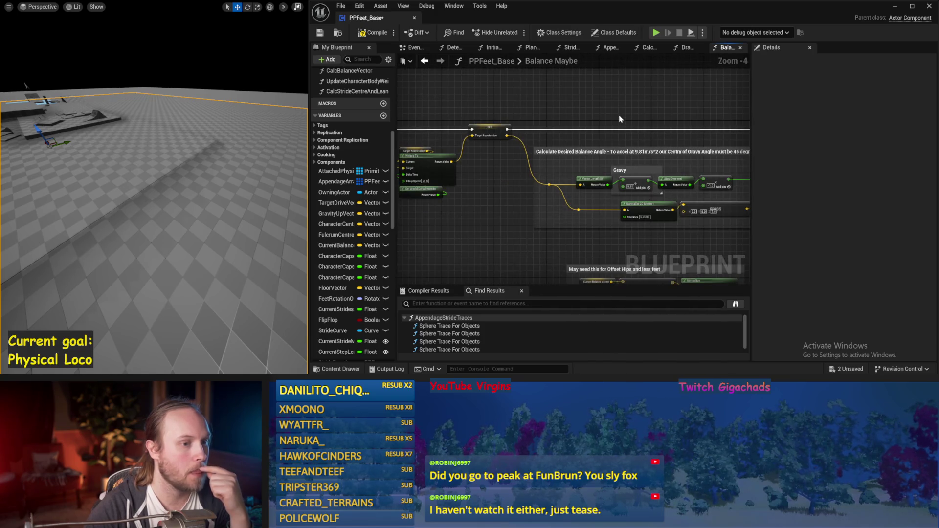
left_click_drag(618, 115, 496, 116)
mouse_move(667, 194)
left_mouse_down()
mouse_move(469, 221)
mouse_move(498, 221)
mouse_move(533, 180)
mouse_move(557, 122)
left_mouse_up()
scroll(595, 221, "up", 1)
key("Delete")
key("ctrl+s")
Run a quick simulation to test the new drive vector input, then stop it.
left_click(557, 122)
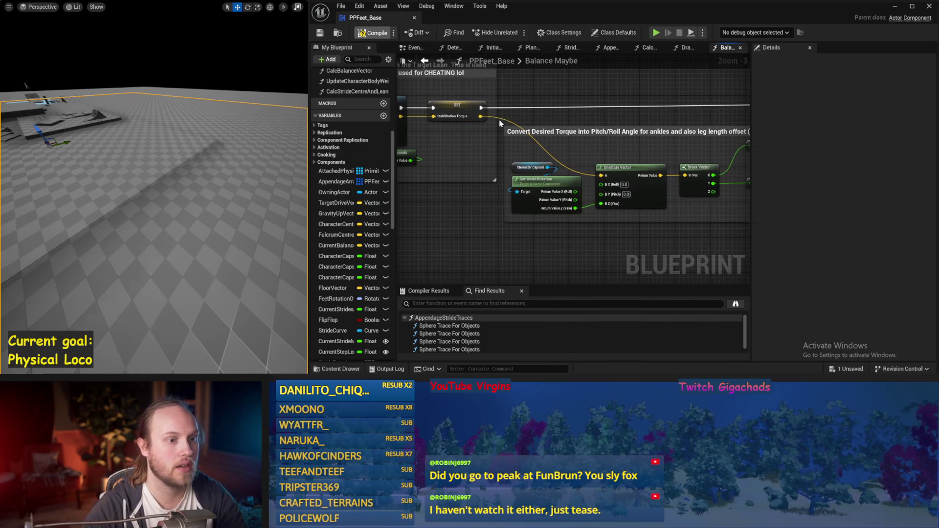
left_click_drag(429, 102, 466, 121)
key("alt+s")
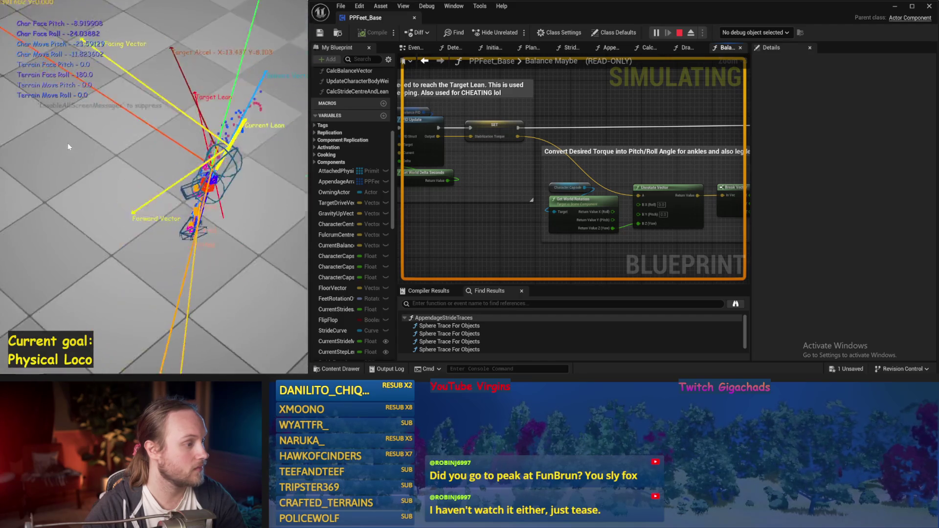
key("Escape")
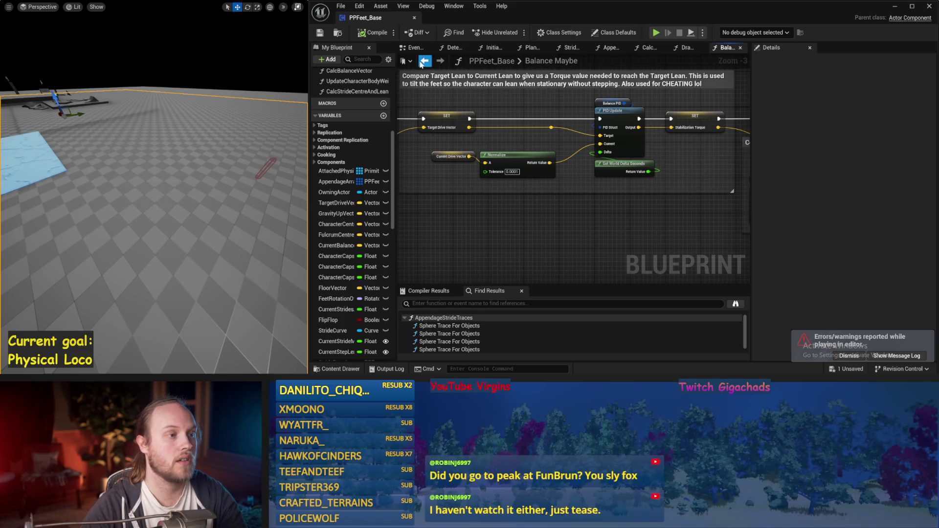
Go back to the EventGraph, run a brief simulation, then open the DrawDebugValues graph.
left_click(423, 61)
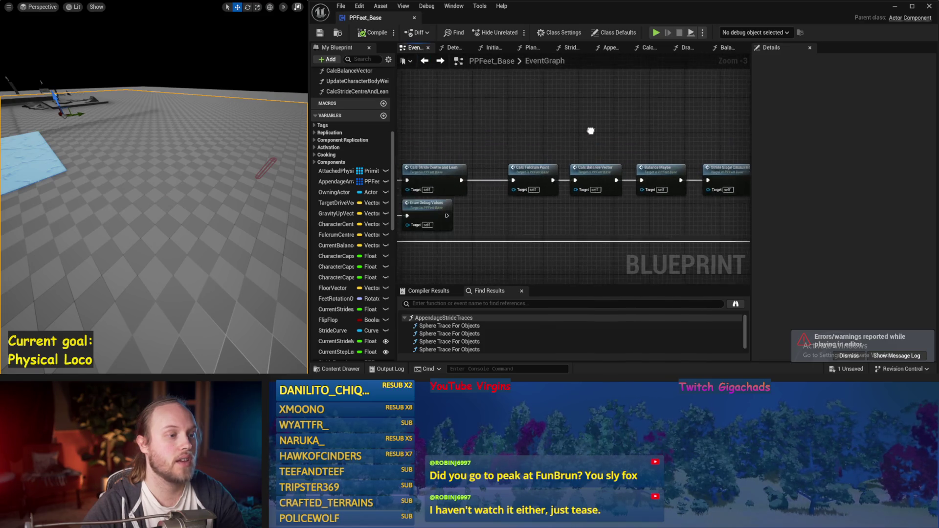
key("alt+s")
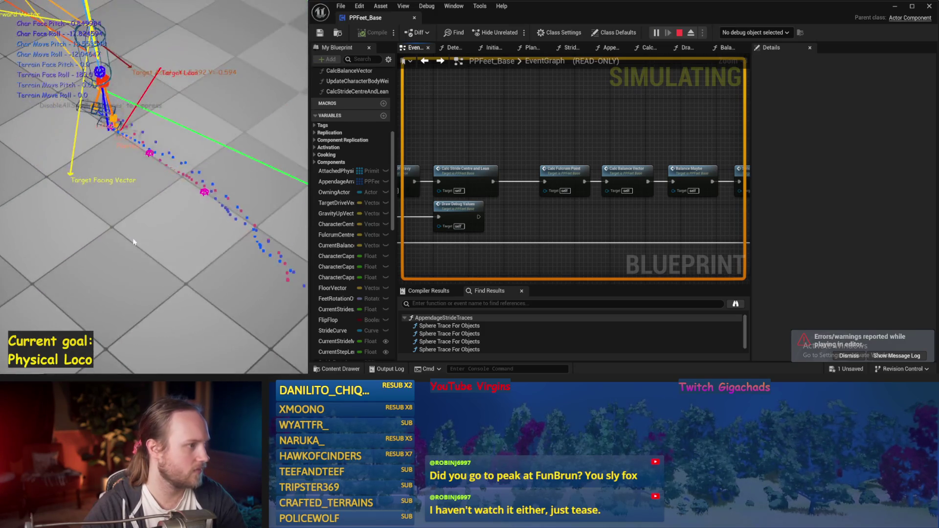
key("Escape")
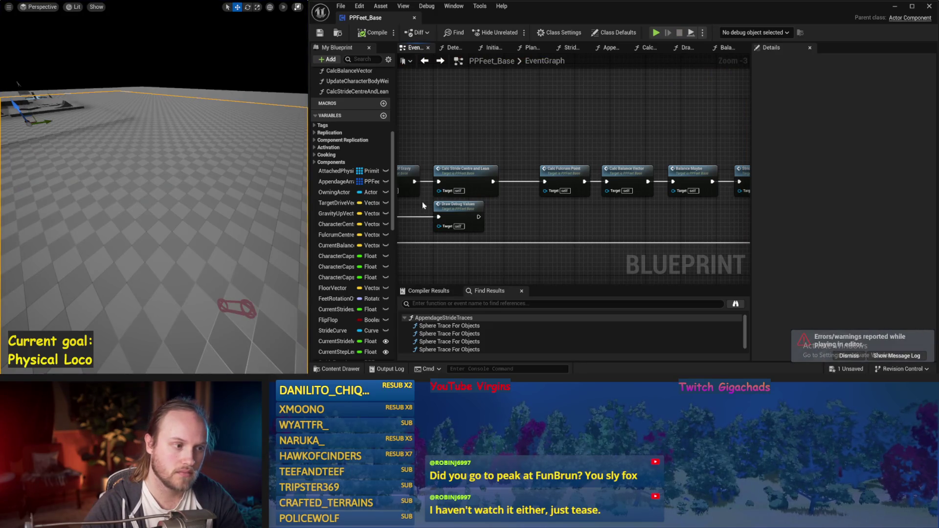
double_click(448, 203)
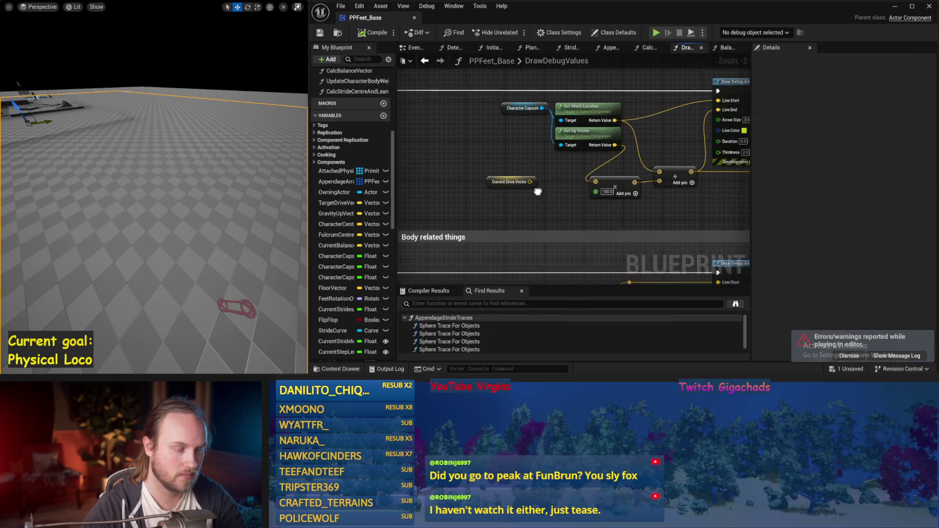
Wire Current Drive Vector into the multiply, delete the orphaned Get Up Vector, and add a Stride Centre getter.
left_click_drag(490, 194, 556, 193)
left_click(552, 145)
key("Delete")
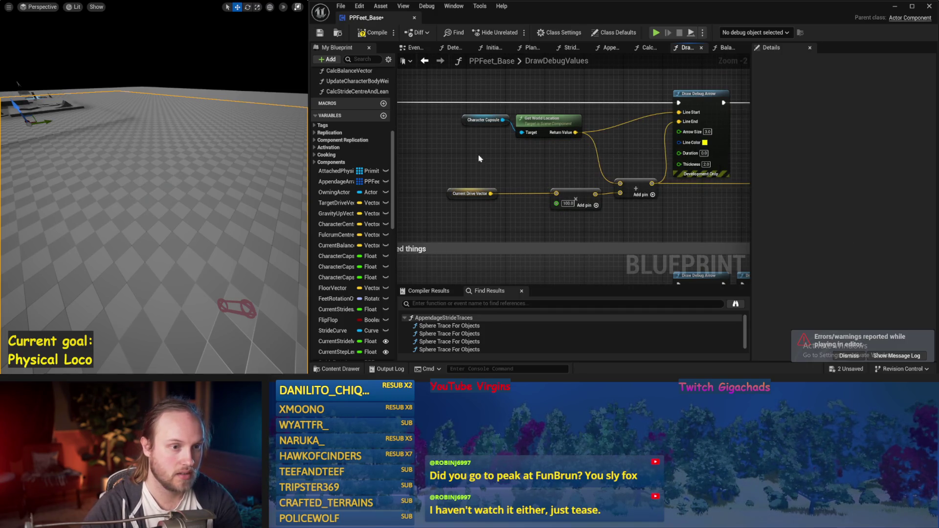
left_click_drag(478, 158, 478, 180)
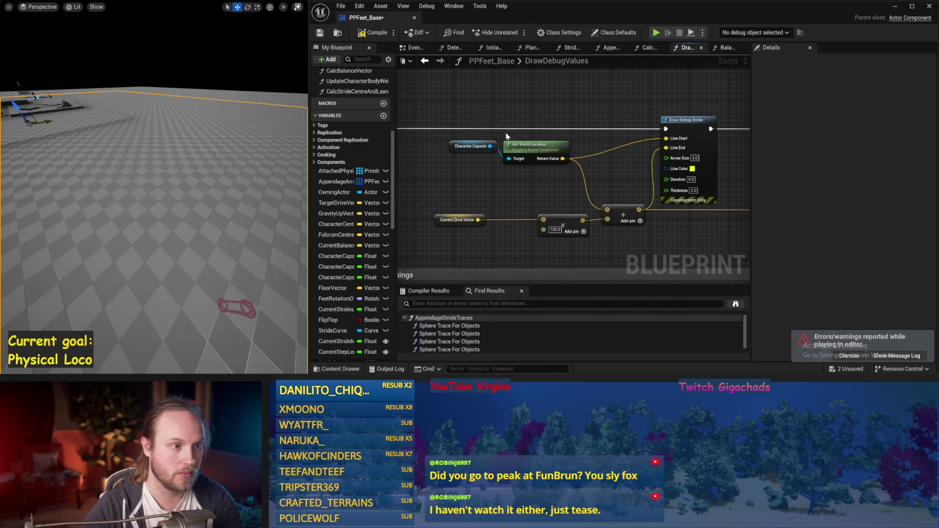
right_click(478, 180)
type("stride")
key("BackSpace")
type("cent")
left_click(517, 238)
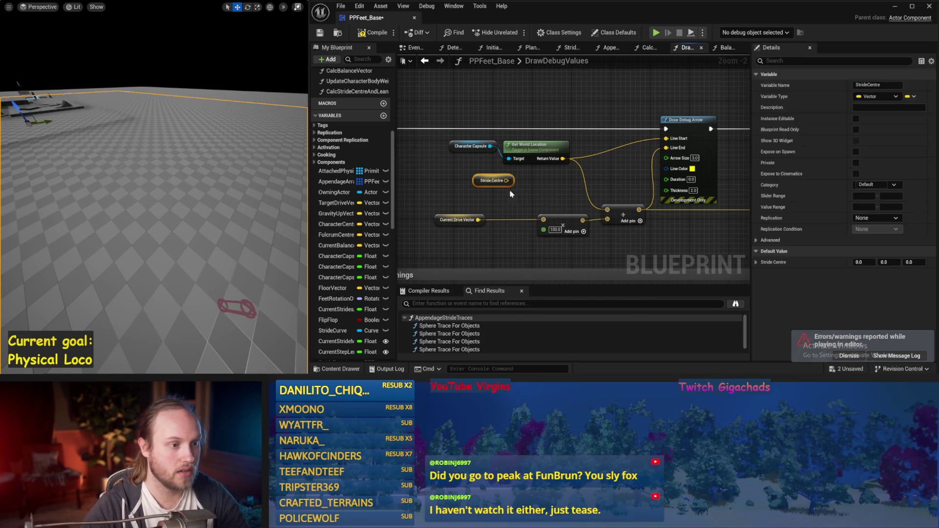
Move the arrow's start onto Stride Centre, delete Character Capsule and Get World Location, and save.
left_click_drag(562, 158, 506, 180)
left_click_drag(572, 103, 442, 168)
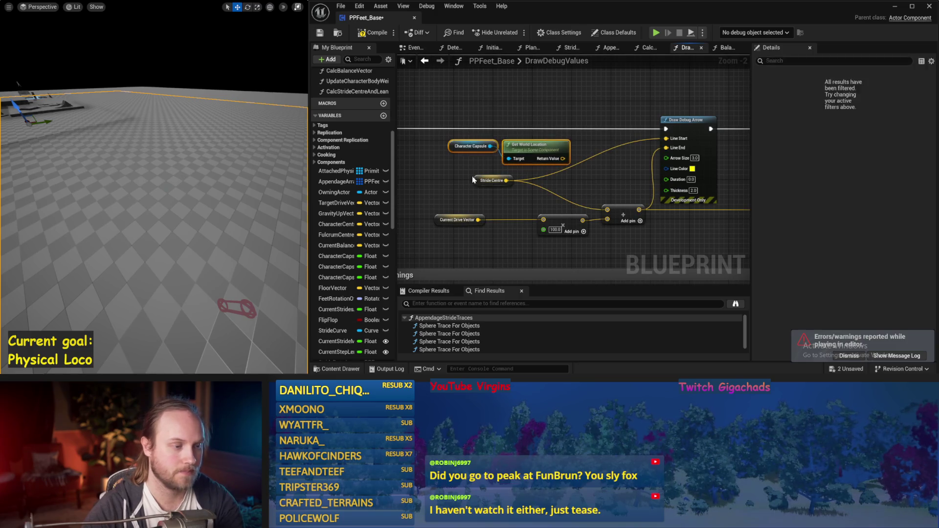
key("Delete")
left_click_drag(506, 180, 541, 159)
key("Escape")
key("ctrl+s")
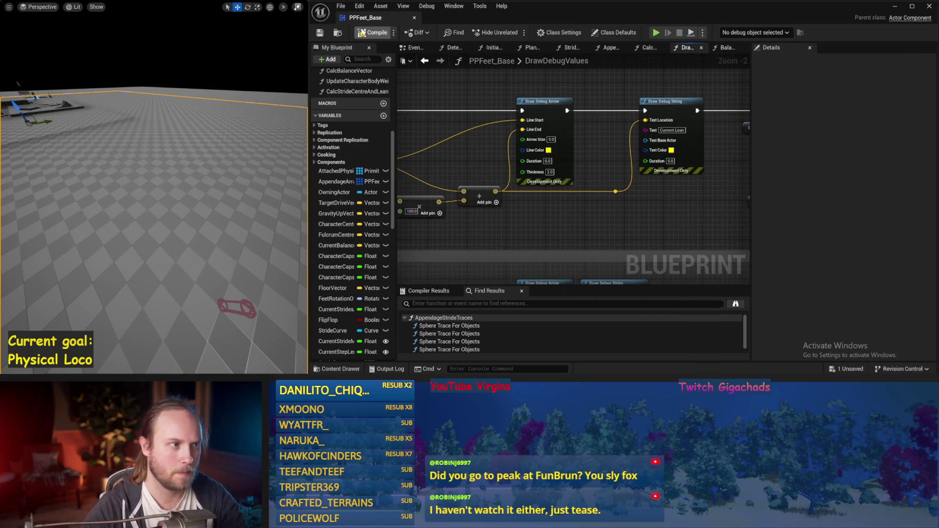
Run two simulations to check the debug arrow now drawn from Stride Centre.
left_click_drag(494, 212, 618, 218)
key("alt+p")
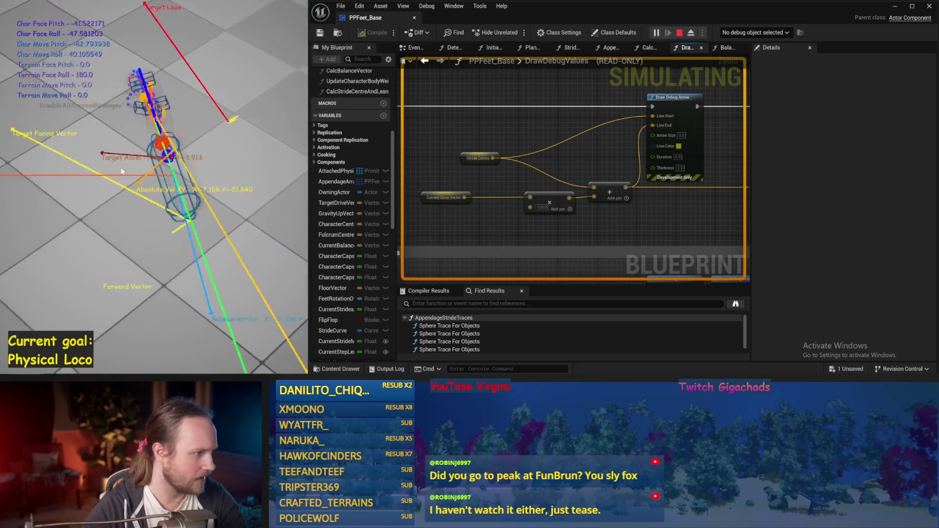
key("Escape")
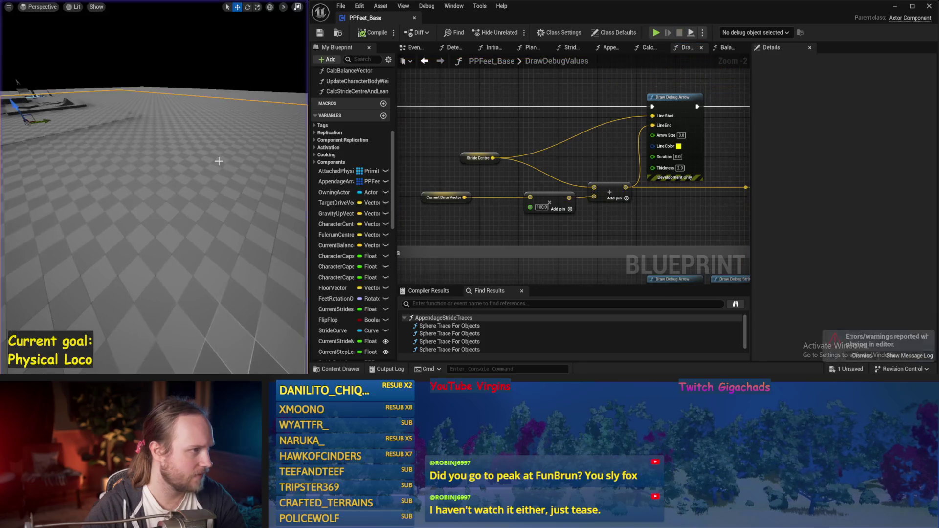
key("alt+s")
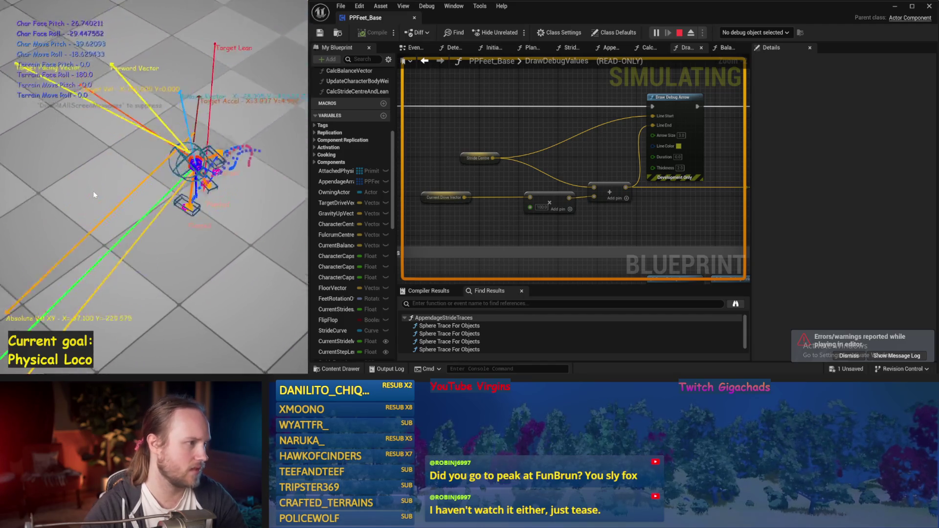
key("Escape")
mouse_move(524, 174)
left_mouse_down()
mouse_move(608, 214)
mouse_move(525, 212)
mouse_move(627, 252)
left_mouse_up()
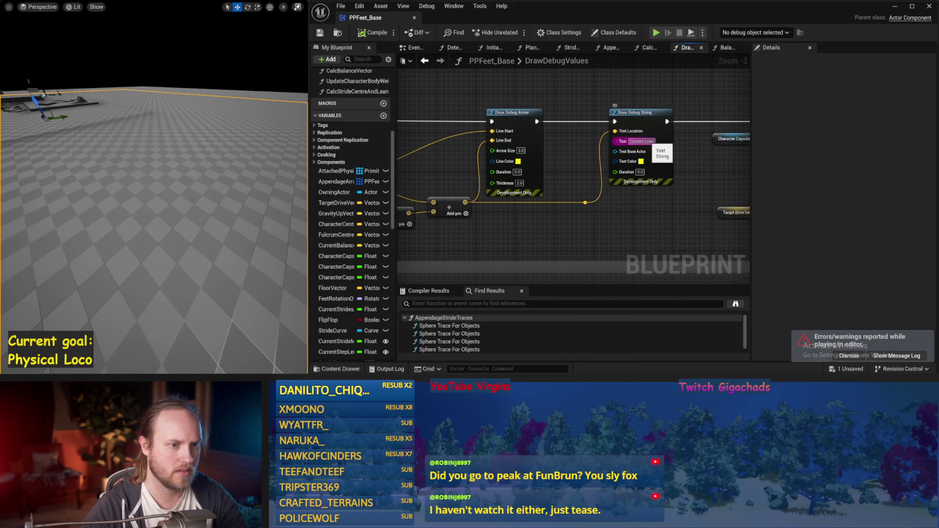
Change the Draw Debug String text from 'Current Lean' to 'Current Drive'.
type("Drive")
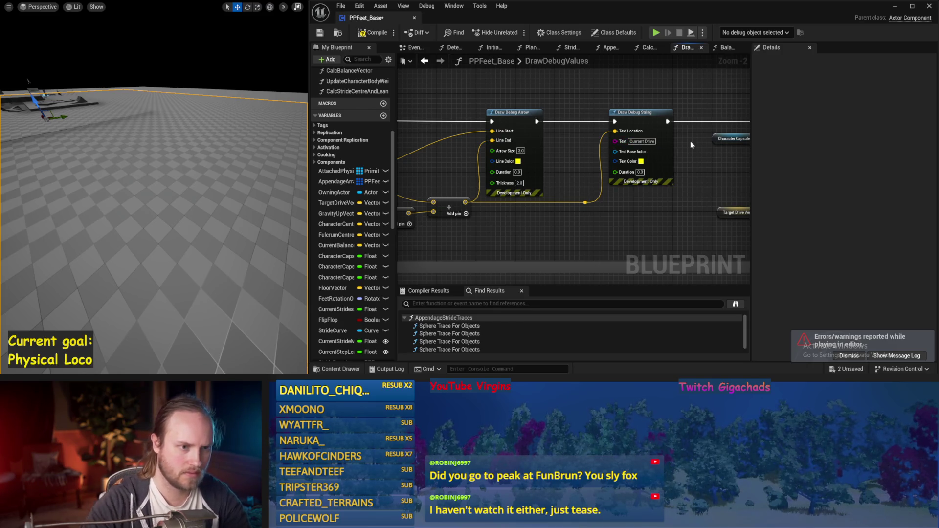
left_click_drag(691, 144, 566, 196)
key("Return")
left_click(470, 155)
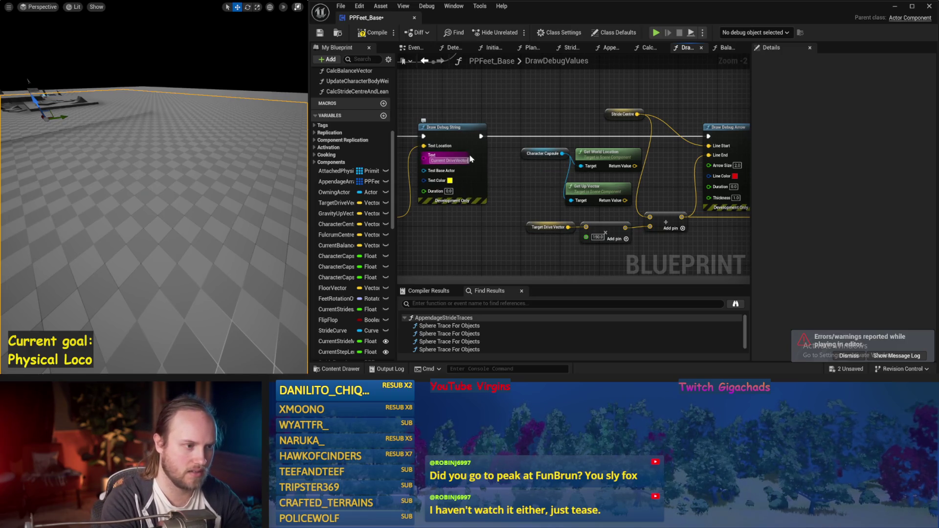
key("Return")
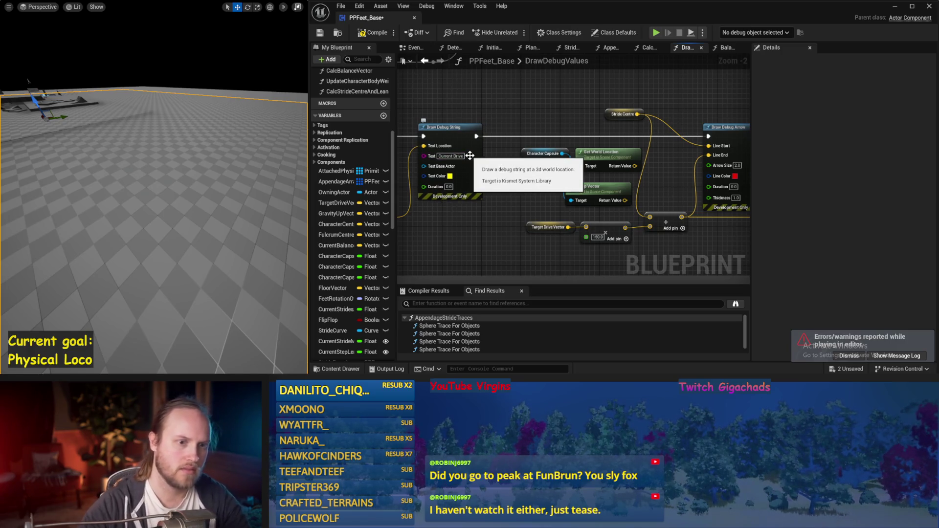
left_click_drag(554, 112, 486, 120)
left_click_drag(605, 114, 521, 115)
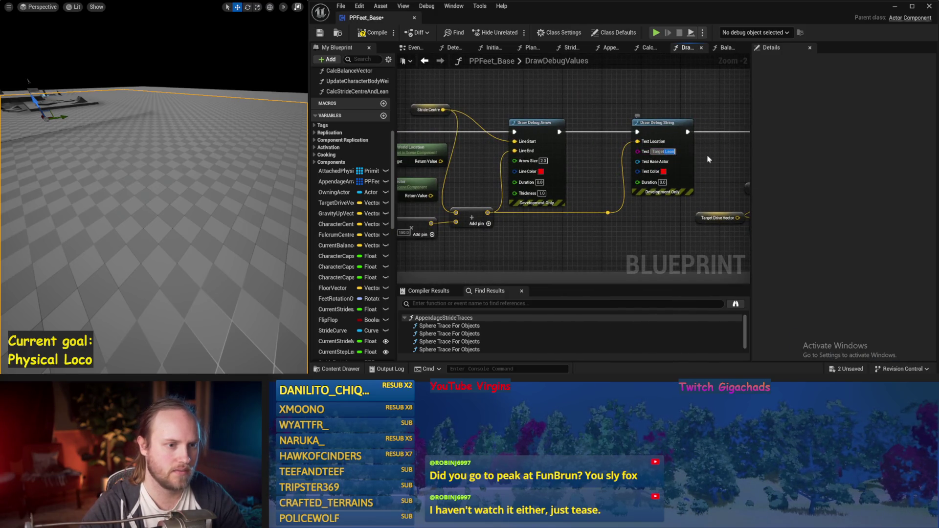
left_click_drag(450, 236, 614, 176)
mouse_move(548, 172)
left_mouse_down()
mouse_move(737, 189)
mouse_move(743, 176)
left_mouse_up()
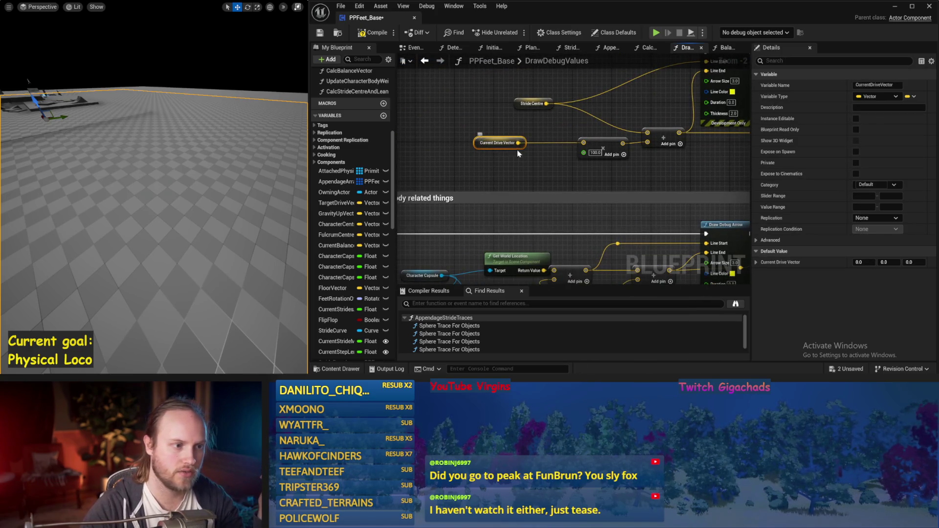
Insert a Normalize node between Current Drive Vector and the multiply, then save.
left_click_drag(470, 143, 508, 145)
type("normaliz")
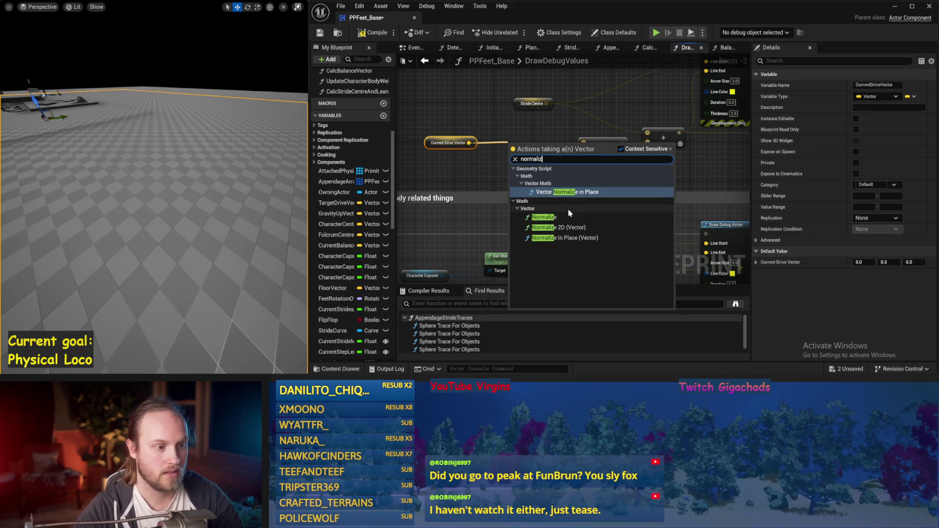
left_click(566, 214)
mouse_move(553, 144)
left_mouse_down()
mouse_move(539, 135)
mouse_move(600, 146)
mouse_move(584, 143)
left_mouse_up()
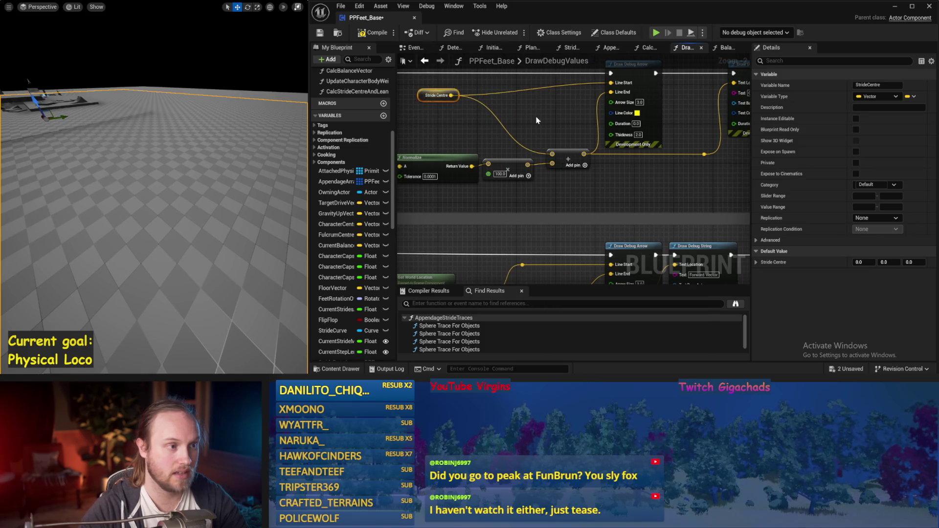
key("ctrl+s")
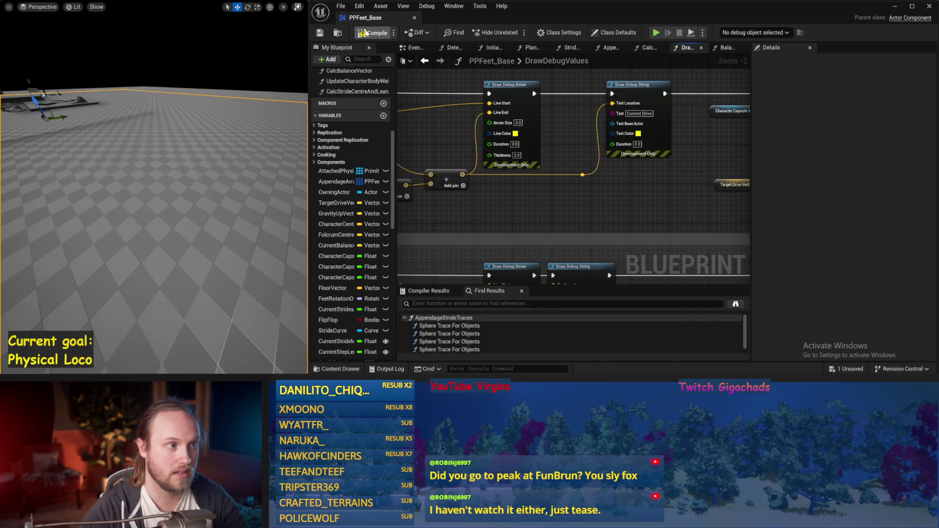
Delete the leftover Character Capsule, Get World Location and Get Up Vector nodes.
left_click_drag(638, 188, 711, 172)
left_click_drag(577, 157, 599, 206)
left_click_drag(458, 133, 528, 166)
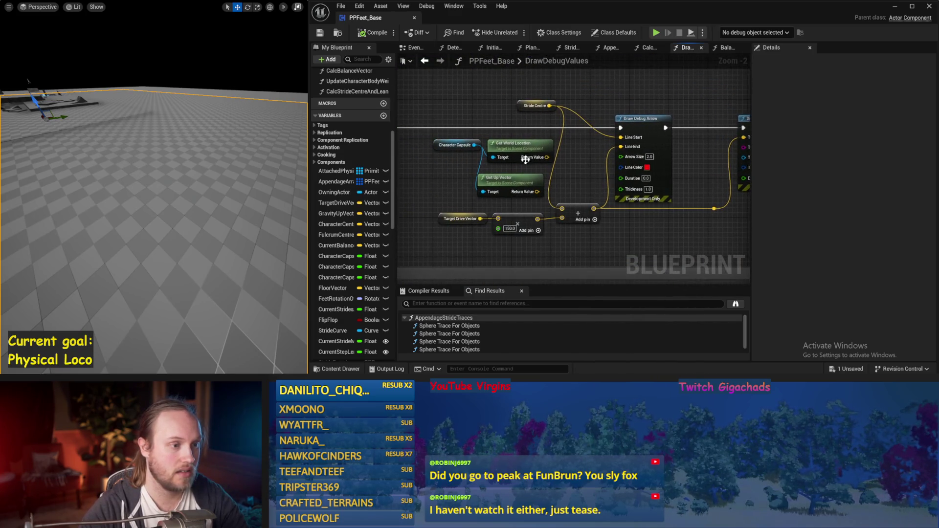
key("Delete")
left_click_drag(449, 195, 294, 179)
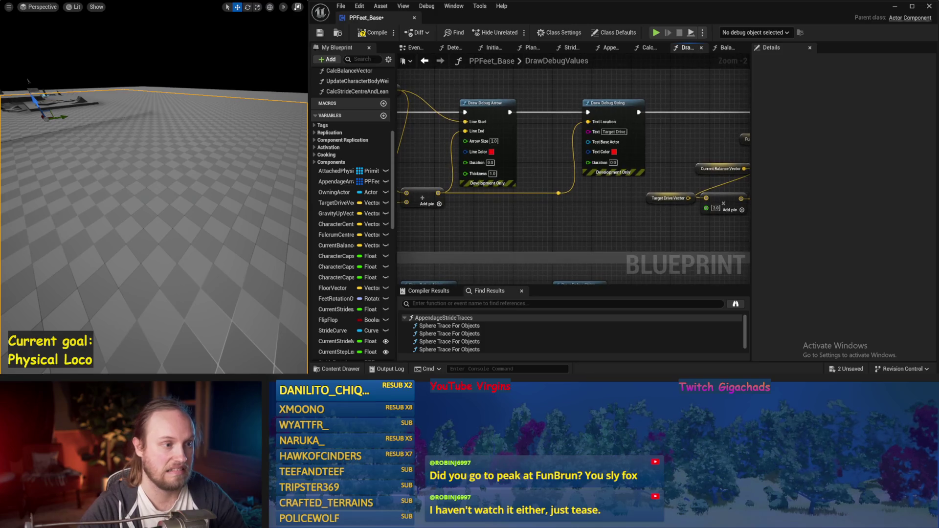
left_click_drag(547, 161, 644, 215)
Simulate twice to check the normalized drive arrow.
left_click_drag(149, 200, 141, 194)
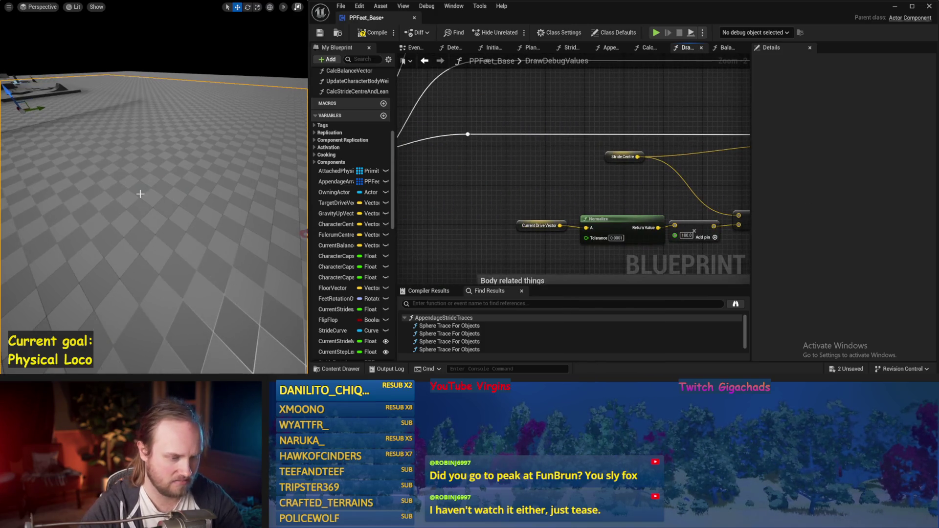
key("alt+s")
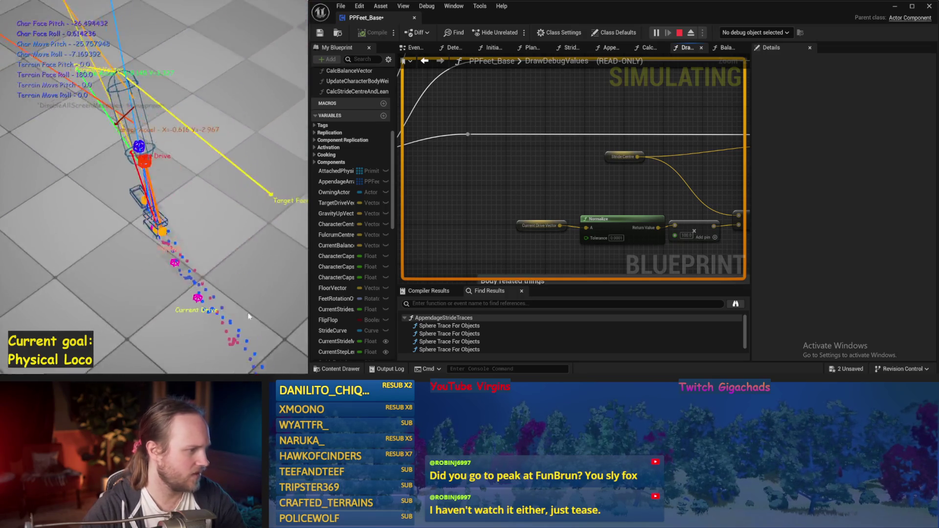
key("Escape")
mouse_move(570, 242)
left_mouse_down()
mouse_move(556, 195)
mouse_move(501, 183)
mouse_move(609, 195)
mouse_move(610, 222)
mouse_move(664, 216)
left_mouse_up()
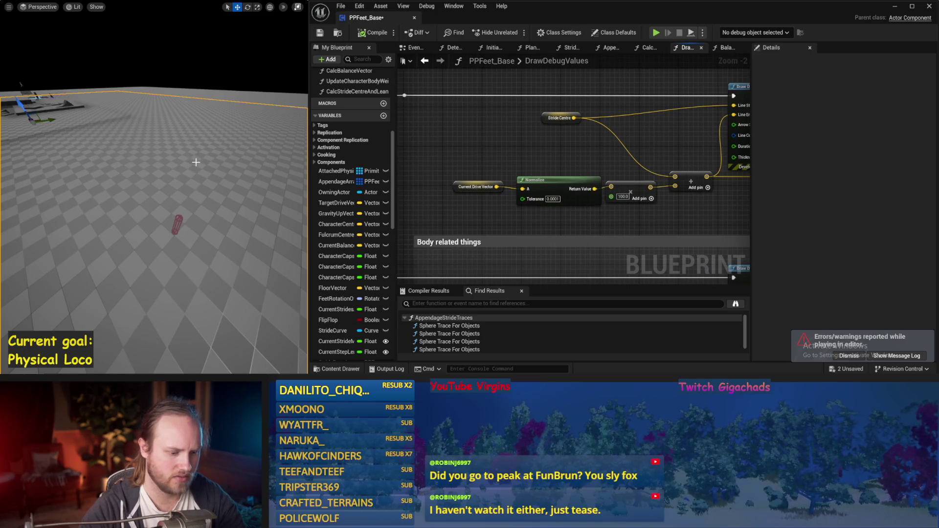
key("alt+s")
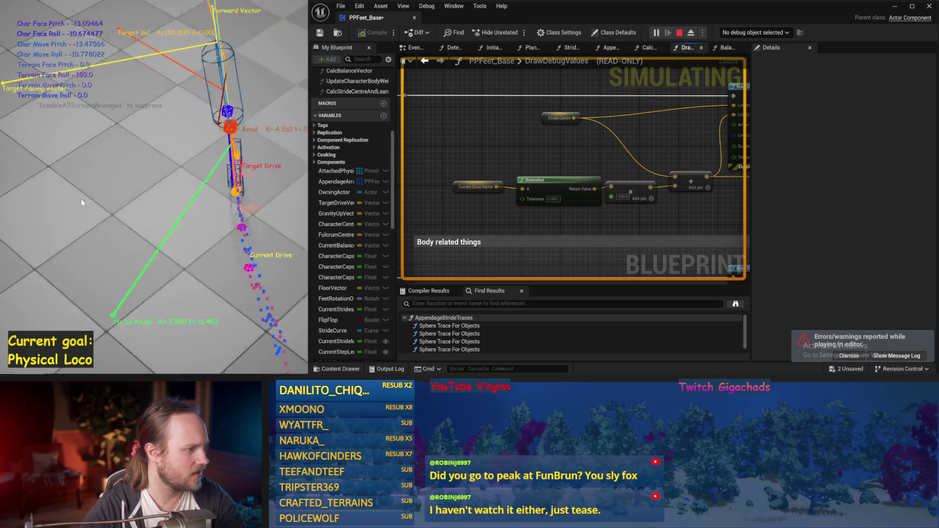
key("Escape")
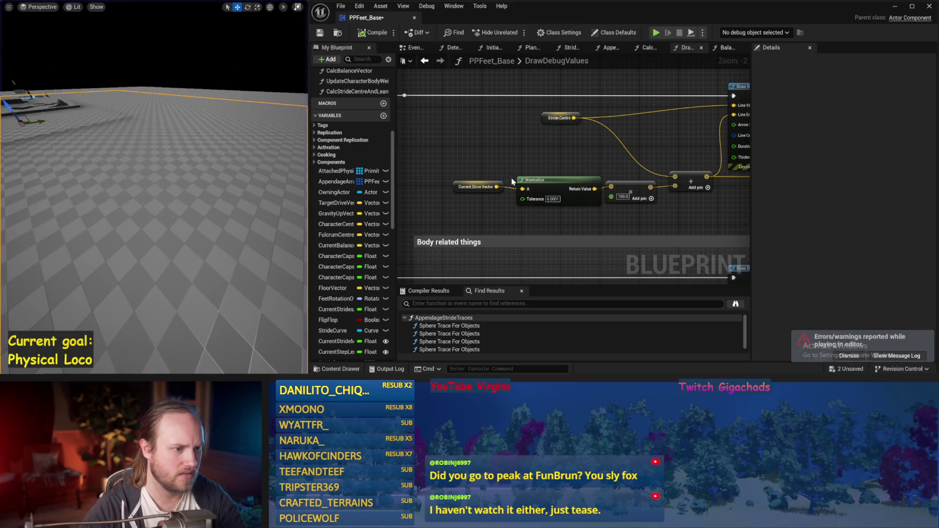
Run two simulation tests of the Current Drive arrow.
left_click(494, 186)
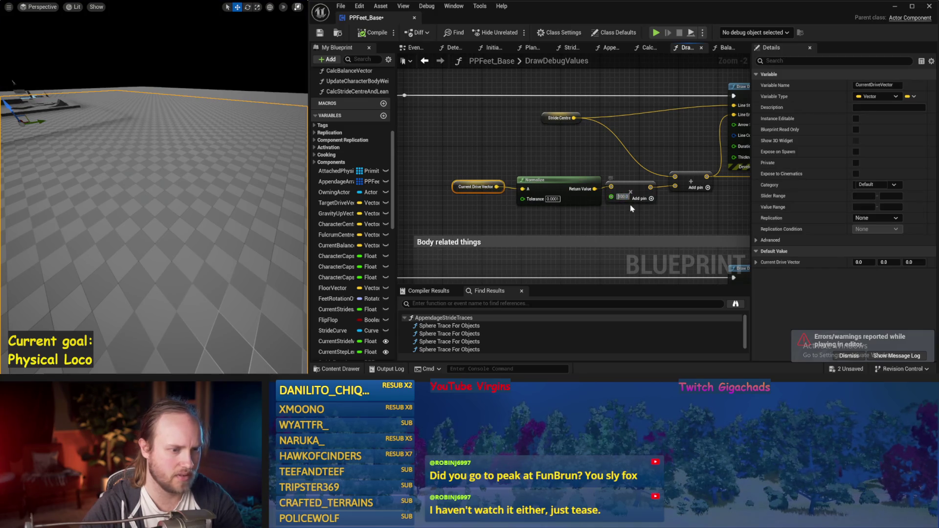
left_click(449, 76)
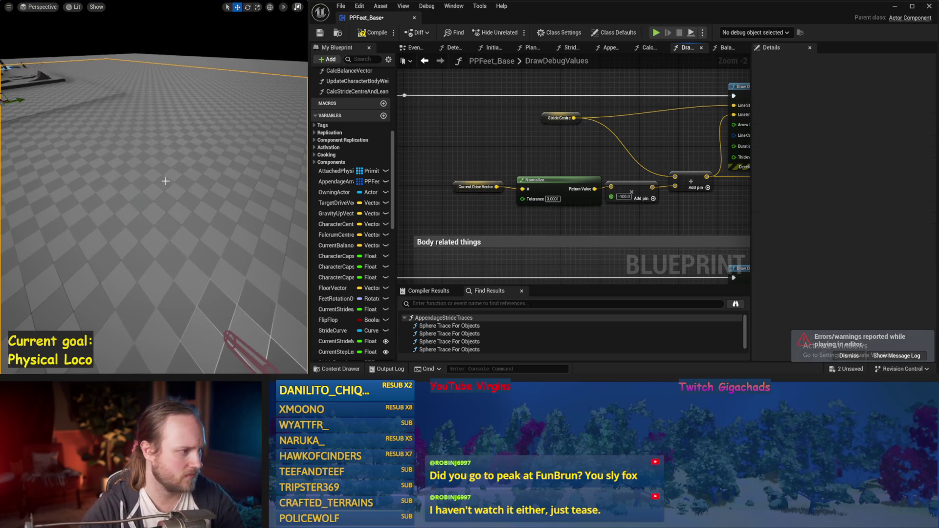
key("alt+s")
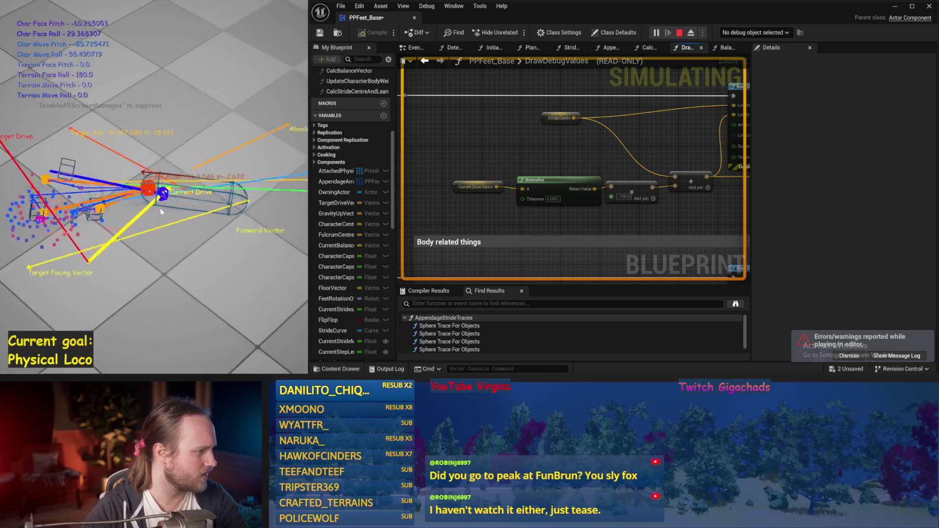
key("Escape")
key("alt+s")
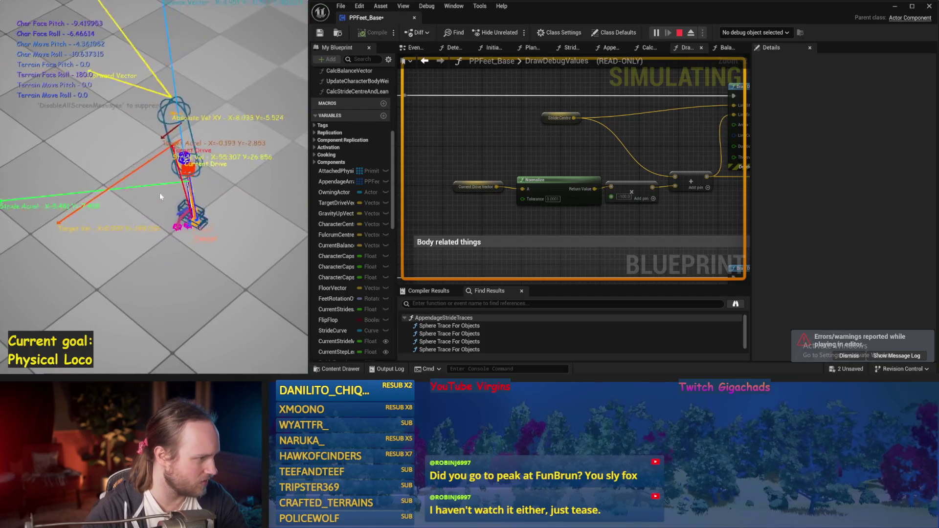
key("Escape")
Raise the Target Drive Vector multiplier from 150 to 200 and simulate with it.
left_click_drag(608, 223, 516, 232)
type("200")
key("Return")
left_click_drag(81, 181, 107, 184)
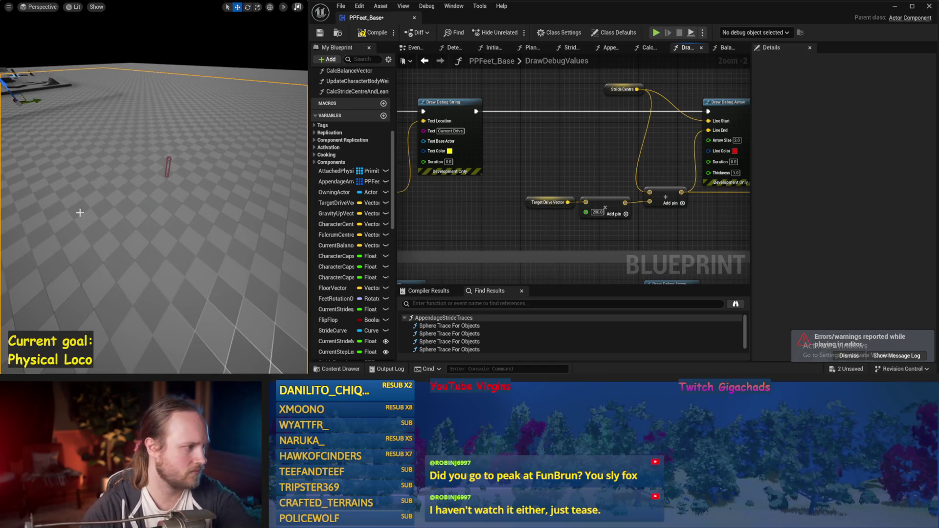
key("alt+s")
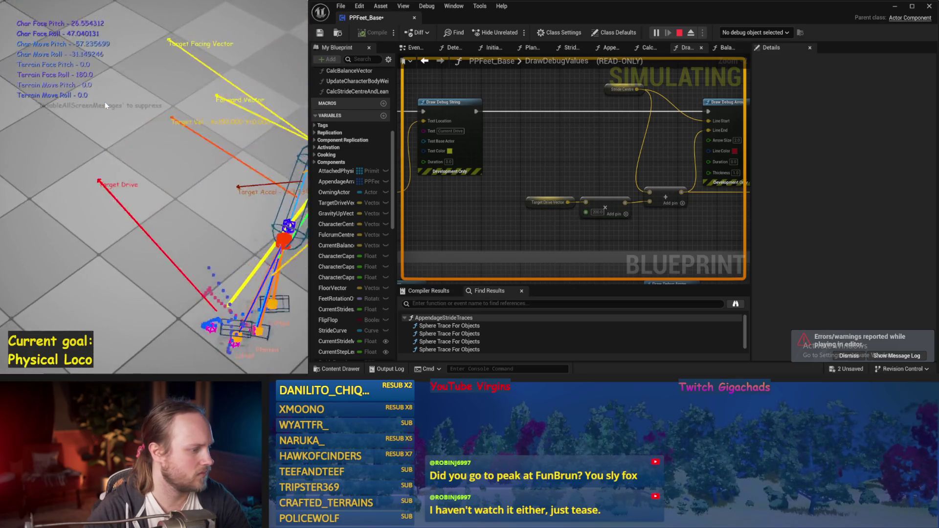
key("Escape")
Save, rerun the simulation three more times, and save again.
key("ctrl+s")
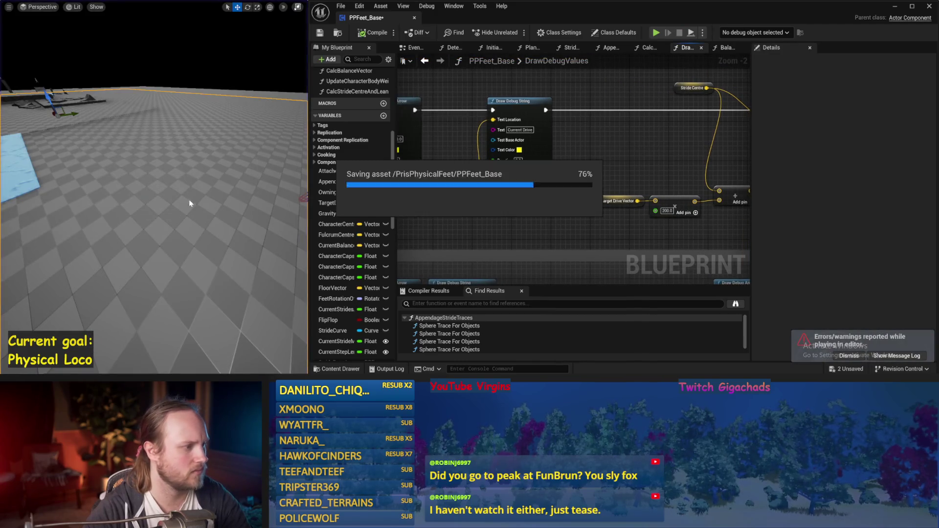
key("alt+s")
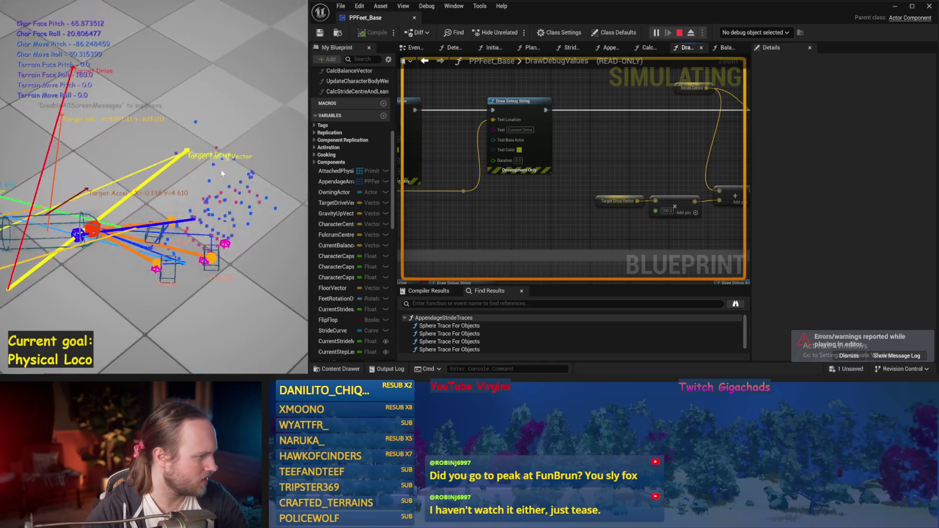
key("Escape")
key("alt+s")
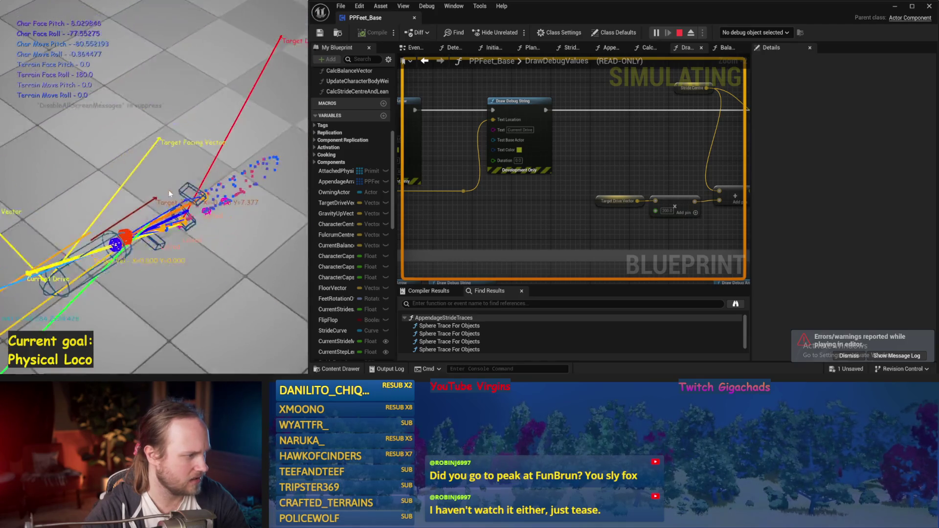
key("Escape")
key("alt+s")
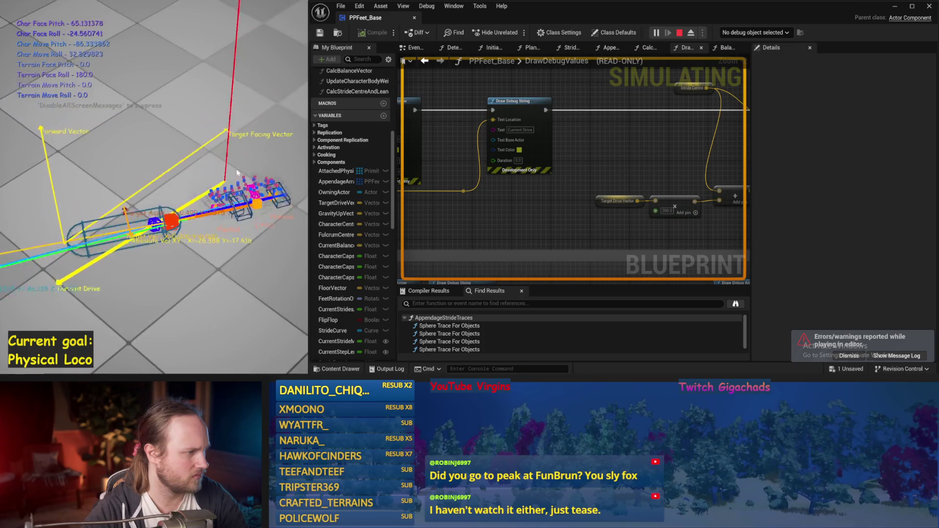
key("Escape")
key("ctrl+s")
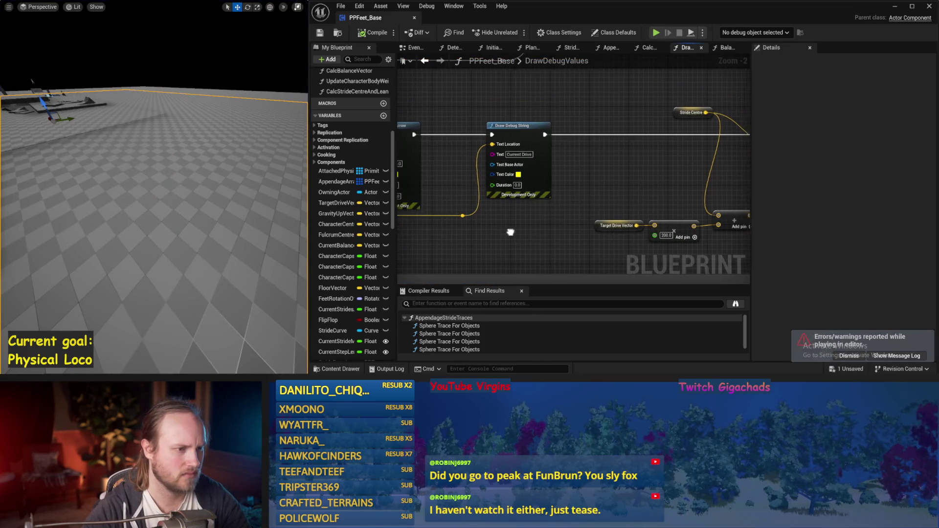
Simulate the debug arrows and text twice, then save PPFeet_Base.
scroll(512, 232, "down", 1)
scroll(615, 178, "down", 1)
left_click_drag(615, 178, 543, 180)
scroll(541, 168, "up", 1)
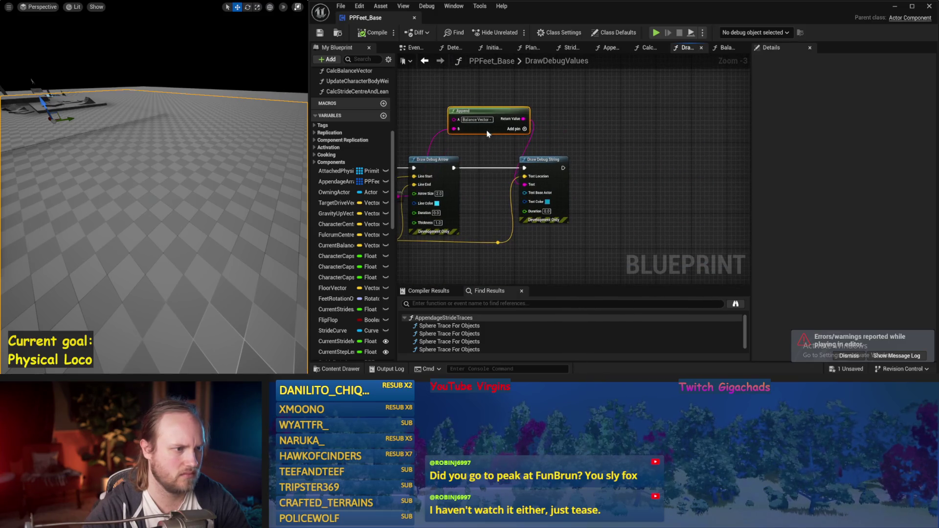
key("alt+s")
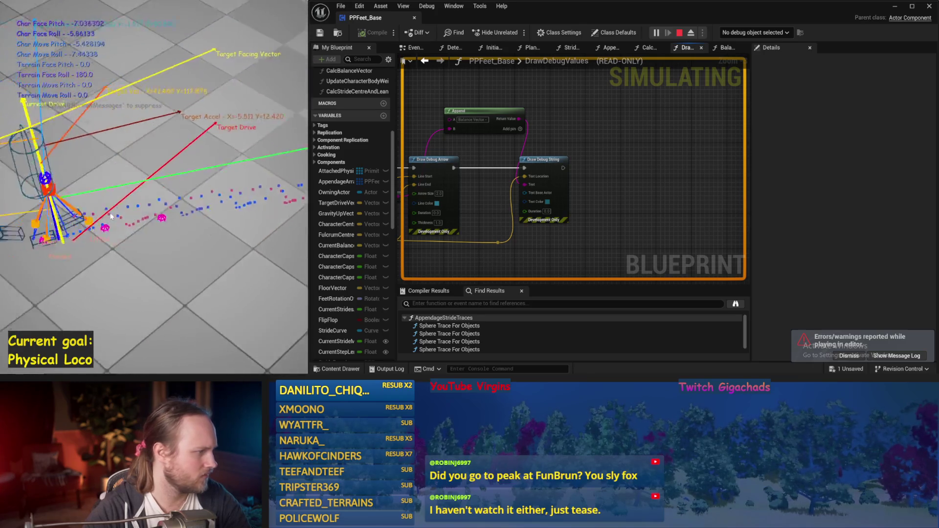
key("Escape")
key("alt+s")
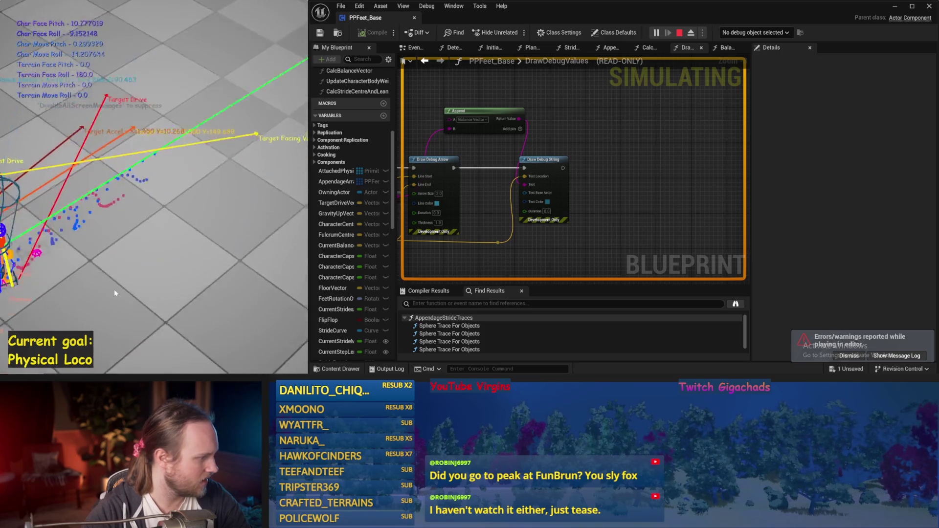
key("Escape")
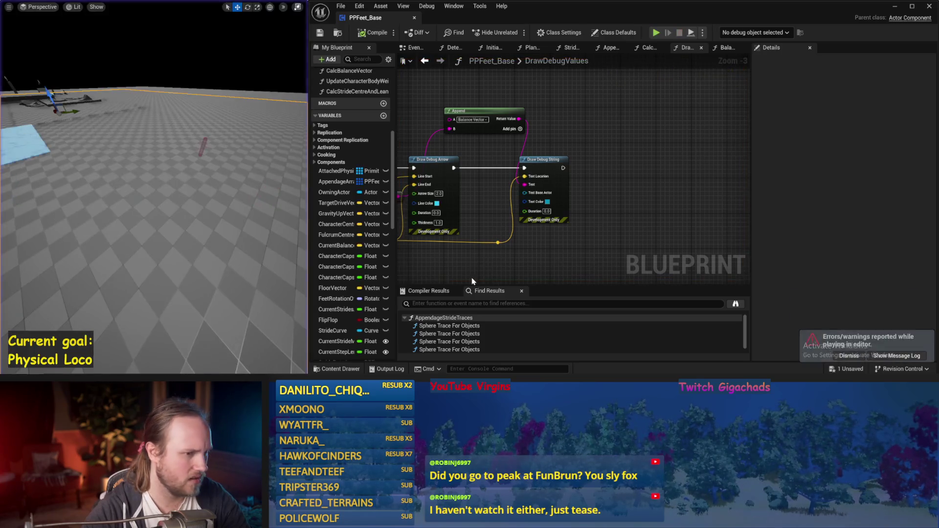
key("ctrl+s")
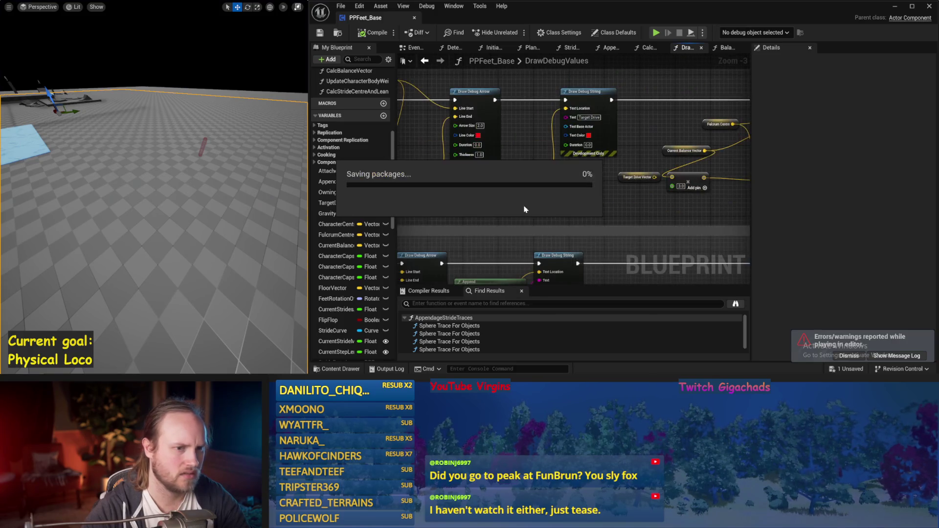
Run three test sessions of the DrawDebugValues output with the level viewport fullscreen.
left_click_drag(162, 165, 180, 166)
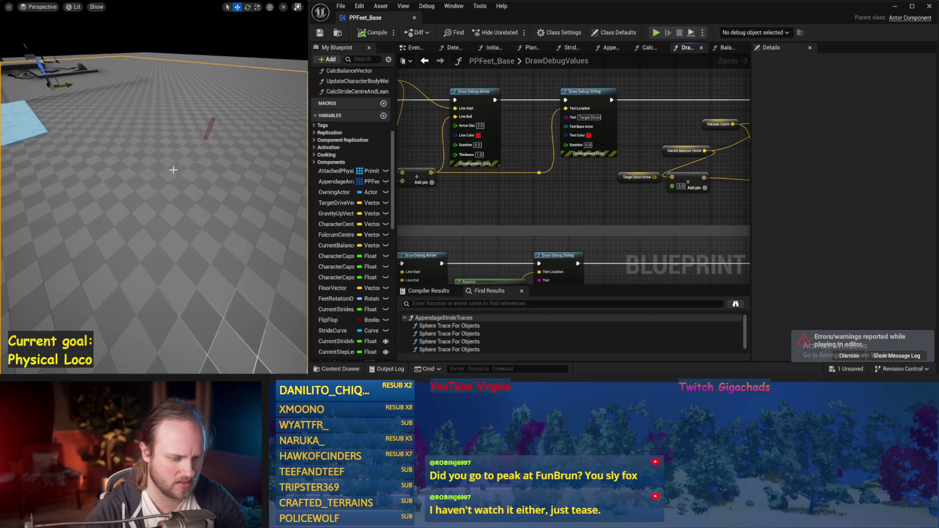
key("alt+p")
key("F11")
key("F8")
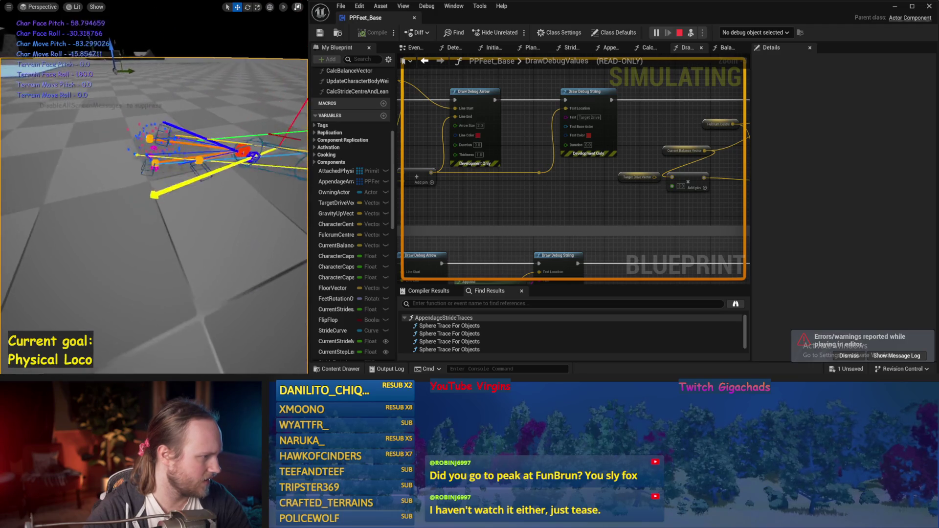
key("Escape")
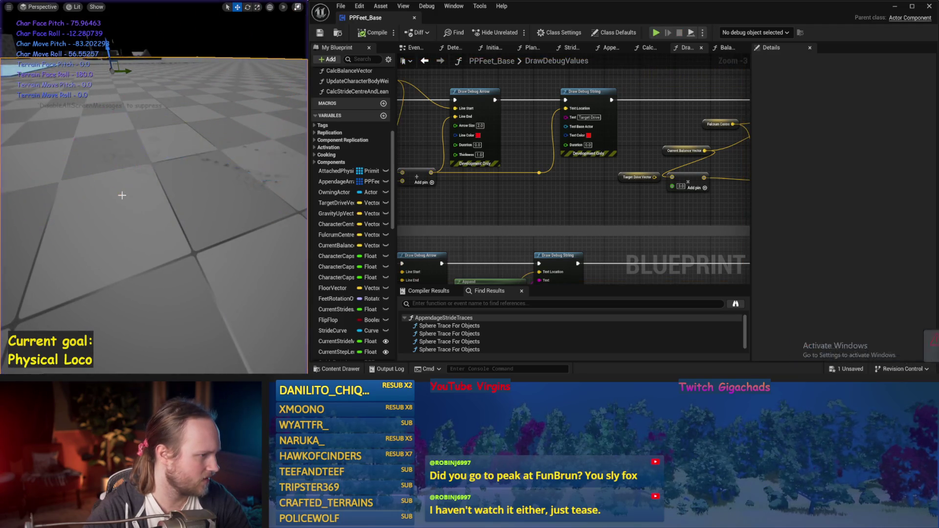
key("alt+s")
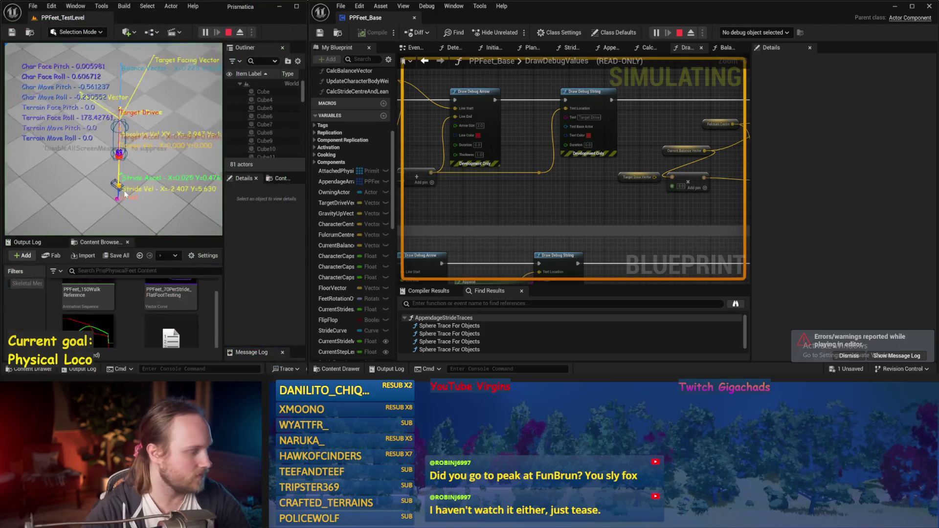
key("F11")
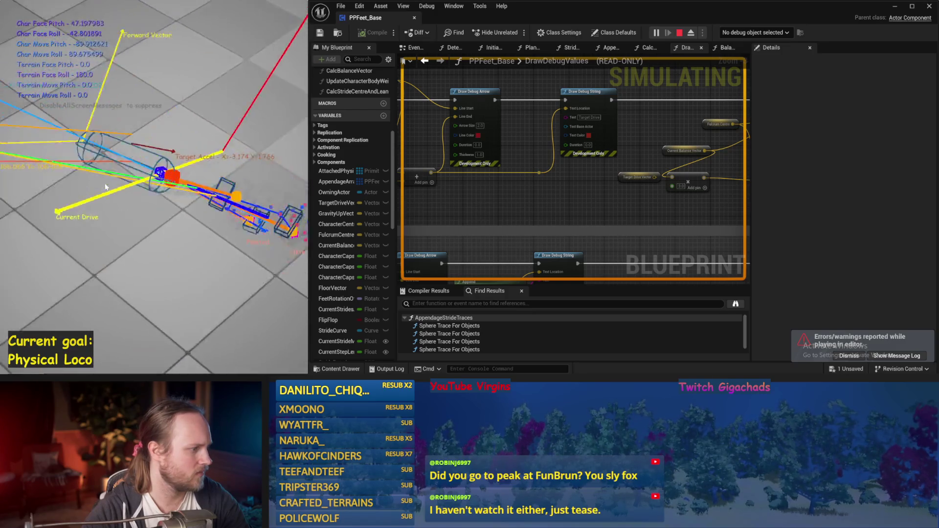
key("Escape")
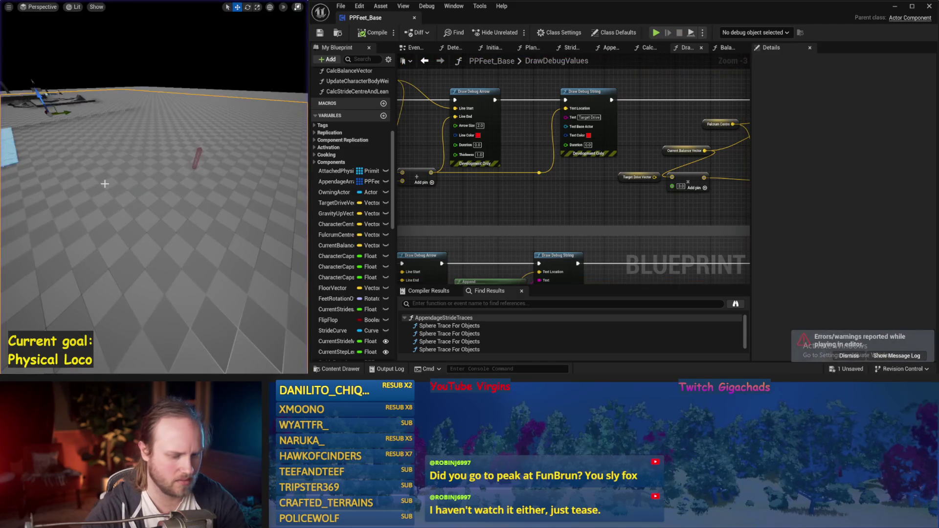
key("alt+s")
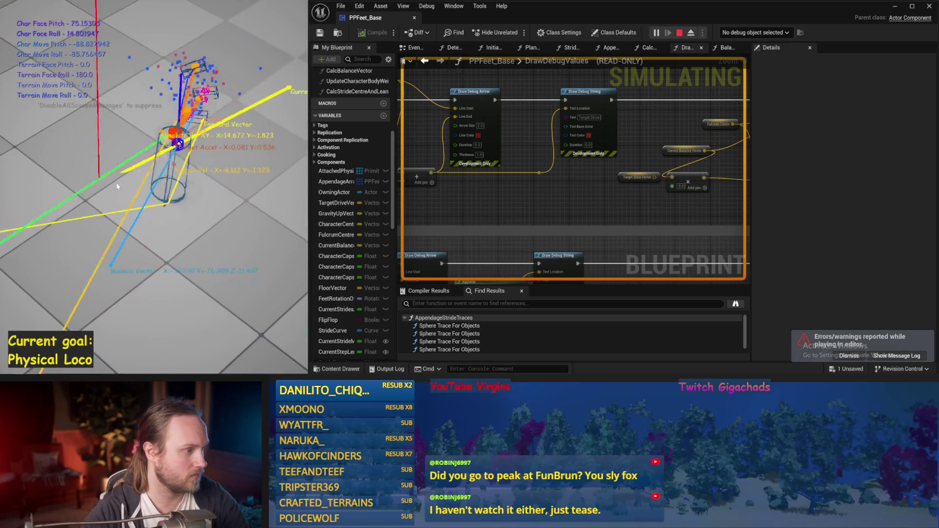
key("Escape")
Review the Stride Centre and Target Drive nodes, simulate once more, and save.
left_click_drag(486, 225, 606, 215)
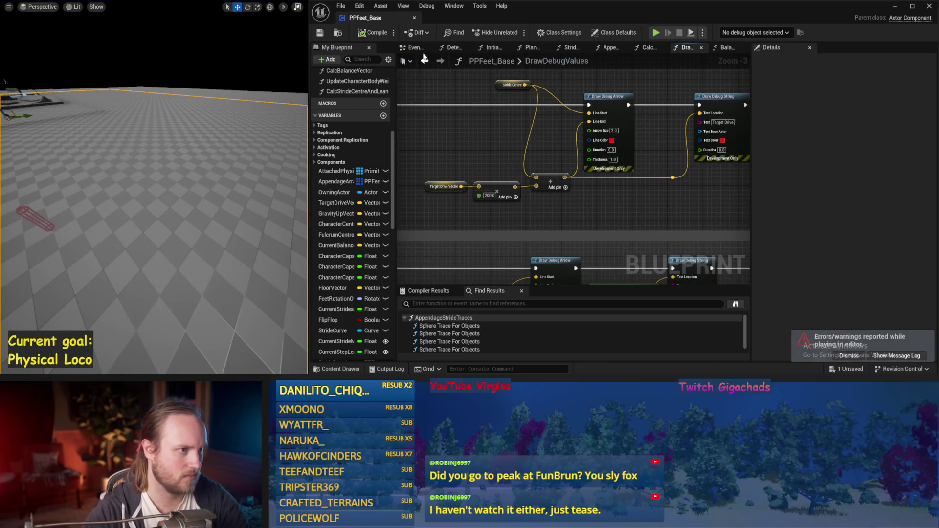
key("alt+s")
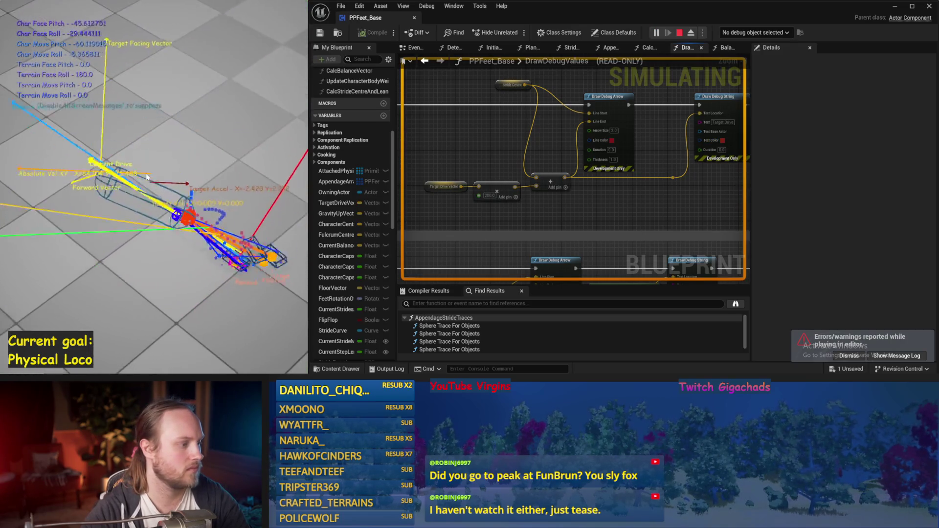
key("Escape")
key("ctrl+s")
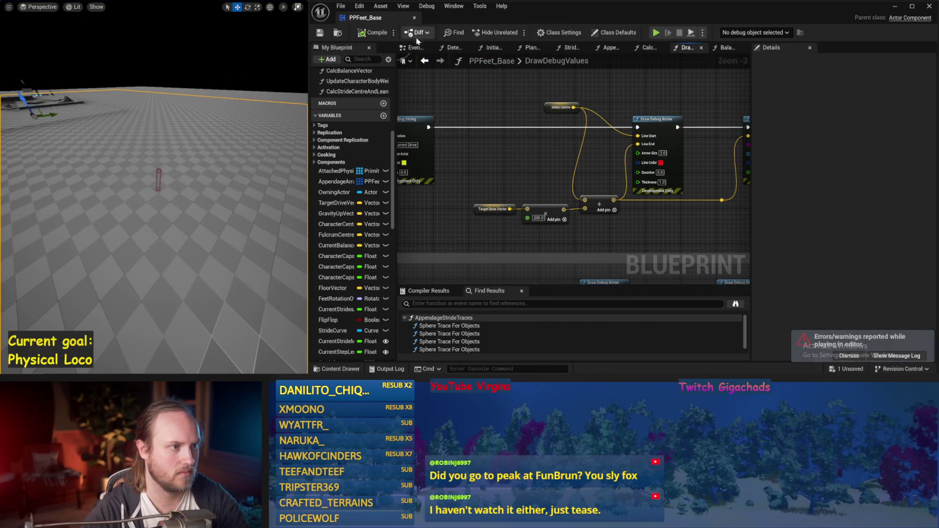
left_click(415, 47)
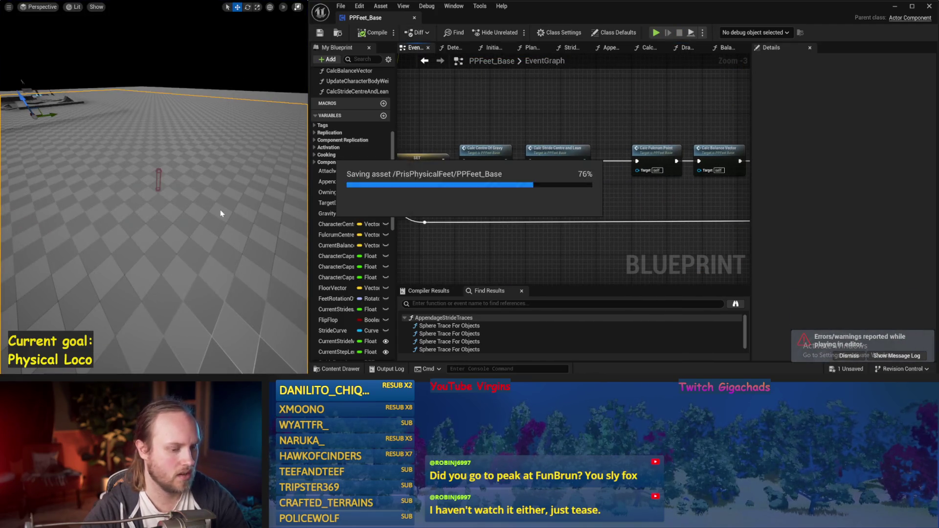
Run two simulation tests of the EventGraph, then move to the slope calculation nodes.
key("alt+s")
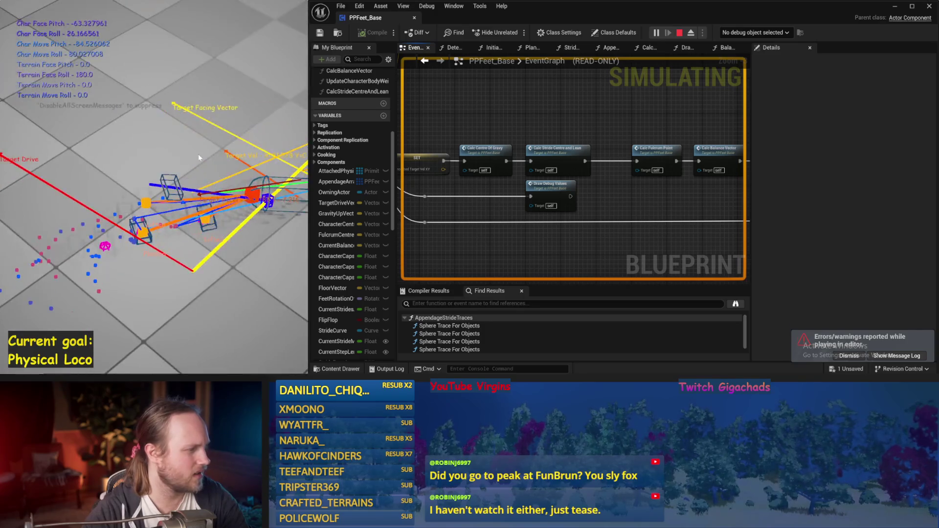
key("Escape")
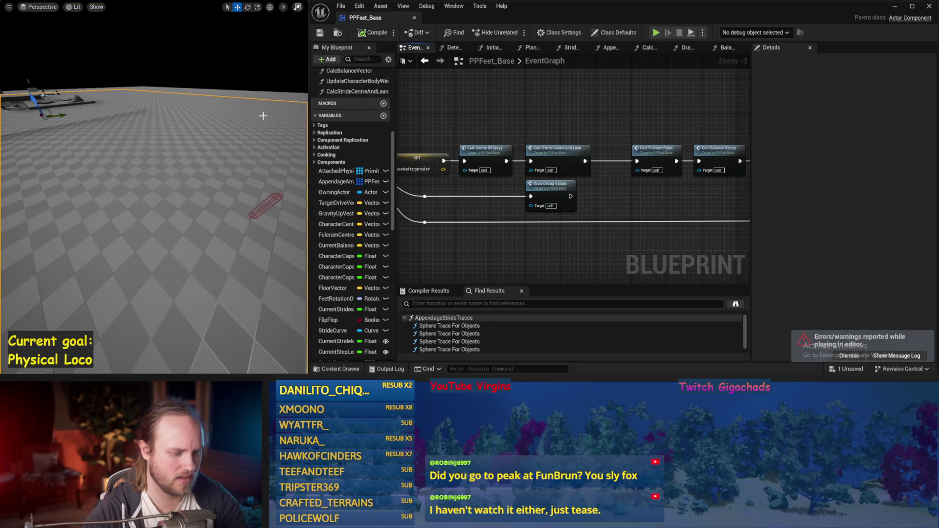
key("alt+s")
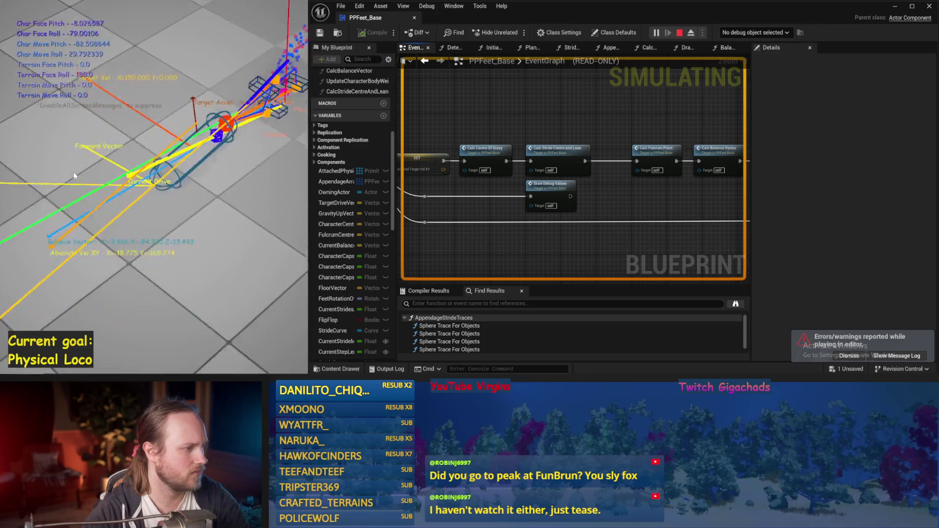
key("Escape")
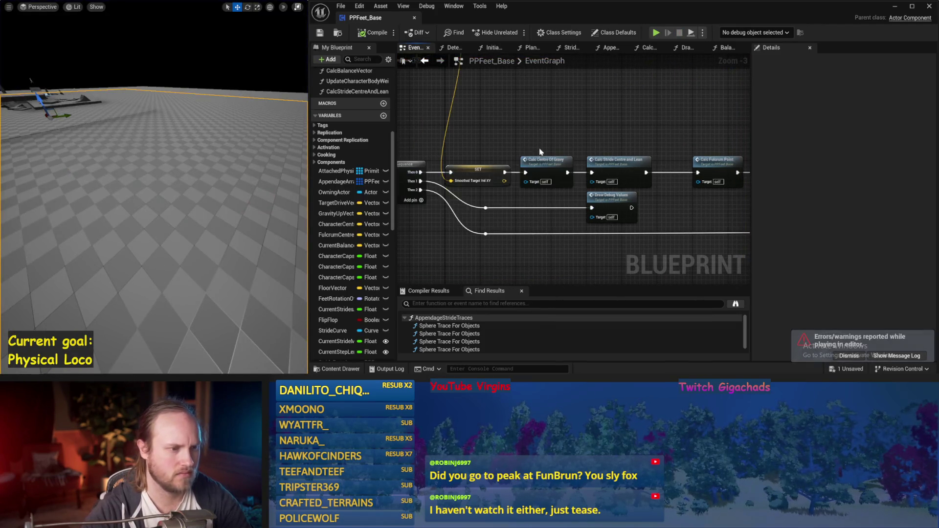
left_click_drag(522, 172, 519, 141)
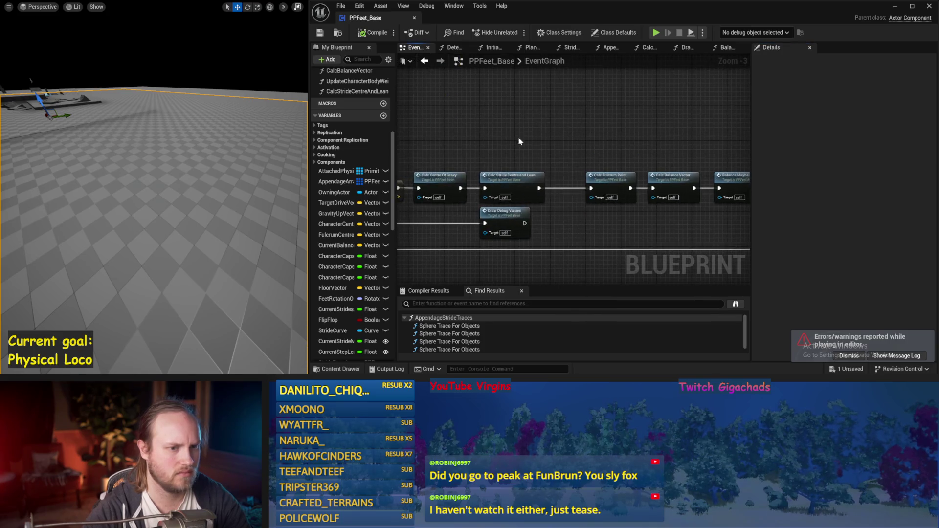
left_click_drag(596, 143, 529, 128)
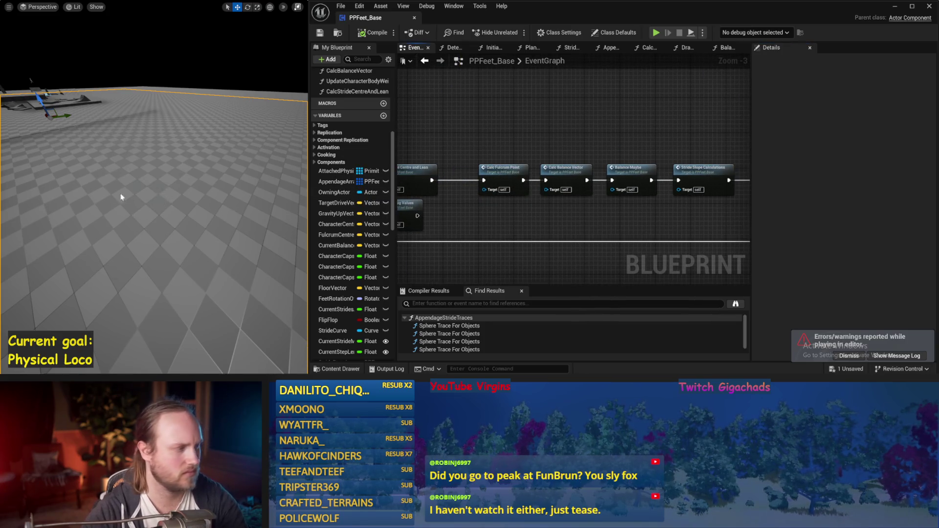
Simulate twice more, save PPFeet_Base, and open the InitializeAppendage function graph.
key("alt+s")
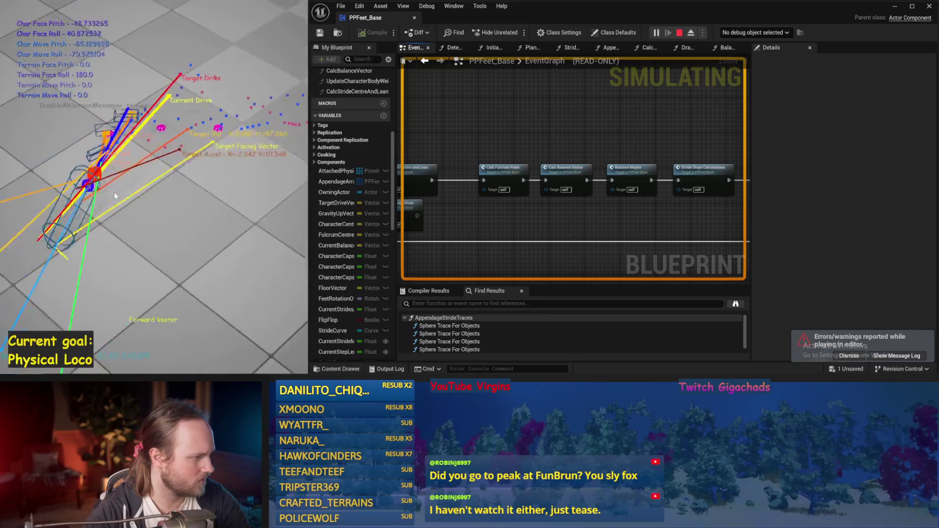
key("Escape")
key("alt+s")
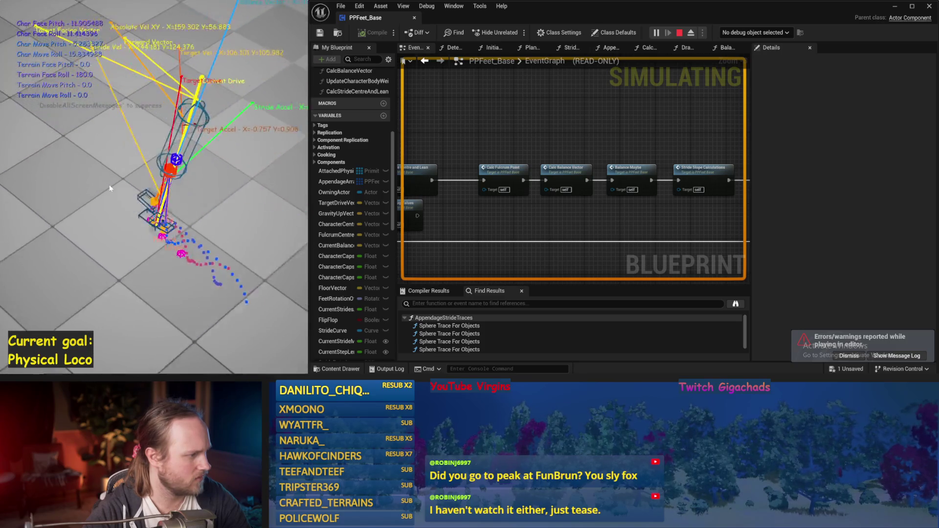
key("Escape")
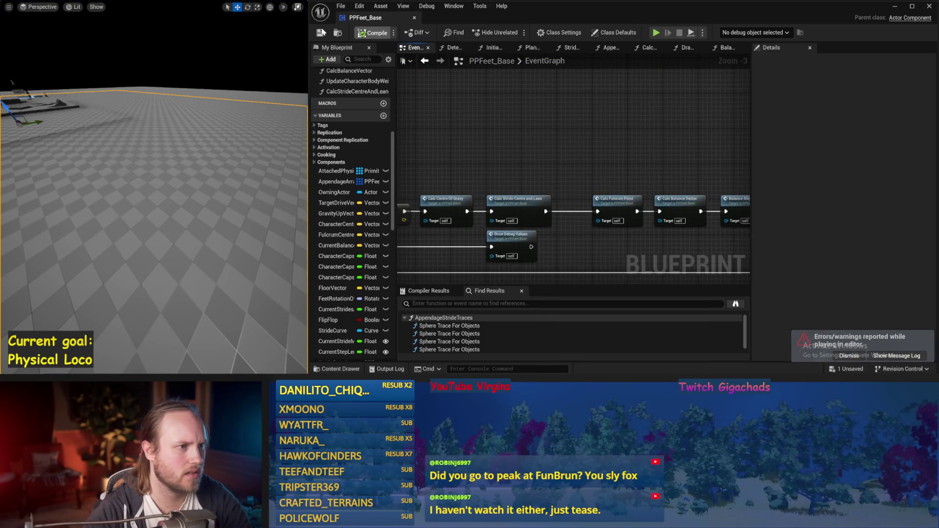
key("ctrl+s")
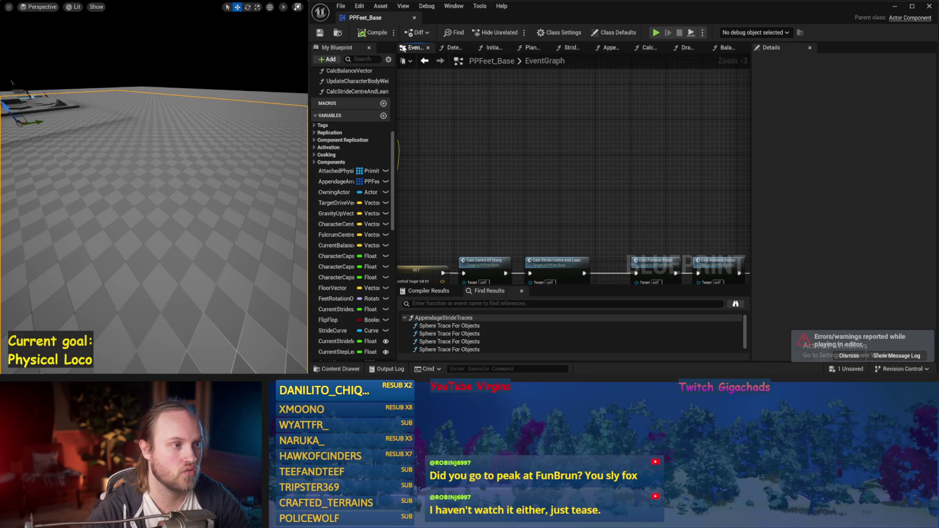
left_click(492, 48)
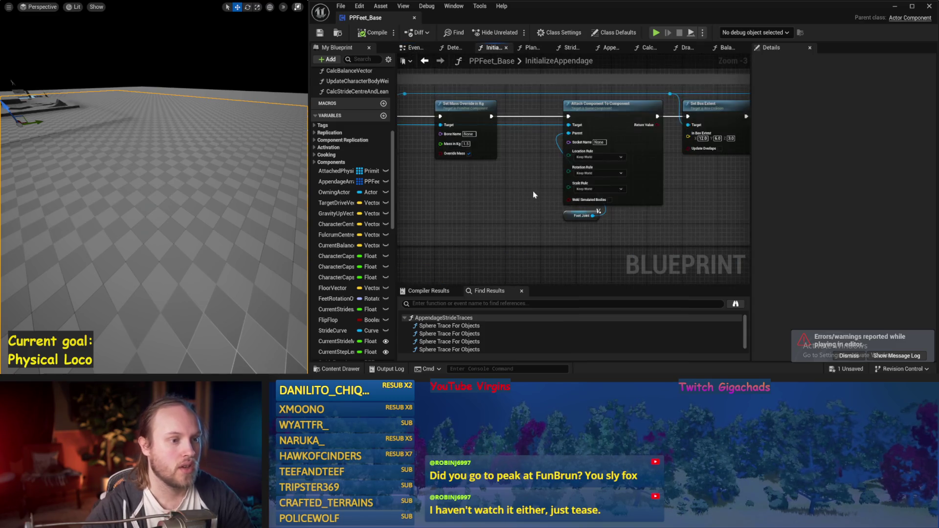
Save PPFeet_Base and look over InitializeAppendage's foot mesh, Attach Component, collision and Make Foot Joint nodes.
key("ctrl+s")
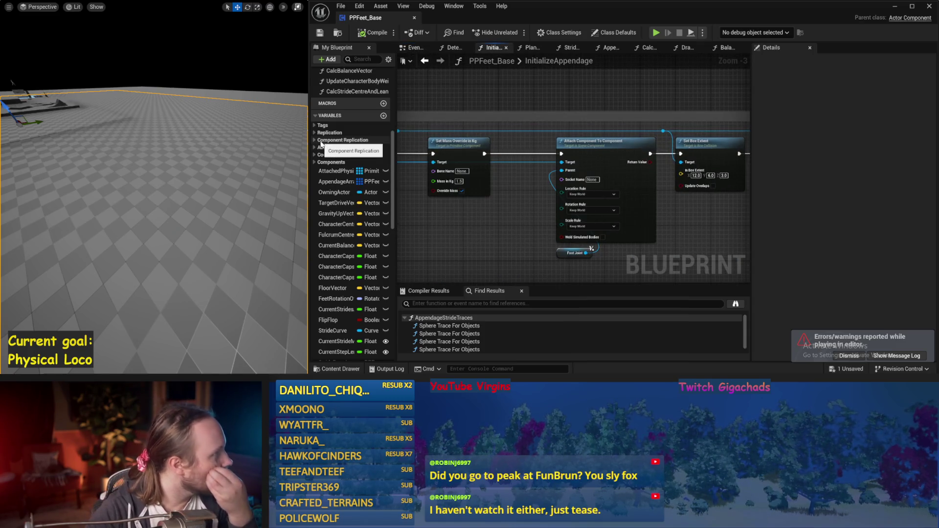
left_click_drag(460, 247, 537, 201)
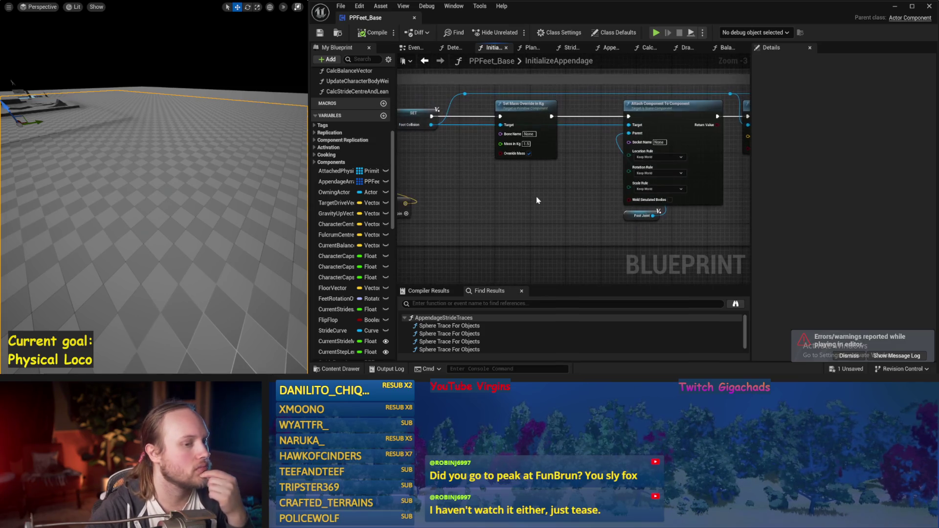
scroll(570, 187, "down", 2)
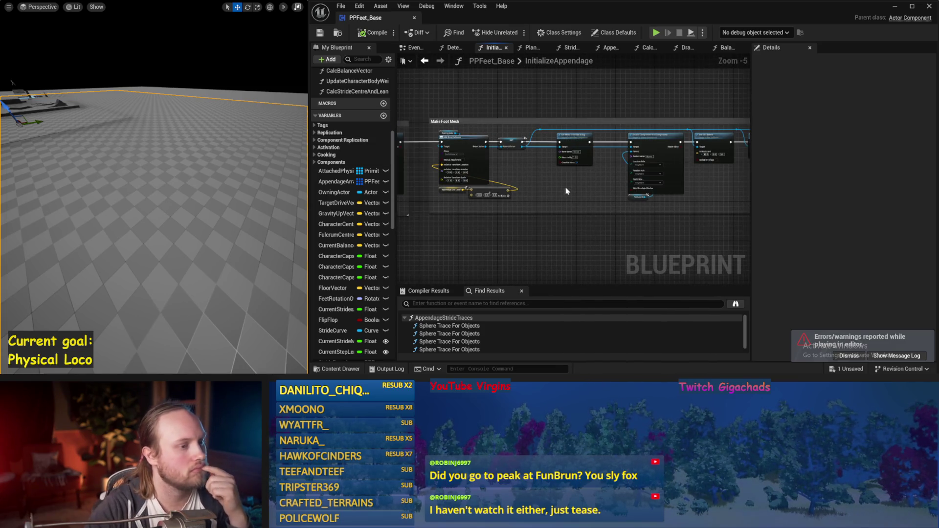
scroll(538, 187, "up", 2)
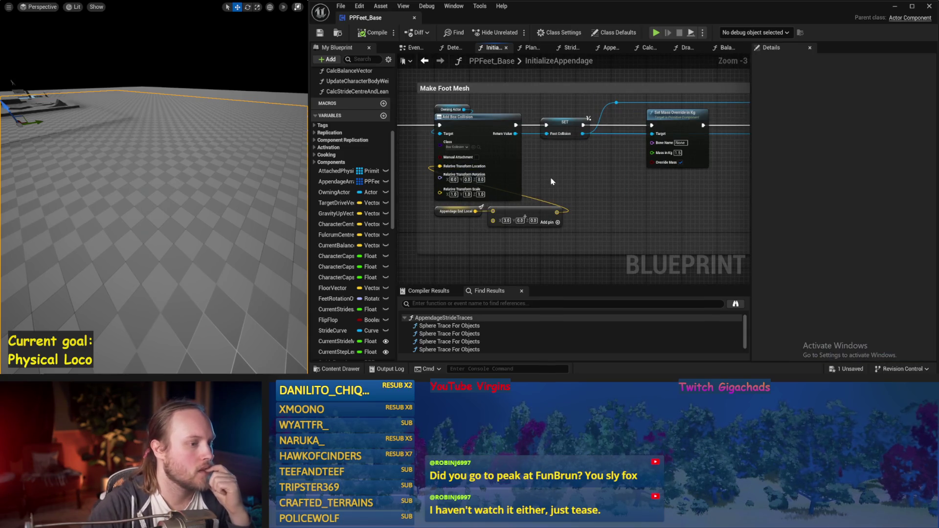
left_click_drag(547, 179, 581, 203)
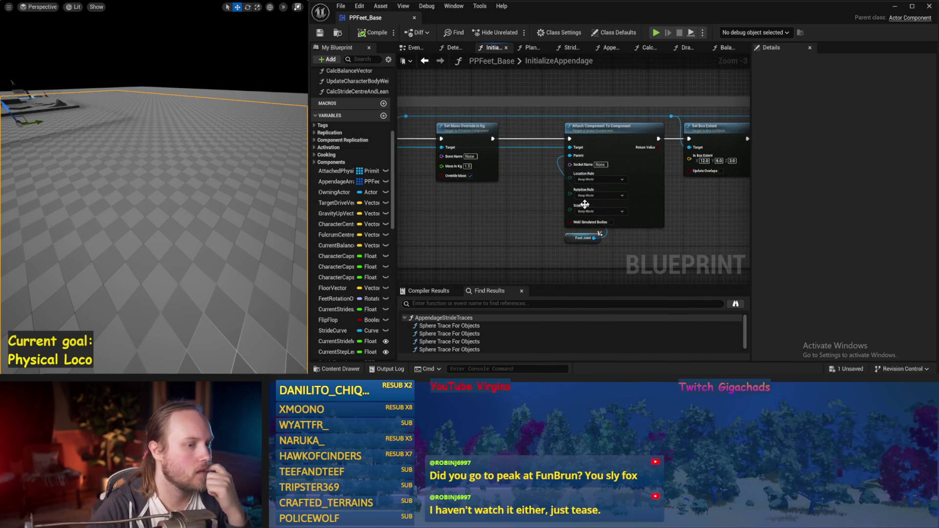
scroll(491, 211, "down", 1)
left_click_drag(491, 212, 418, 219)
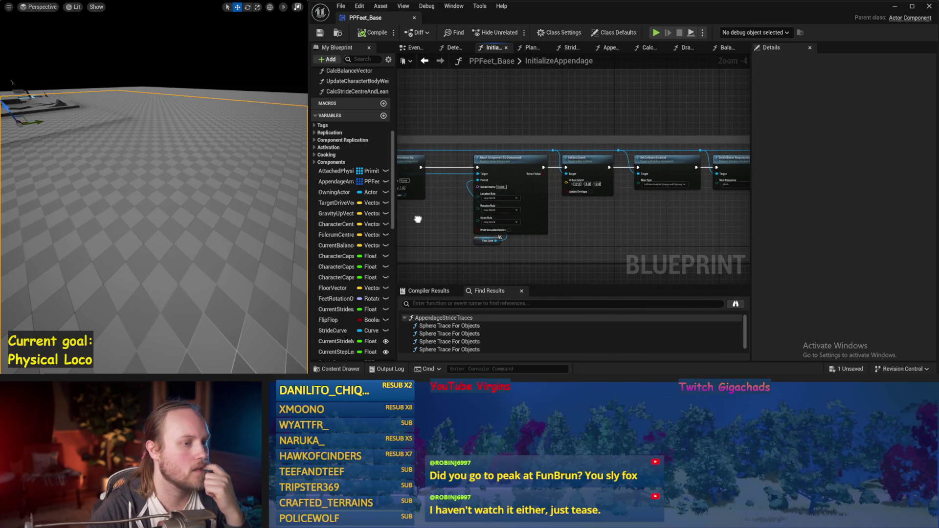
left_click_drag(484, 215, 685, 231)
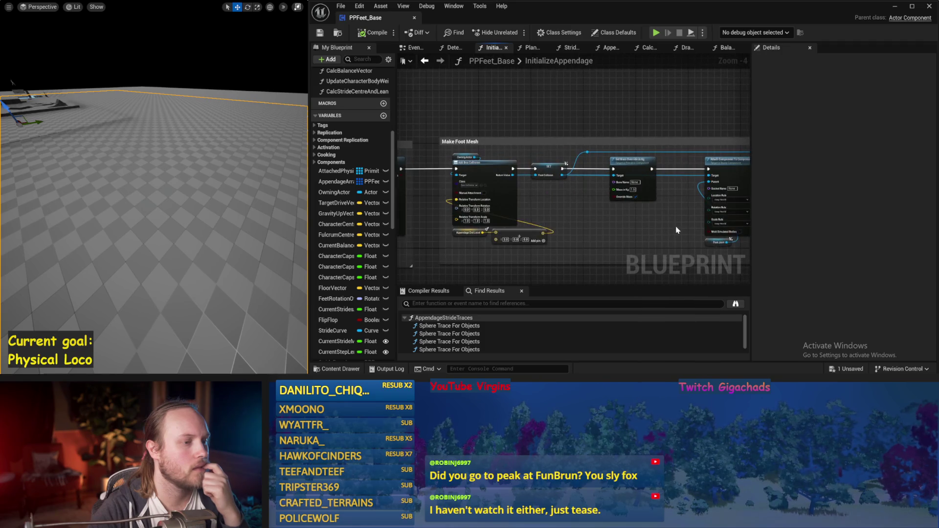
left_click_drag(566, 222, 604, 219)
left_click_drag(636, 93, 538, 92)
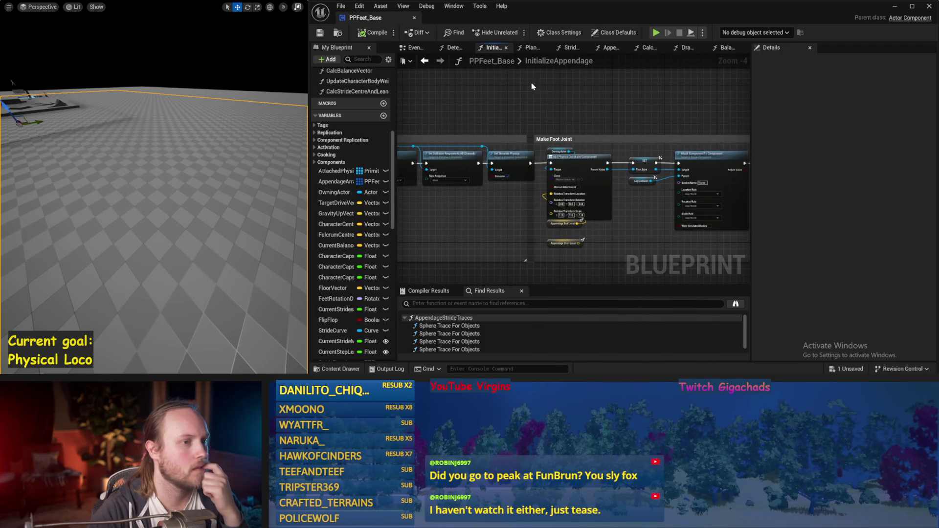
Switch to DetermineAppendageTargets, then bring up the DrawDebugValues graph.
left_click(463, 48)
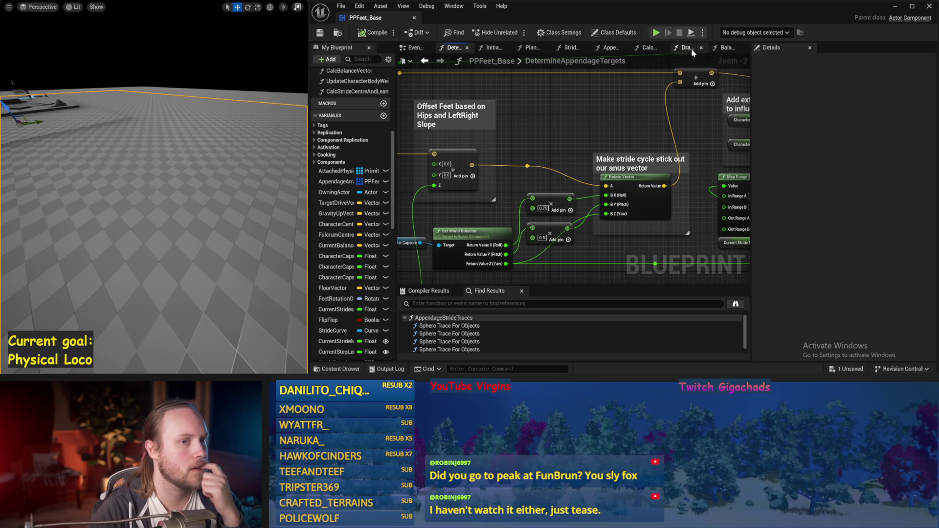
left_click_drag(693, 52, 726, 47)
scroll(605, 174, "down", 3)
Nudge the debug sphere nodes up and left, then save PPFeet_Base.
scroll(605, 173, "up", 3)
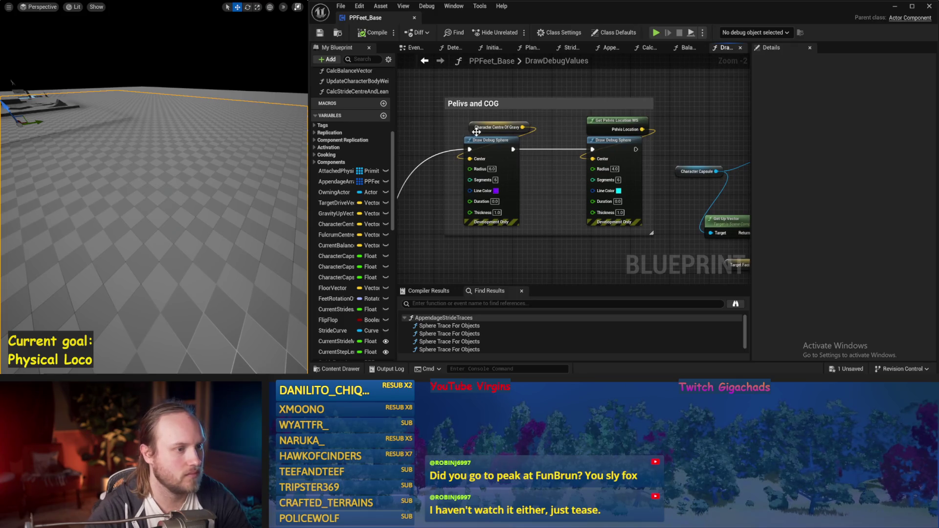
left_click(537, 140)
left_click_drag(537, 139, 519, 117)
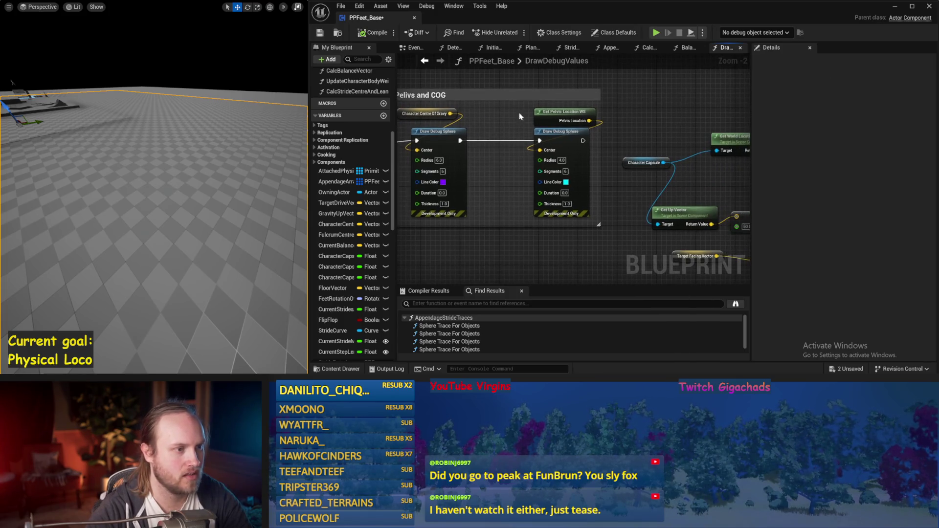
key("ctrl+s")
Follow the debug wiring to the Draw Debug Arrow and String nodes, then start a simulation.
scroll(493, 144, "down", 2)
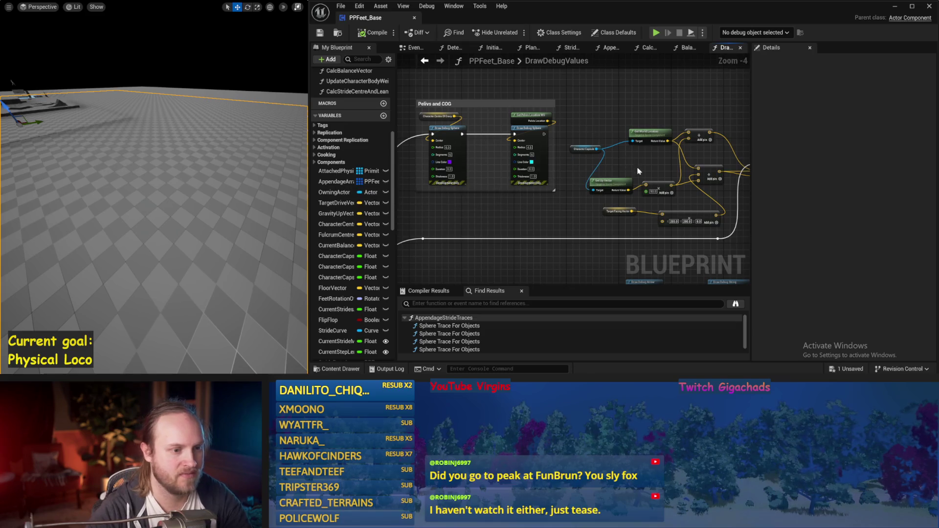
left_click_drag(563, 208, 652, 108)
mouse_move(602, 188)
left_mouse_down()
mouse_move(482, 185)
mouse_move(484, 142)
mouse_move(455, 96)
mouse_move(567, 210)
mouse_move(609, 118)
left_mouse_up()
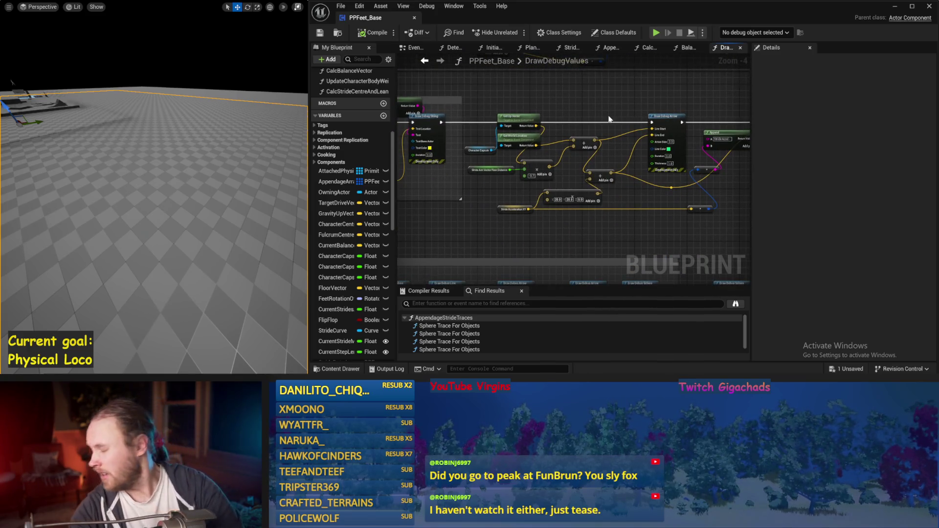
mouse_move(743, 157)
left_mouse_down()
mouse_move(574, 109)
mouse_move(559, 198)
mouse_move(588, 141)
mouse_move(629, 167)
mouse_move(710, 181)
left_mouse_up()
scroll(537, 185, "up", 2)
scroll(543, 200, "down", 1)
scroll(712, 184, "down", 1)
mouse_move(490, 134)
left_mouse_down()
mouse_move(548, 136)
mouse_move(480, 138)
mouse_move(587, 155)
mouse_move(468, 129)
left_mouse_up()
left_click_drag(529, 89, 505, 184)
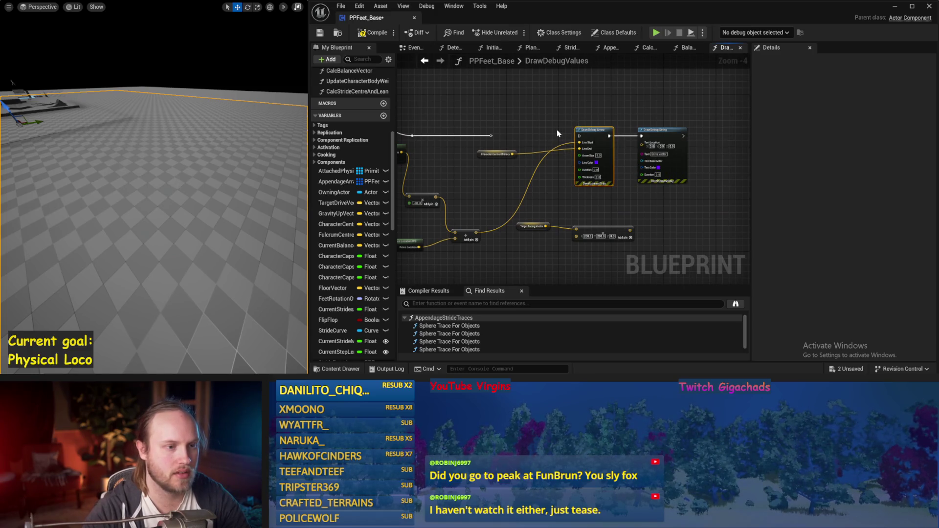
scroll(557, 133, "up", 1)
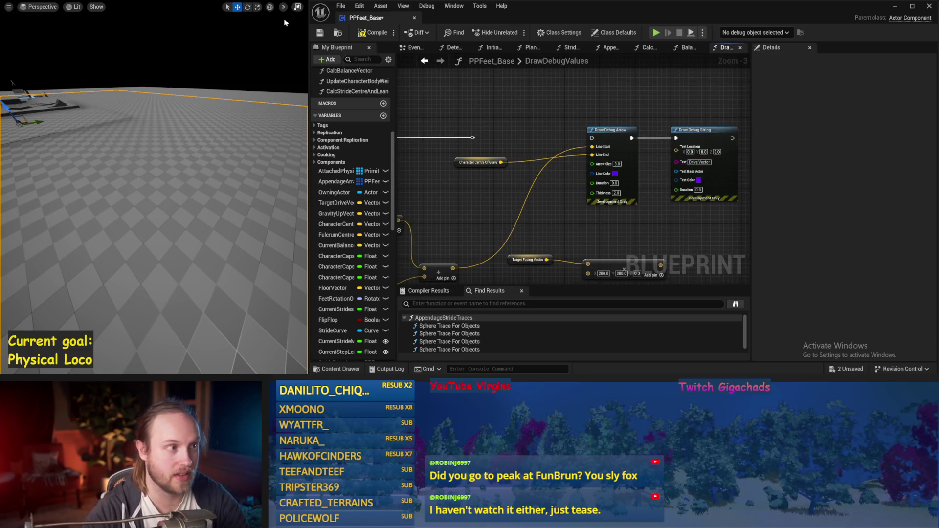
left_click_drag(238, 116, 237, 131)
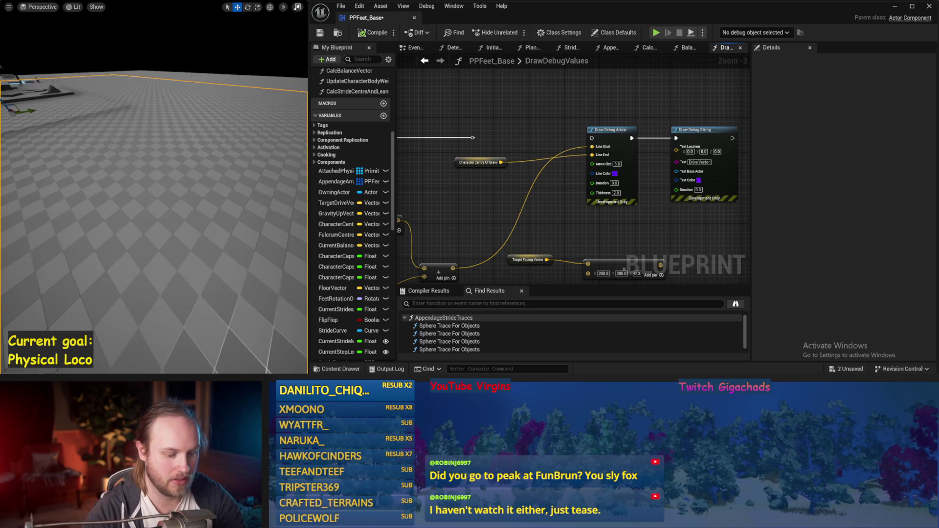
key("alt+s")
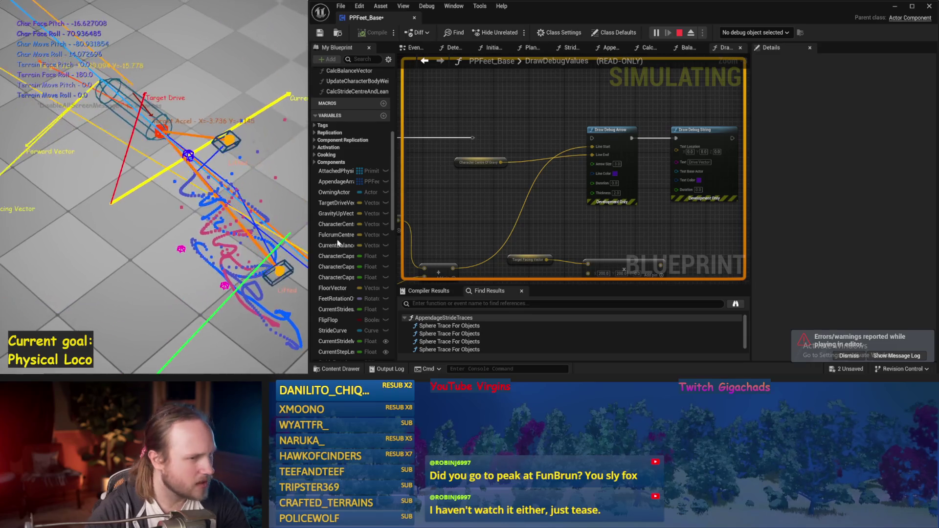
Stop the debug-drawing simulation, save PPFeet_Base and go back to the Balance Maybe graph.
key("Escape")
key("ctrl+s")
left_click(429, 67)
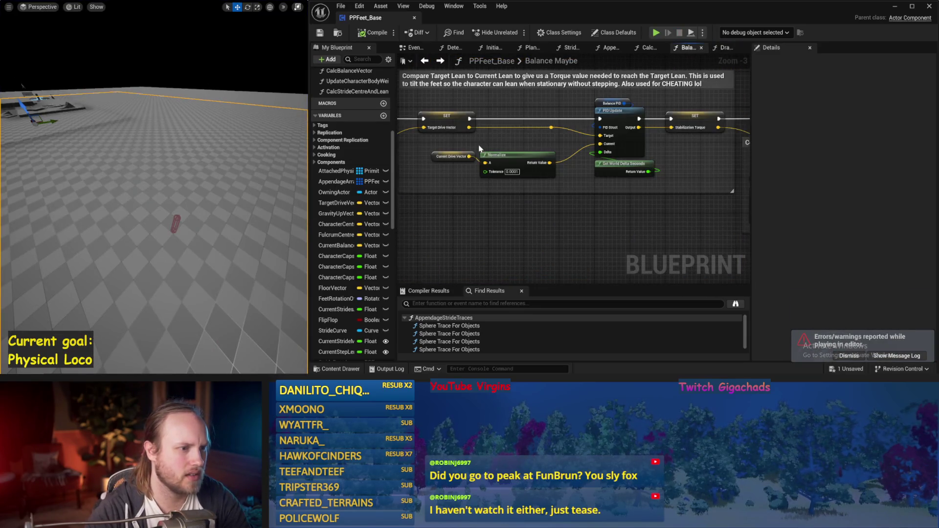
Open the CalcStrideCentreAndLean function from the EventGraph and save PPFeet_Base.
left_click(414, 47)
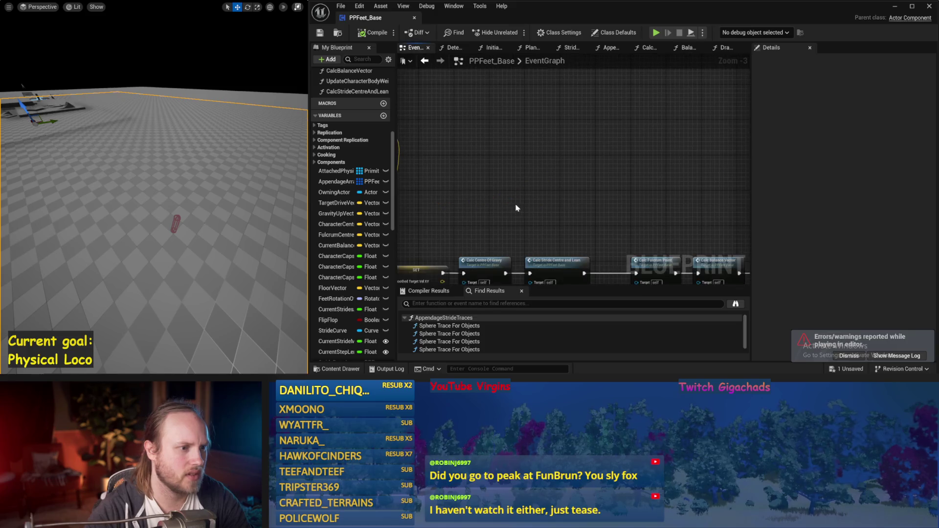
left_click(533, 177)
double_click(552, 187)
key("ctrl+s")
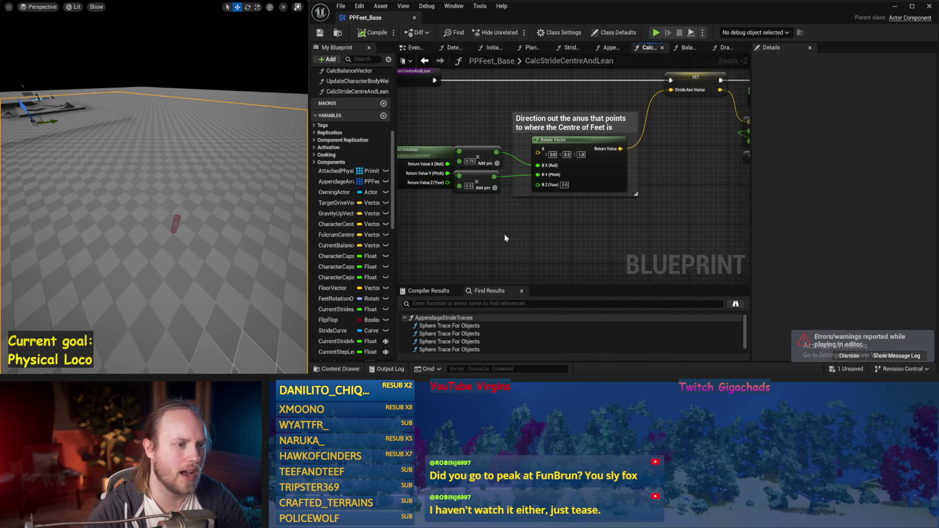
Add an Unrotate Vector node with A.Z of 1 feeding Stride Aim Vector, then simulate.
right_click(553, 252)
type("unrotate")
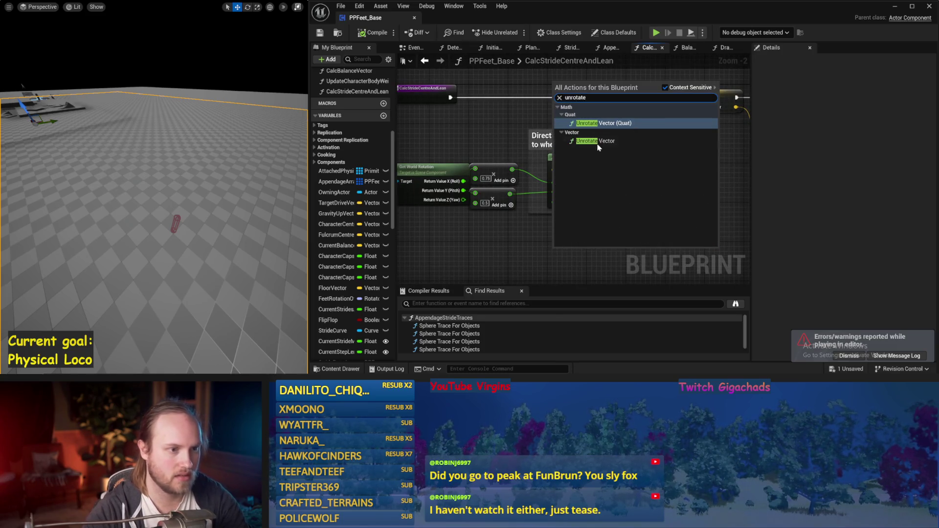
left_click(596, 142)
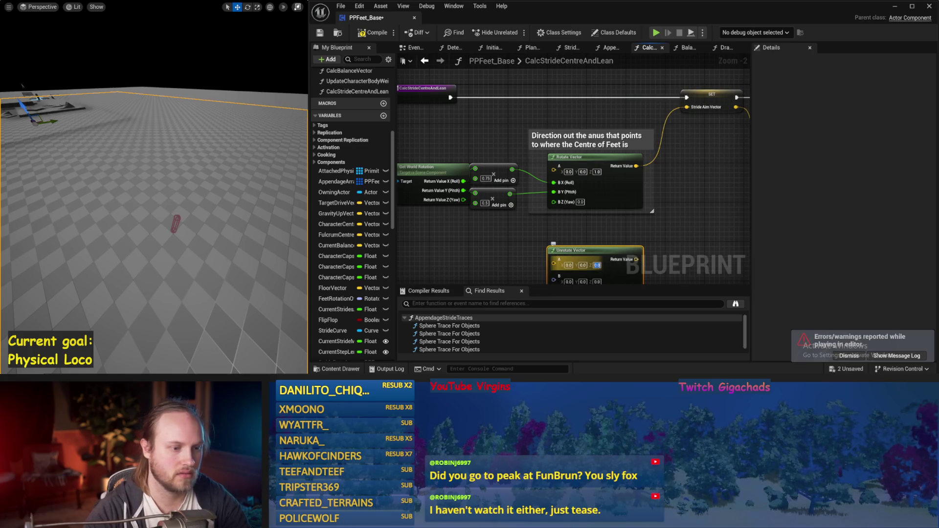
type("1")
key("Return")
right_click(564, 210)
left_click(564, 243)
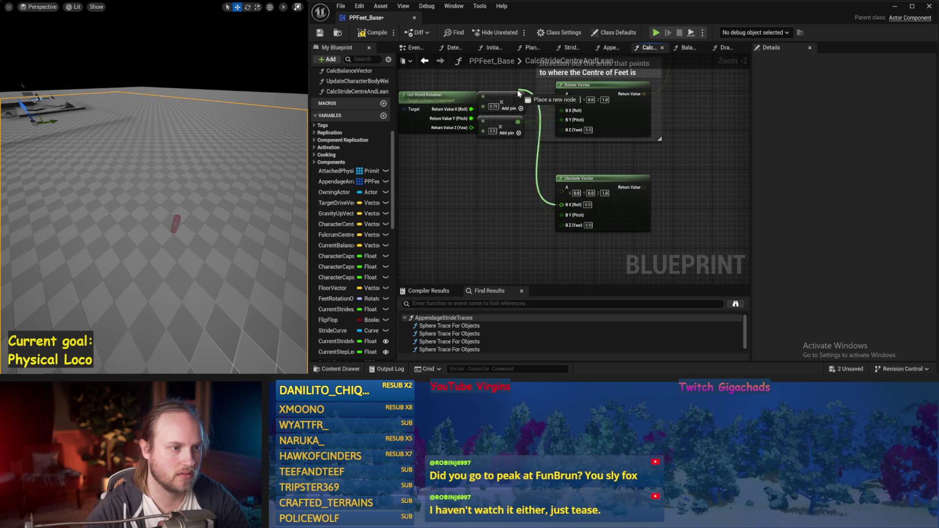
left_click_drag(576, 130, 522, 232)
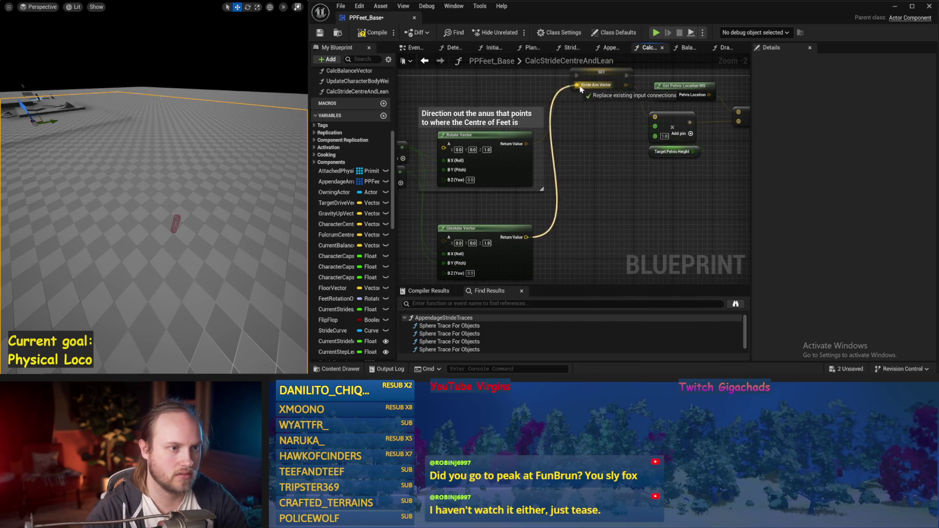
key("alt+s")
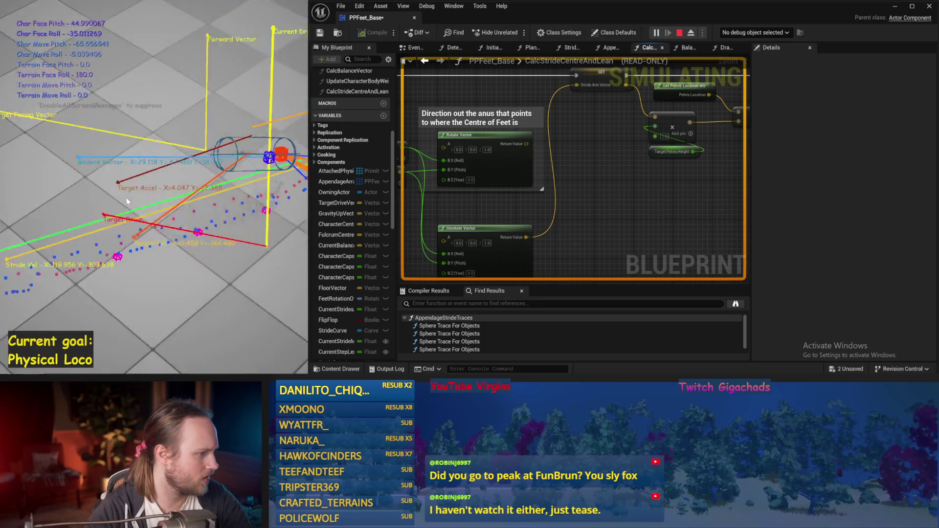
Run and stop the simulation three more times to check the stride aim, then save PPFeet_Base.
key("Escape")
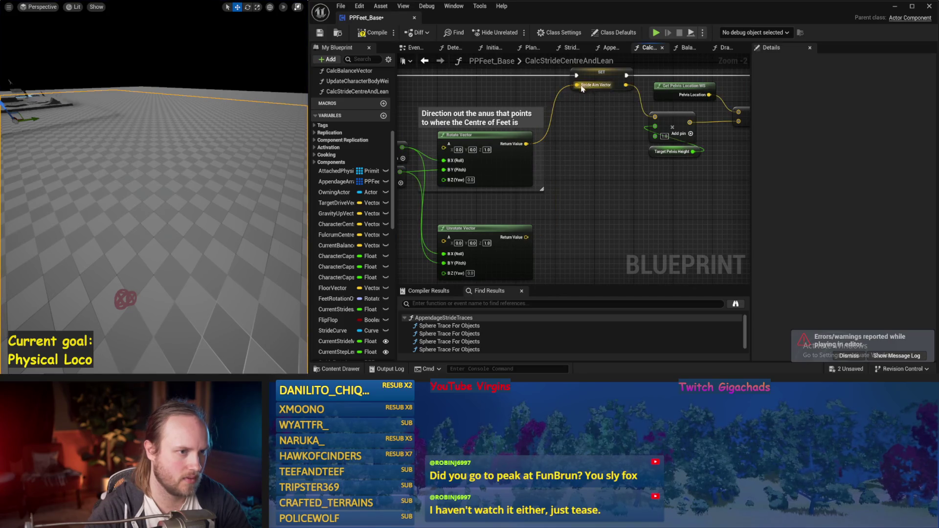
scroll(174, 141, "down", 2)
key("alt+s")
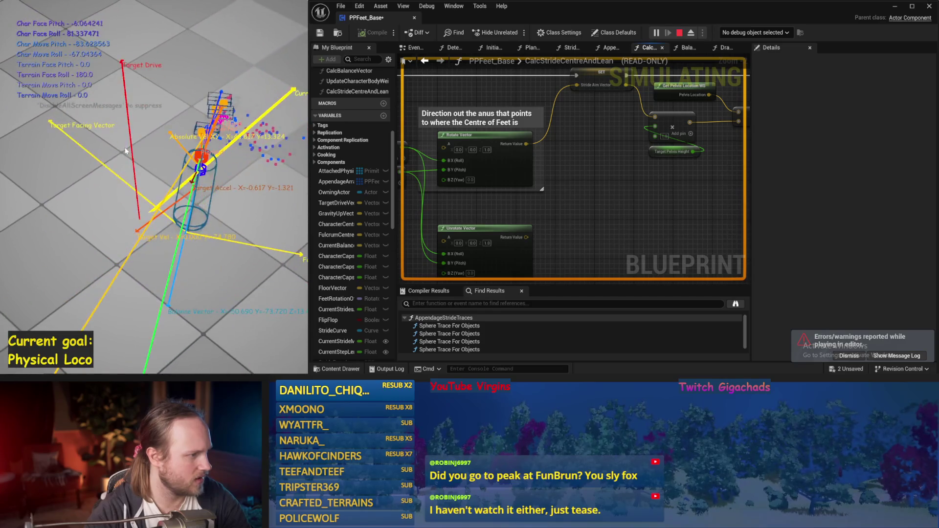
key("Escape")
key("alt+s")
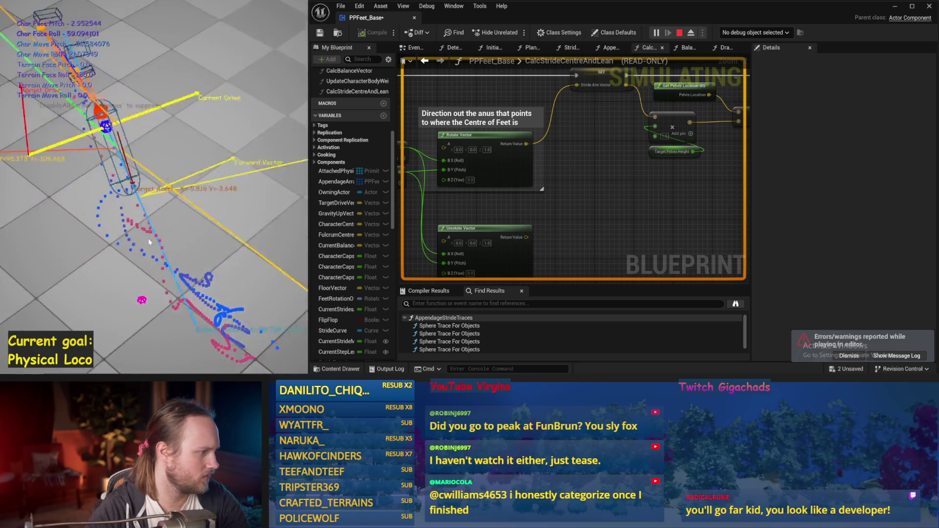
key("Escape")
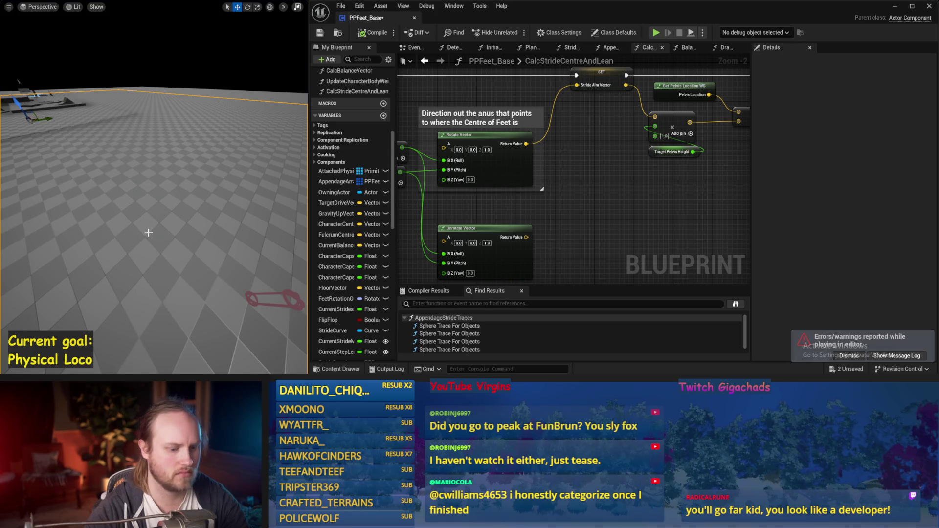
key("alt+s")
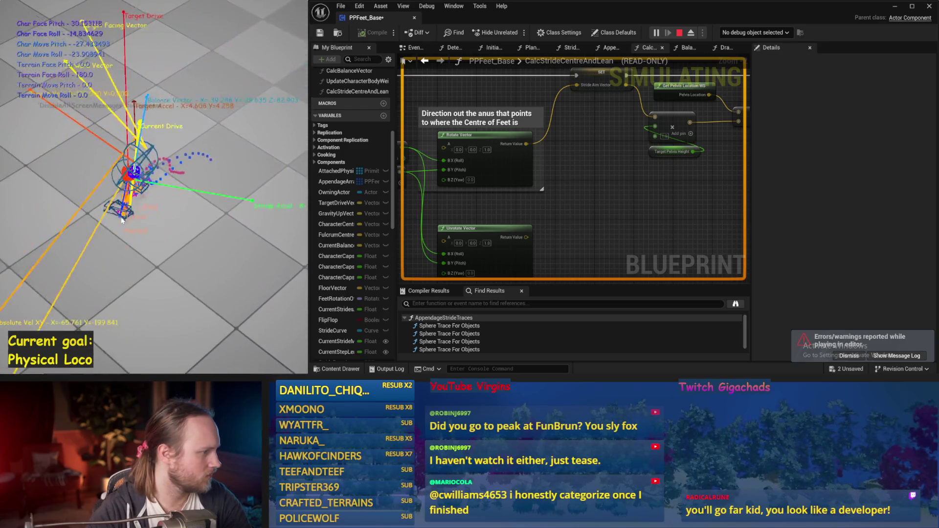
key("Escape")
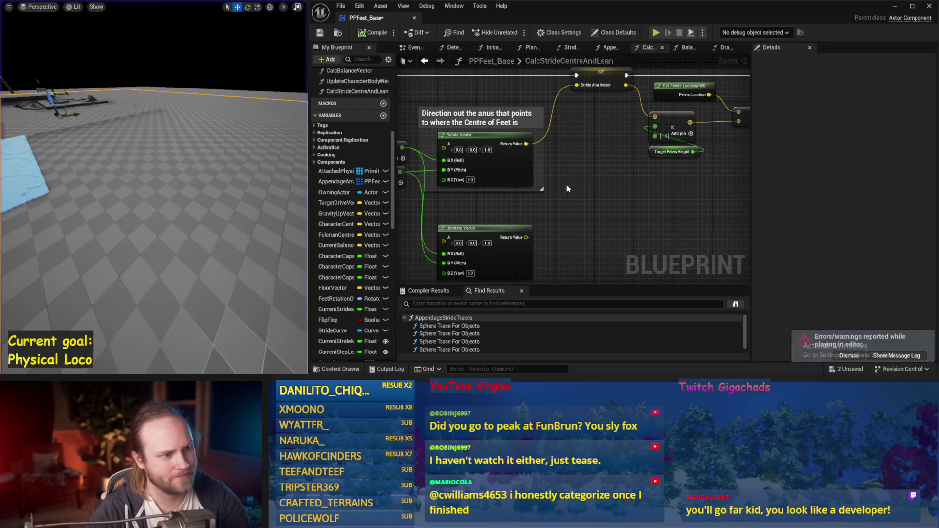
key("ctrl+s")
left_click_drag(534, 188, 563, 142)
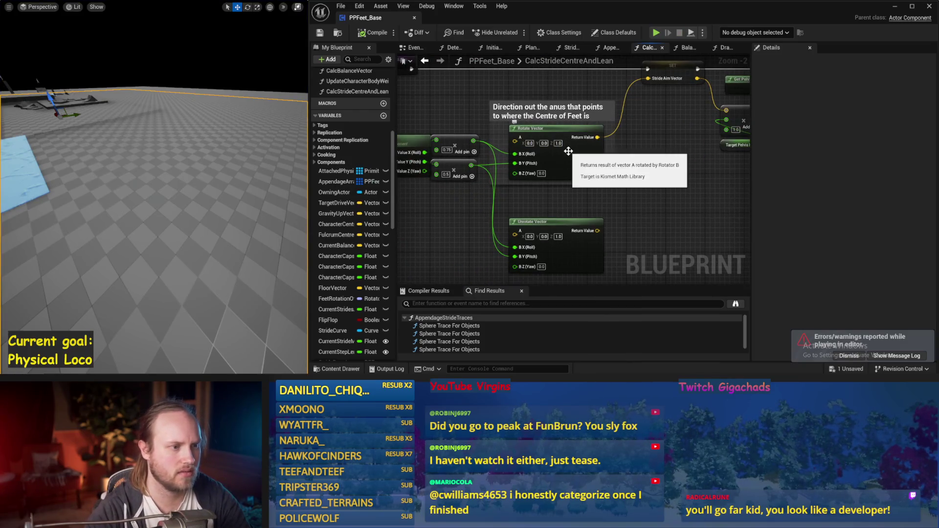
Return to the EventGraph and open the Determine Appendage Targets function.
key("alt+Left")
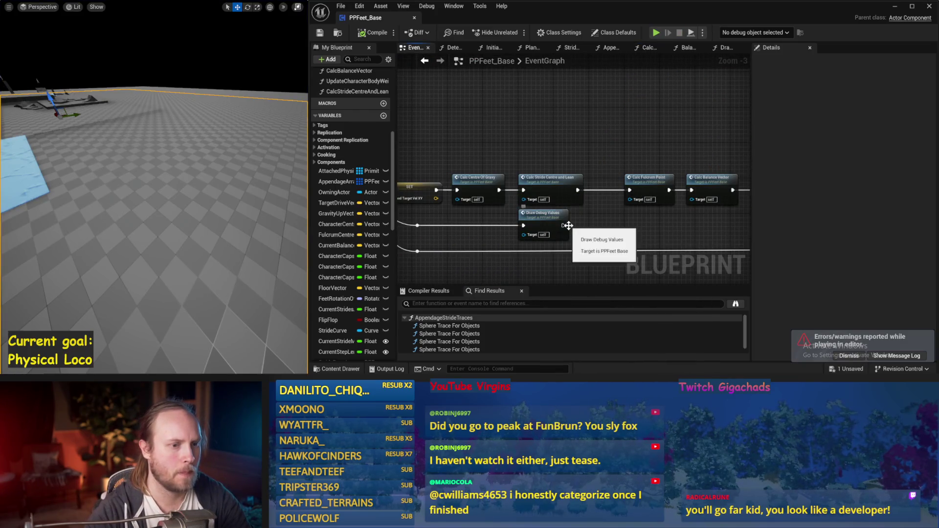
left_click_drag(568, 225, 571, 183)
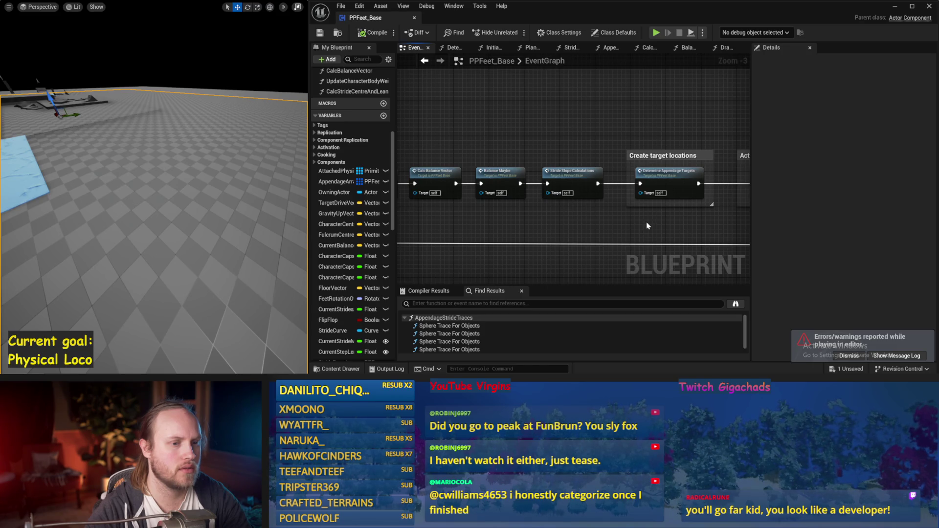
left_click_drag(646, 223, 566, 223)
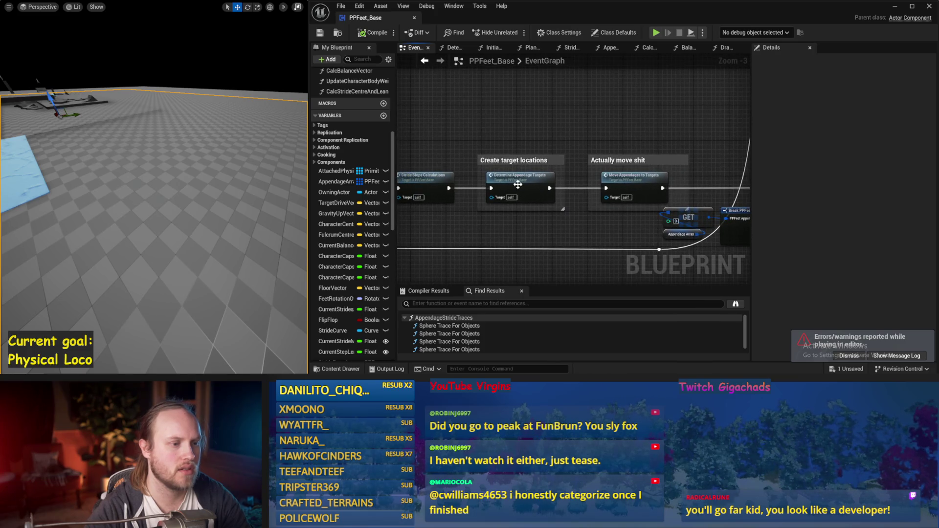
double_click(516, 184)
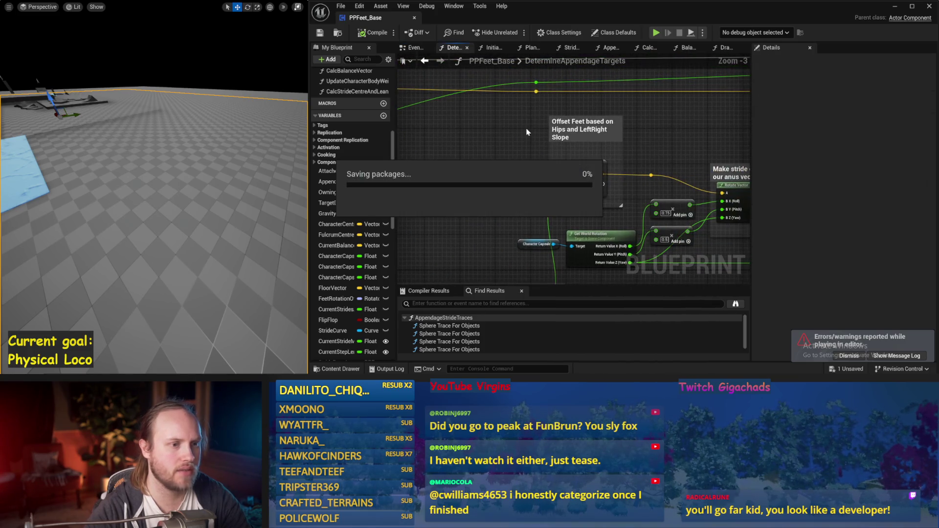
Inspect the idle-to-striding lerp, Rotate Stride Trajectory and leg length adjustment sections.
scroll(511, 198, "down", 1)
scroll(621, 151, "down", 2)
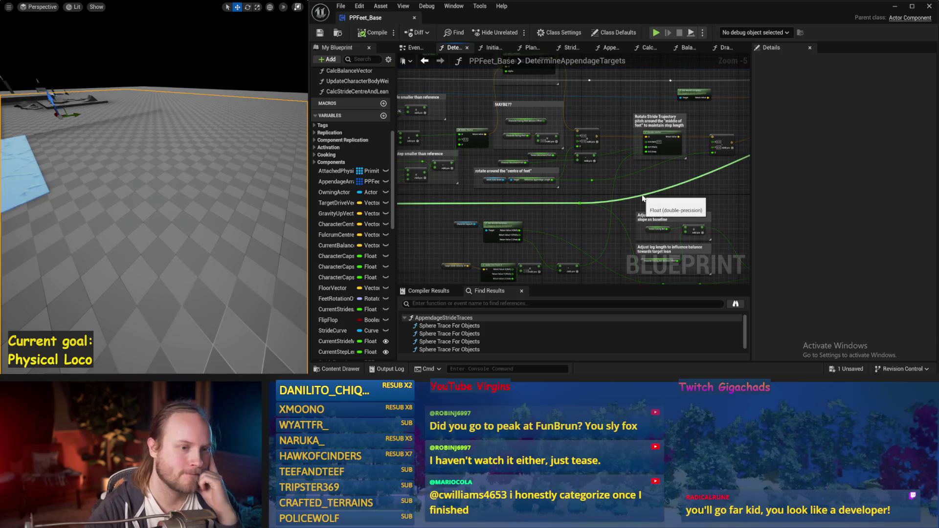
scroll(631, 200, "up", 1)
left_click_drag(537, 133, 623, 203)
left_click_drag(503, 135, 567, 109)
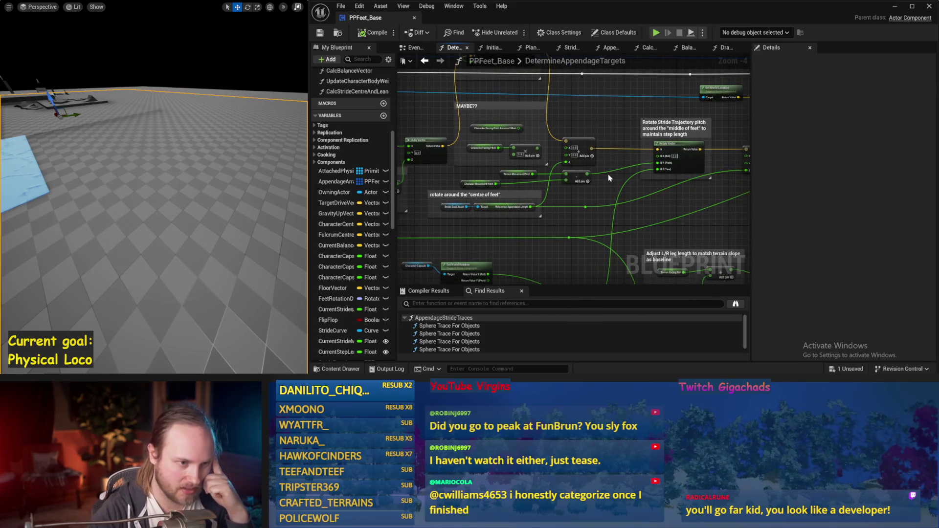
mouse_move(610, 195)
left_mouse_down()
mouse_move(567, 165)
mouse_move(540, 259)
left_mouse_up()
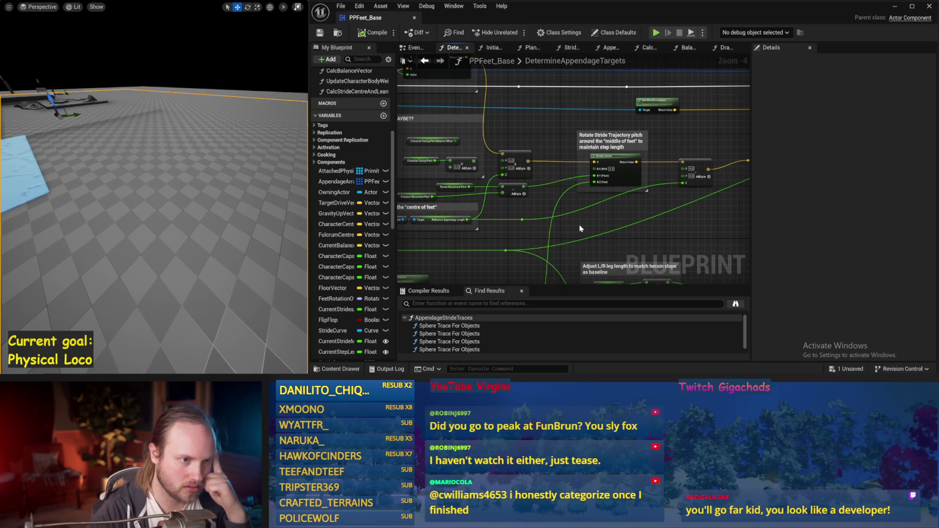
left_click_drag(579, 224, 631, 193)
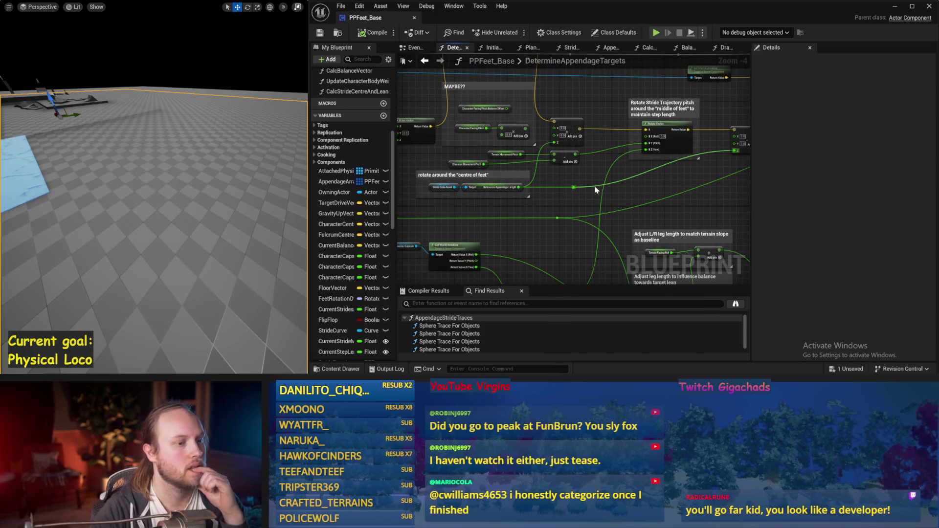
scroll(465, 161, "up", 1)
Move the 0.75 and 0.5 Multiply nodes up and to the left.
left_click(508, 167)
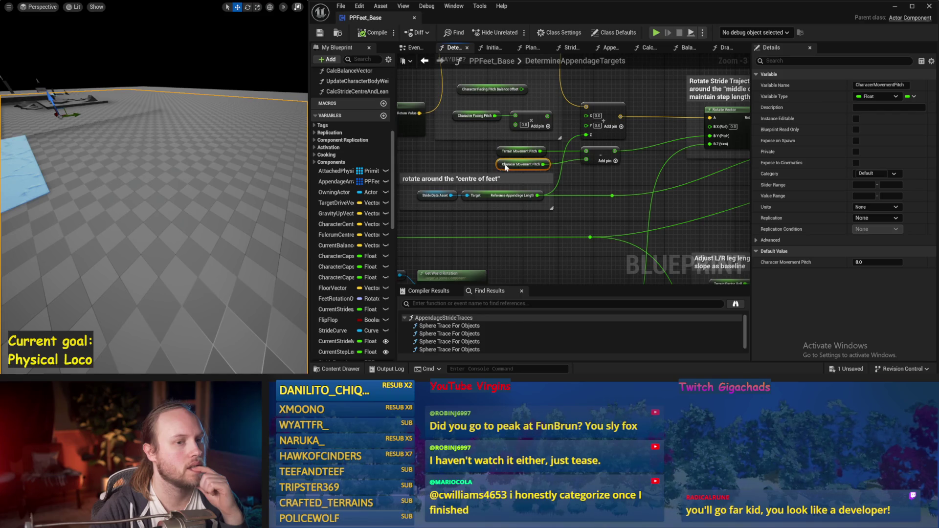
left_click(596, 173)
scroll(591, 186, "down", 1)
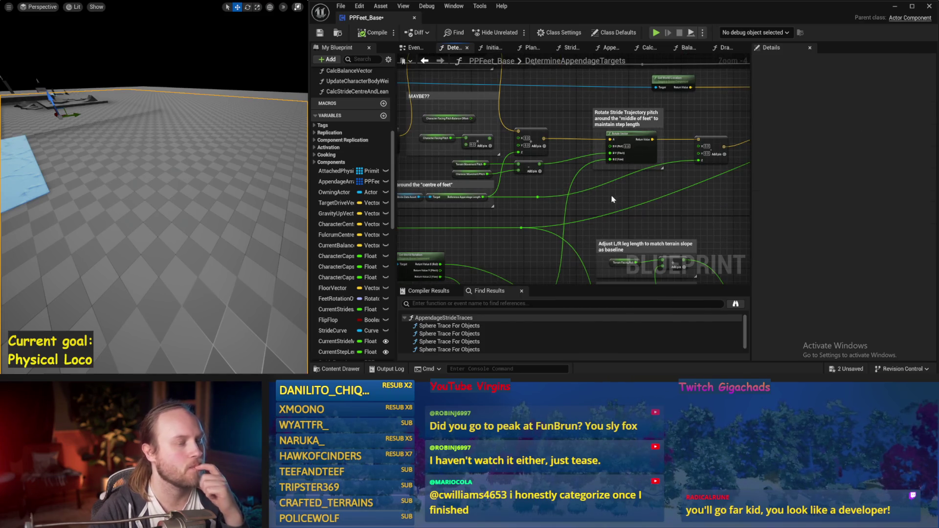
mouse_move(612, 200)
left_mouse_down()
mouse_move(629, 128)
mouse_move(576, 189)
mouse_move(609, 186)
mouse_move(524, 215)
left_mouse_up()
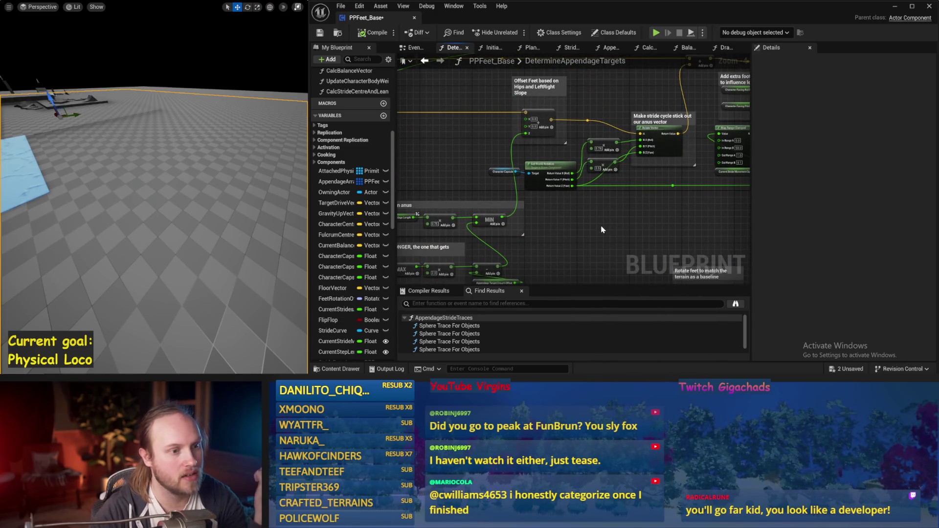
scroll(613, 203, "up", 2)
left_click(551, 168)
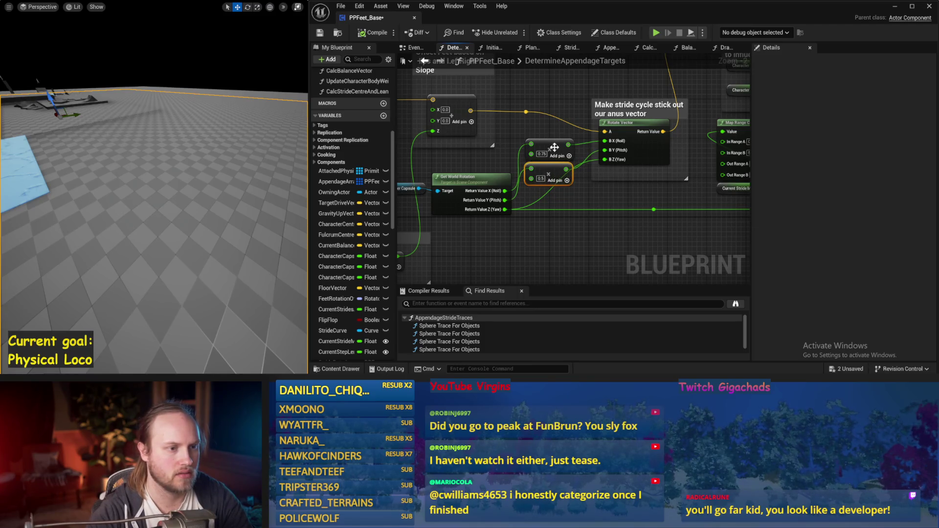
left_click_drag(553, 165, 548, 136)
left_click(587, 189)
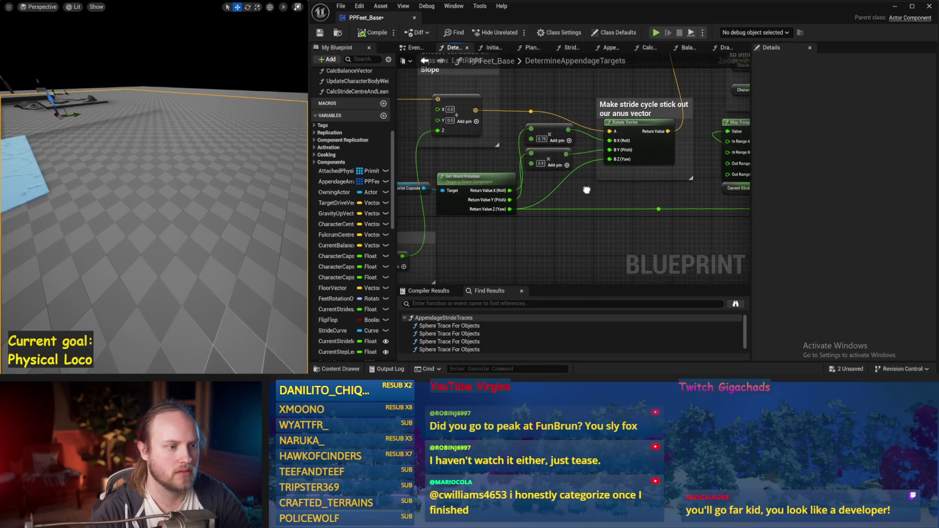
Shift the 'Make stride cycle stick out' comment box up and save PPFeet_Base.
scroll(489, 163, "down", 1)
mouse_move(489, 163)
left_mouse_down()
mouse_move(435, 180)
mouse_move(342, 186)
left_mouse_up()
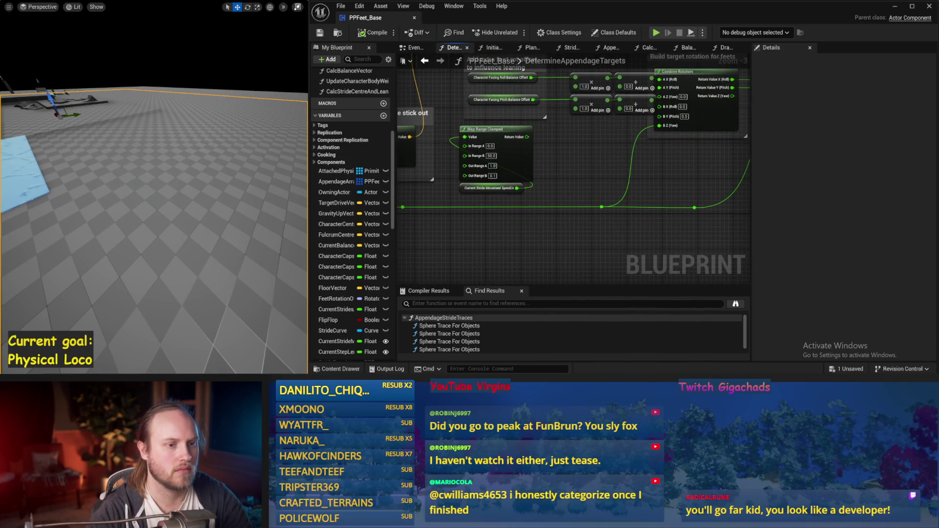
left_click_drag(397, 225, 628, 240)
left_click(634, 185)
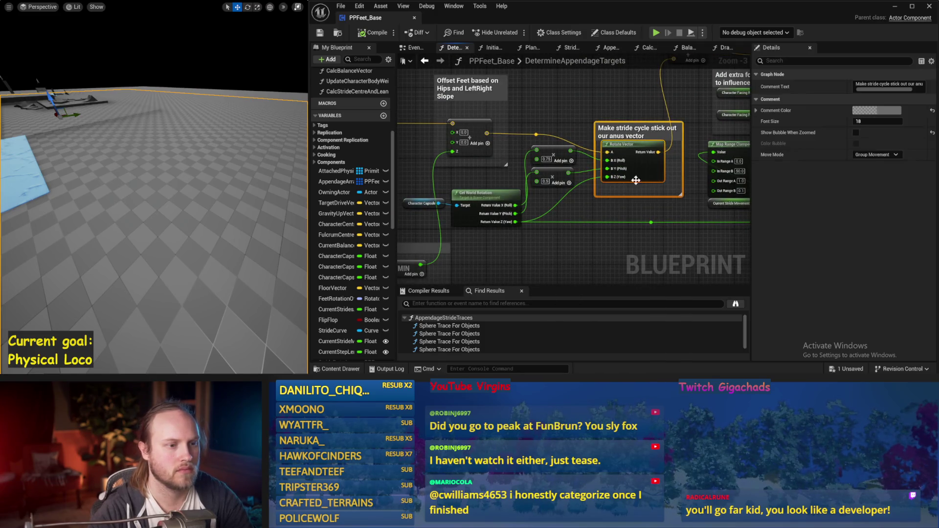
left_click_drag(634, 185, 644, 162)
key("ctrl+s")
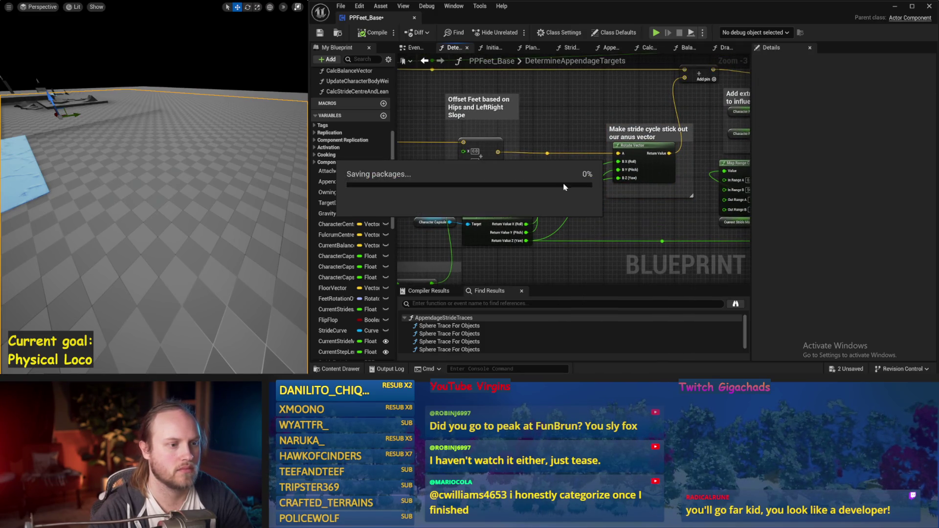
left_click_drag(617, 219, 571, 171)
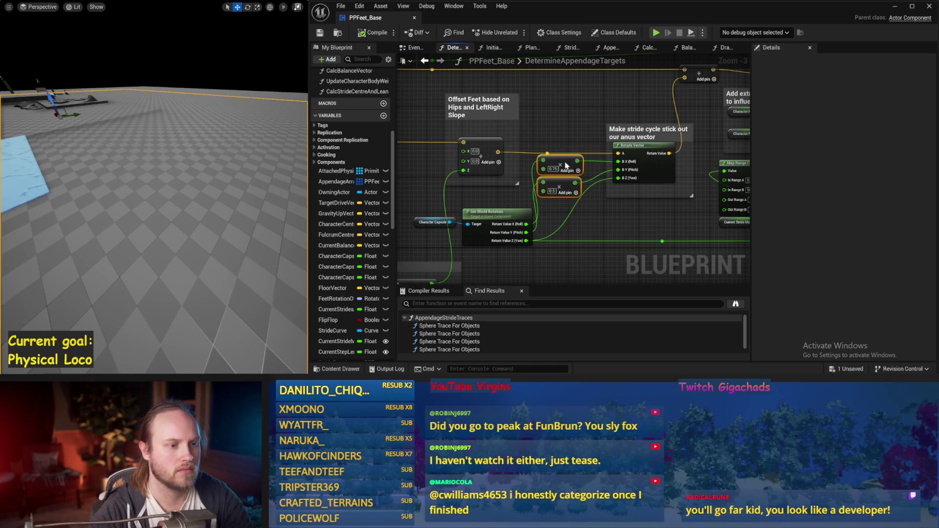
key("ctrl+s")
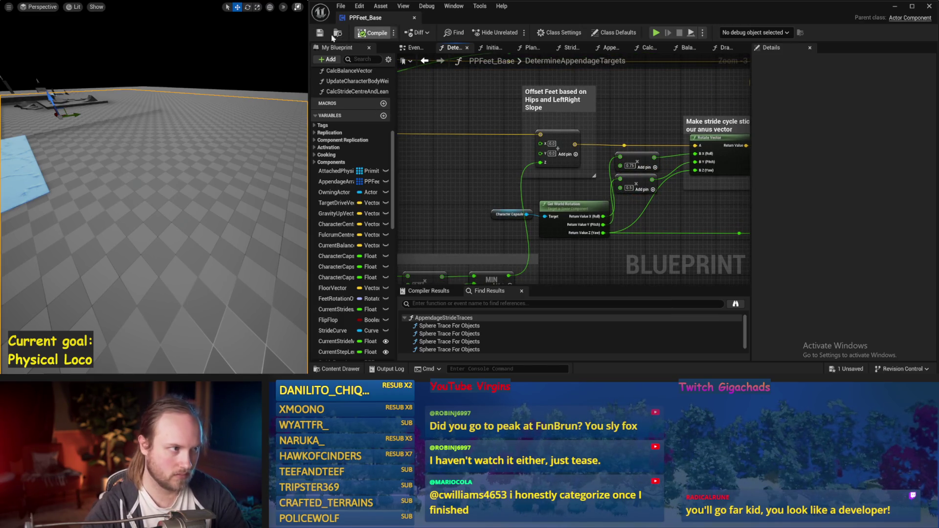
Run, stop and restart the feet simulation three times.
key("alt+p")
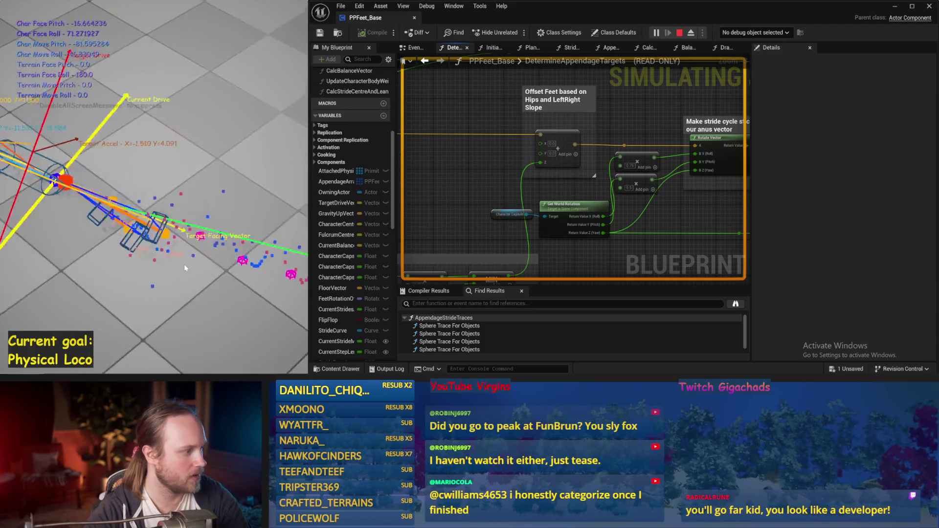
key("Escape")
key("alt+p")
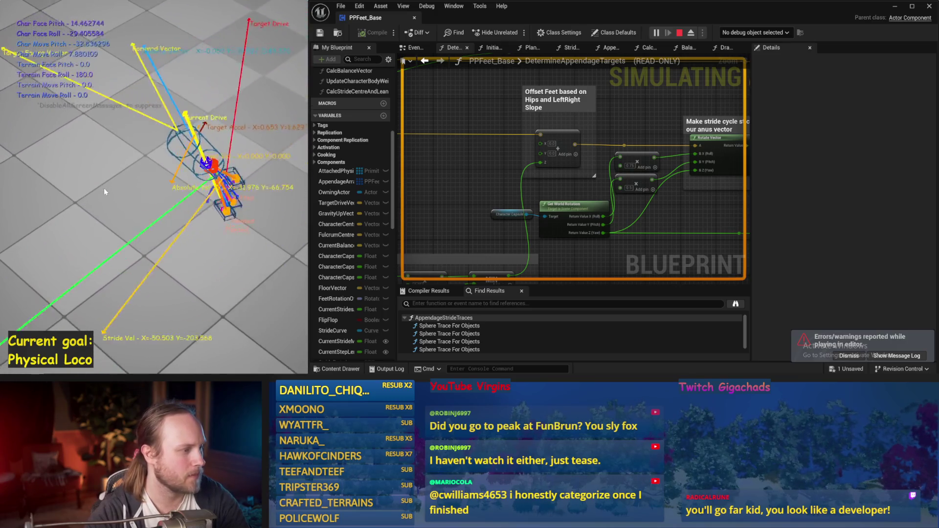
key("Escape")
key("alt+p")
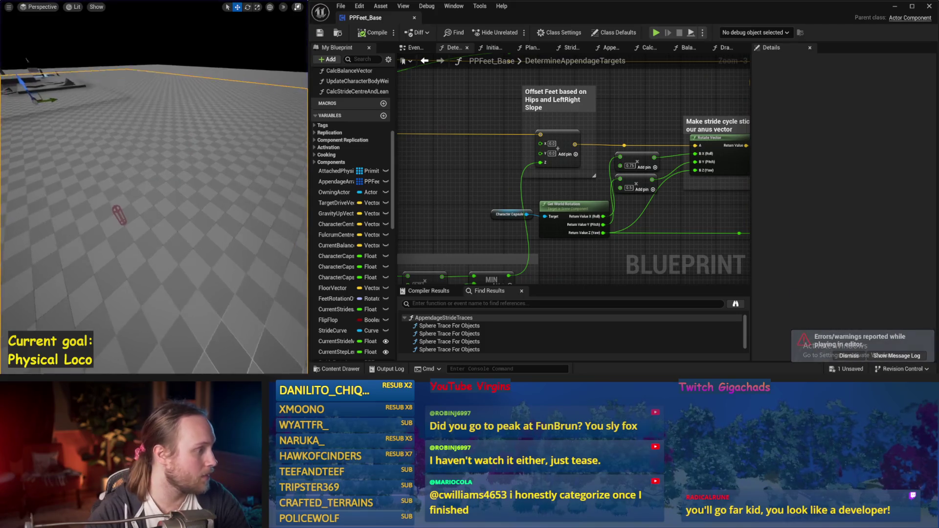
Tilt the TestPlayer capsule about 47°, simulate with it, and return to the EventGraph.
left_click(141, 229)
key("e")
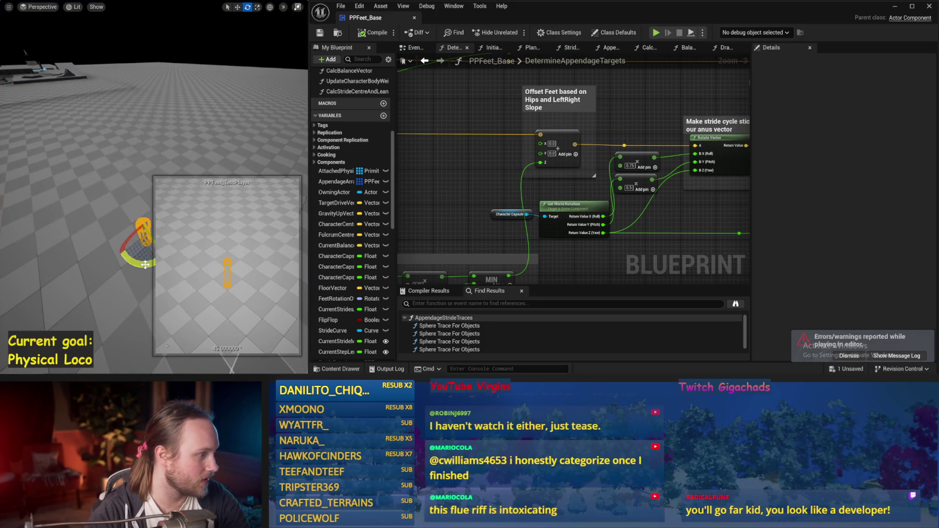
key("alt+s")
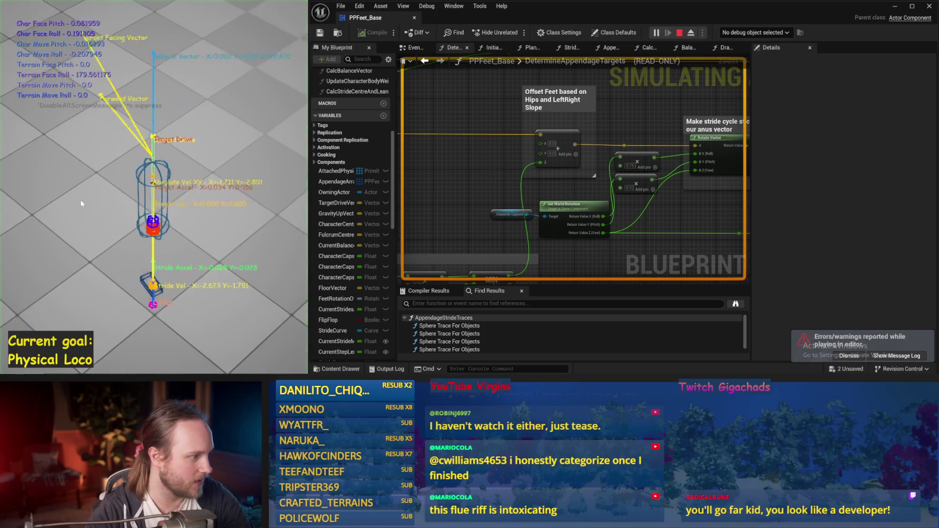
key("Escape")
key("f")
key("e")
mouse_move(143, 191)
left_mouse_down()
mouse_move(146, 176)
mouse_move(124, 165)
left_mouse_up()
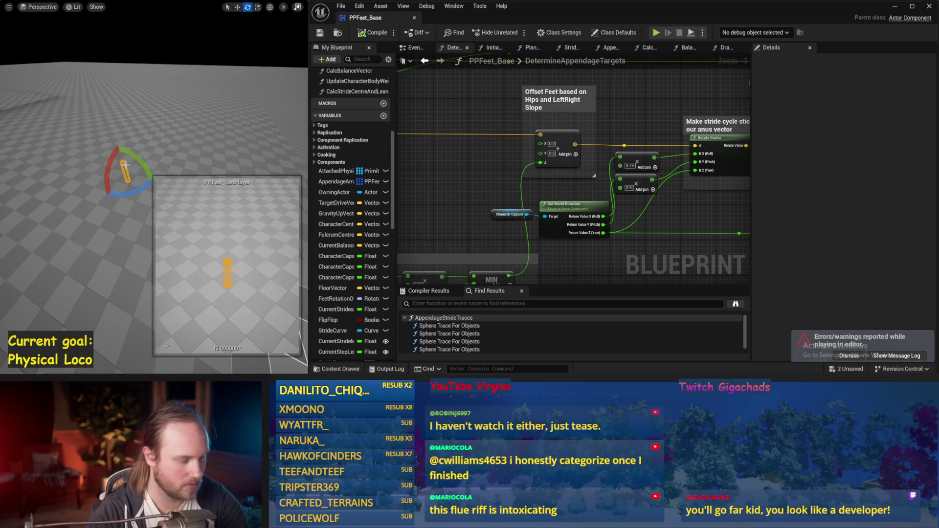
key("alt+s")
key("Escape")
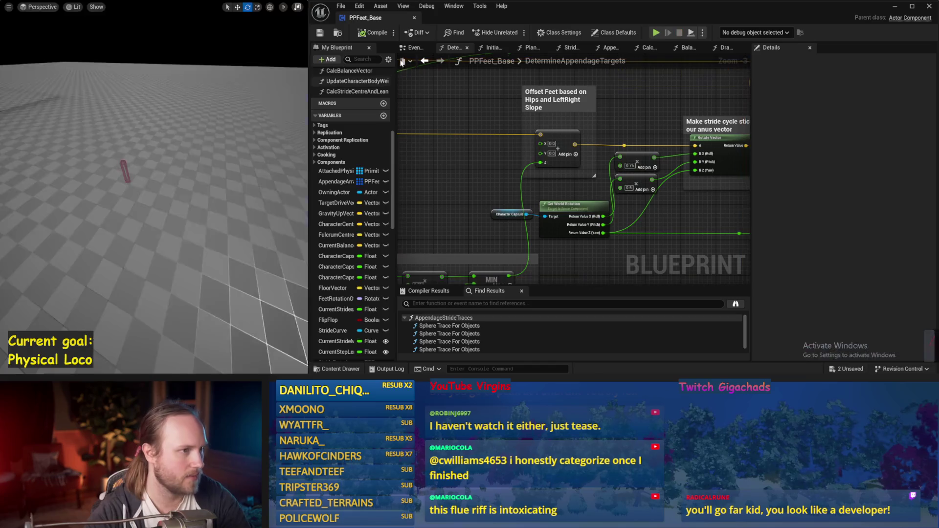
left_click(415, 47)
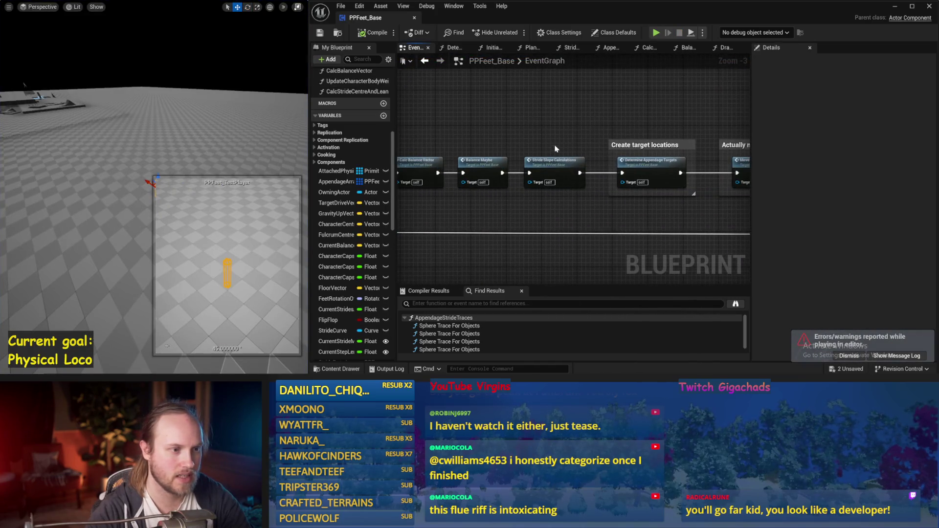
Open the Balance Maybe function and bring its torque comment sections into view.
double_click(487, 164)
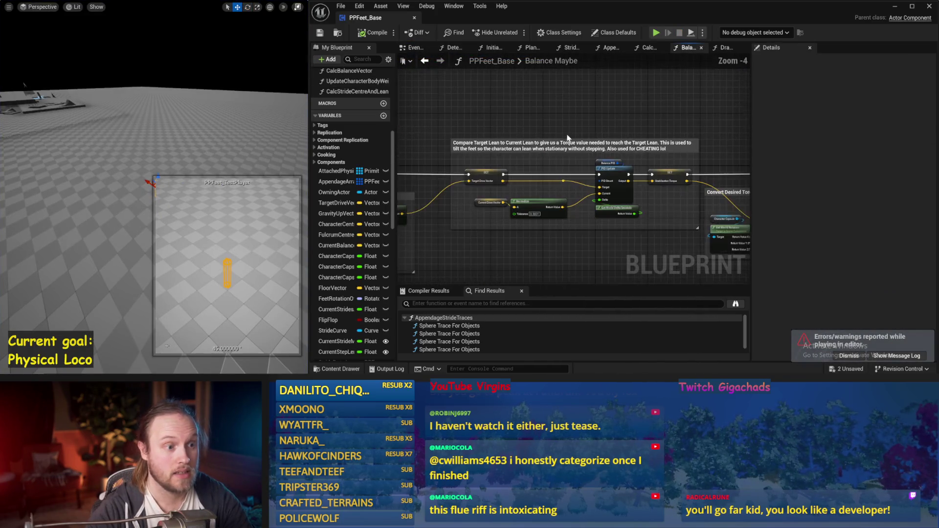
mouse_move(657, 126)
left_mouse_down()
mouse_move(494, 139)
mouse_move(584, 137)
left_mouse_up()
scroll(584, 137, "up", 1)
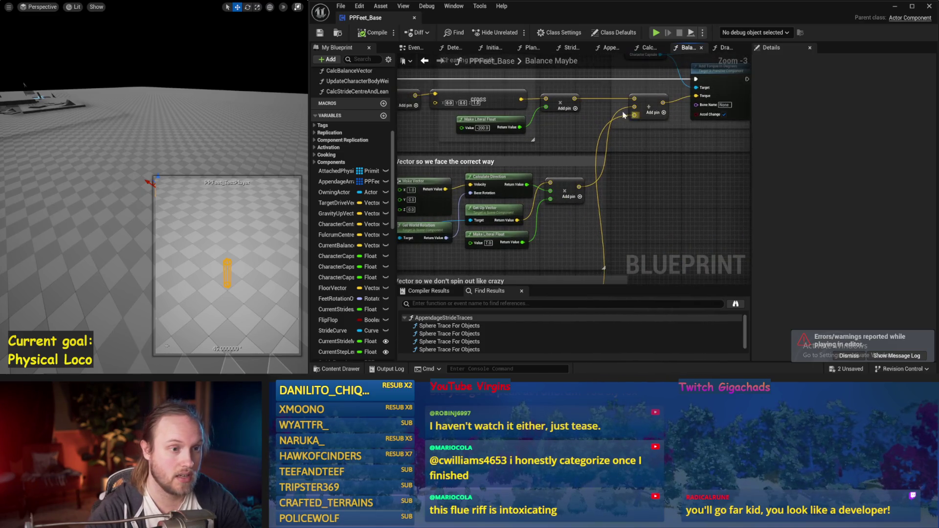
left_click(168, 174)
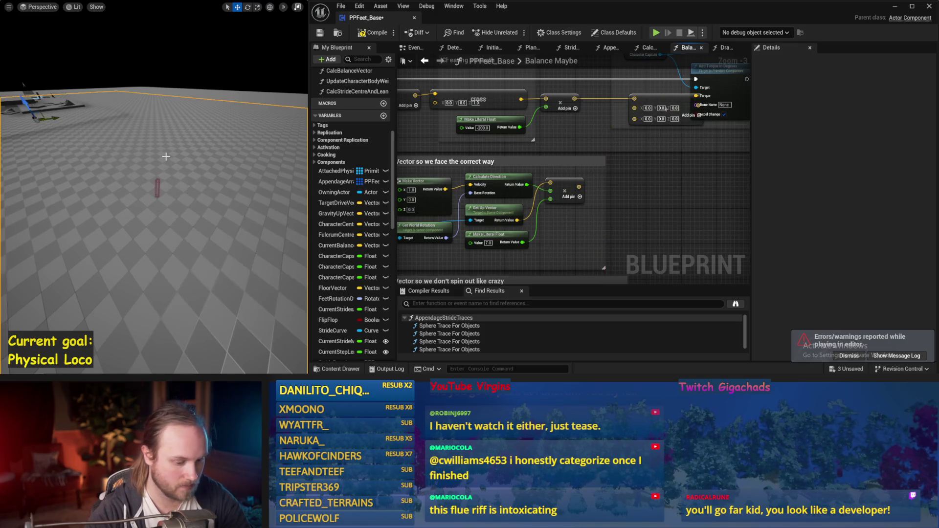
scroll(168, 157, "down", 2)
Start and stop the simulation four times to watch the character balance.
key("alt+s")
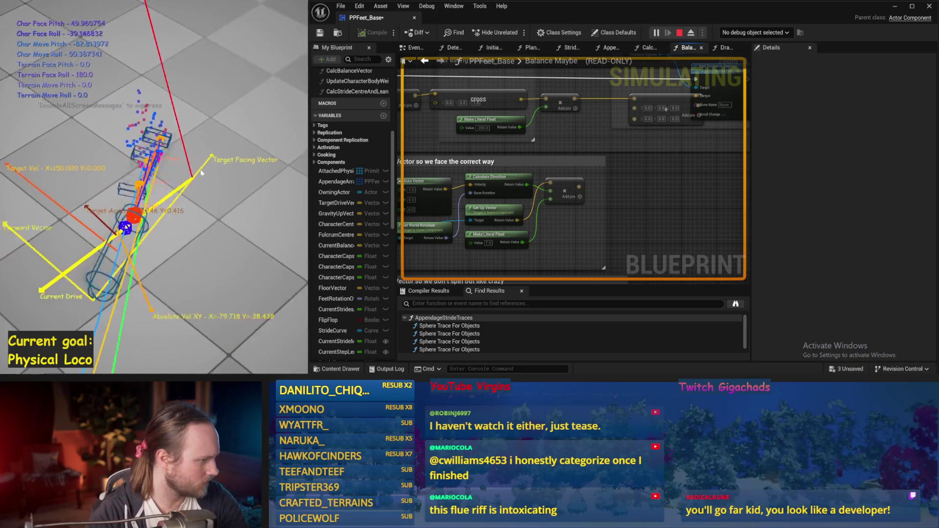
key("Escape")
key("alt+p")
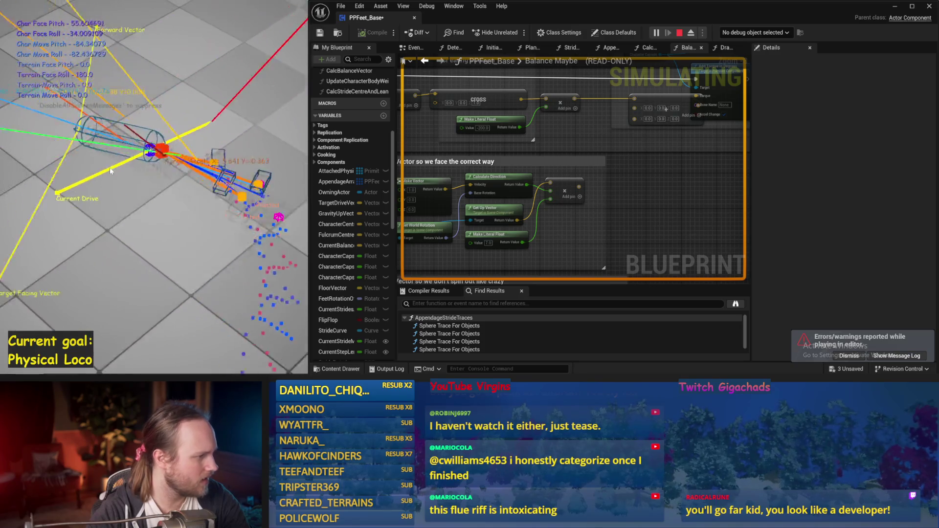
key("Escape")
key("alt+s")
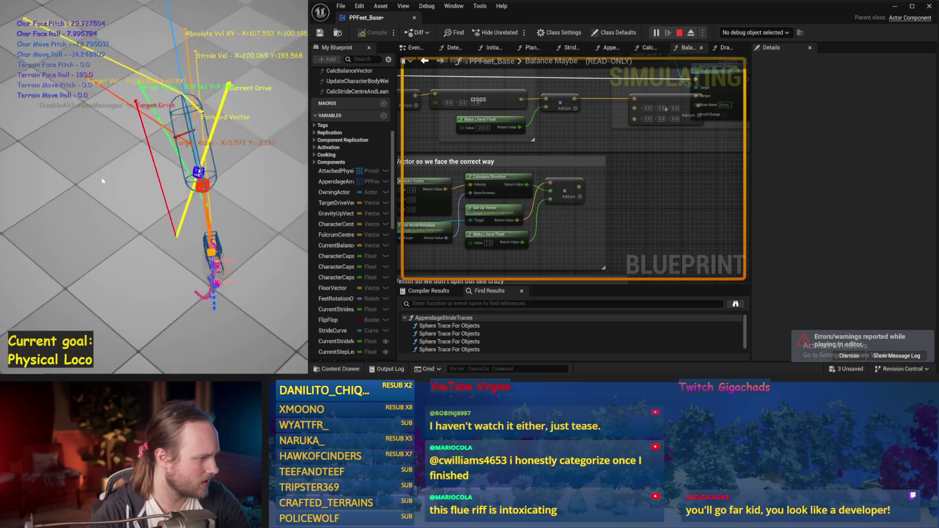
key("Escape")
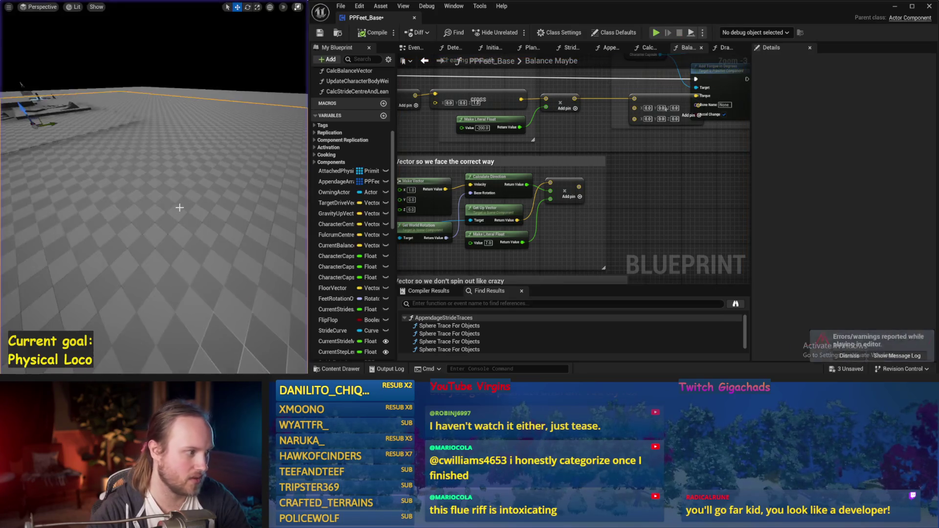
key("alt+s")
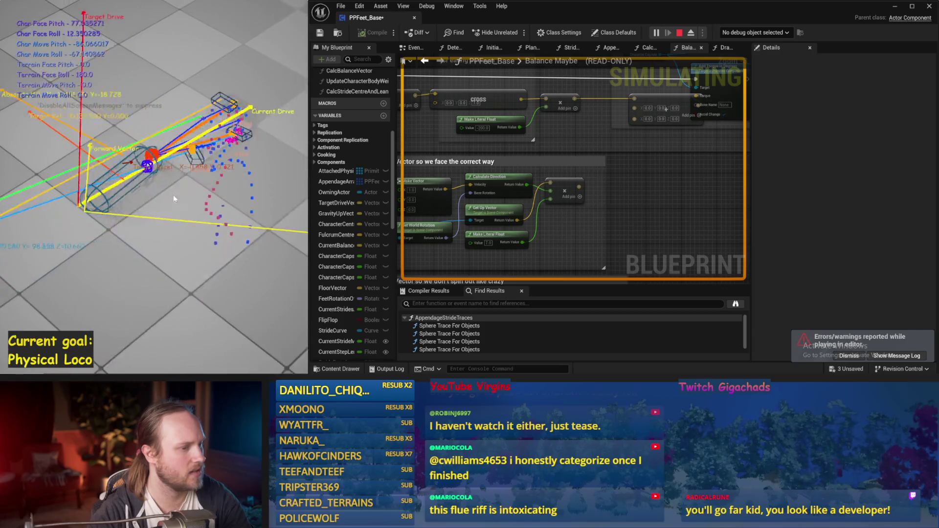
key("Escape")
scroll(570, 230, "down", 1)
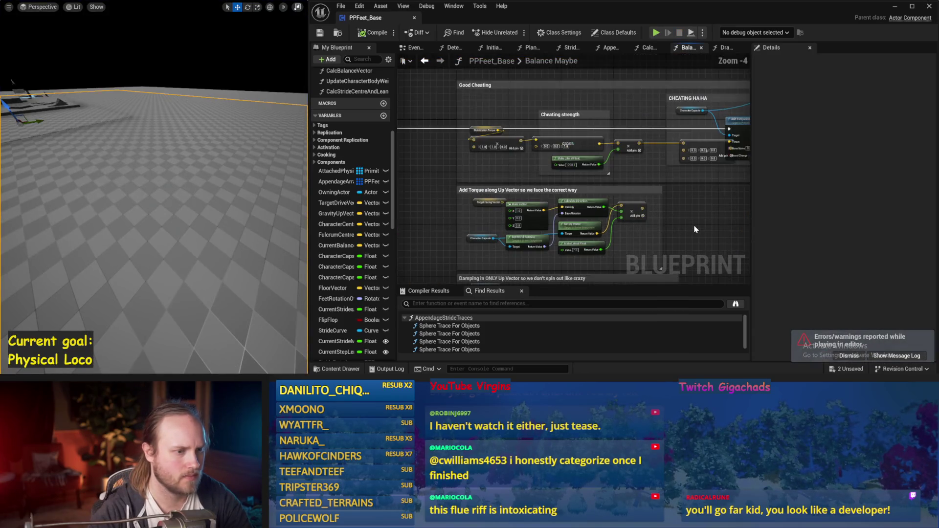
Save PPFeet_Base, check CalcStrideCentreAndLean's entry nodes, save again and return to the EventGraph.
scroll(632, 220, "up", 1)
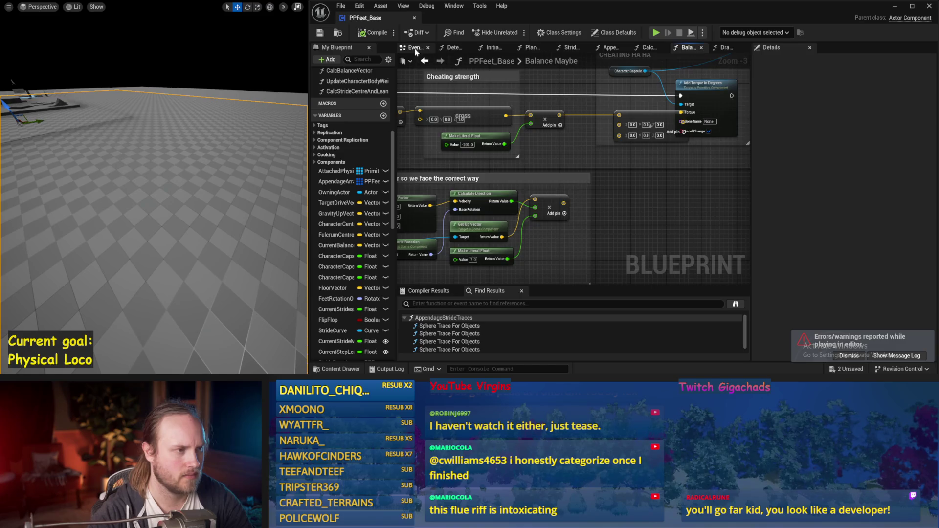
left_click(415, 49)
key("ctrl+s")
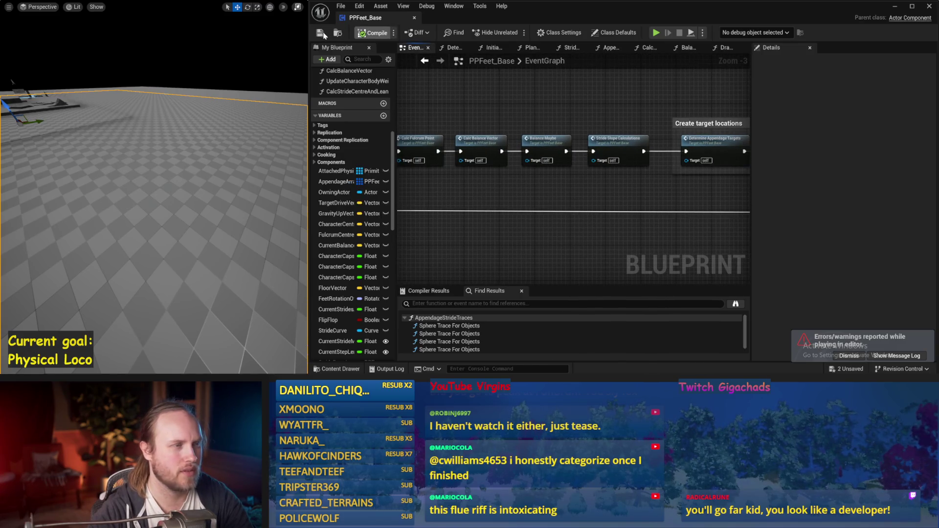
left_click_drag(480, 213, 573, 214)
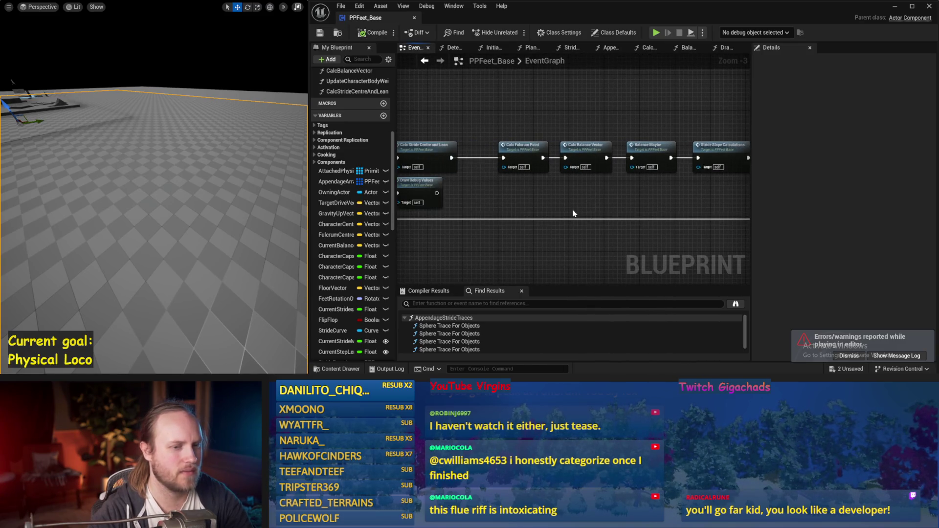
double_click(514, 195)
left_click_drag(534, 235, 621, 226)
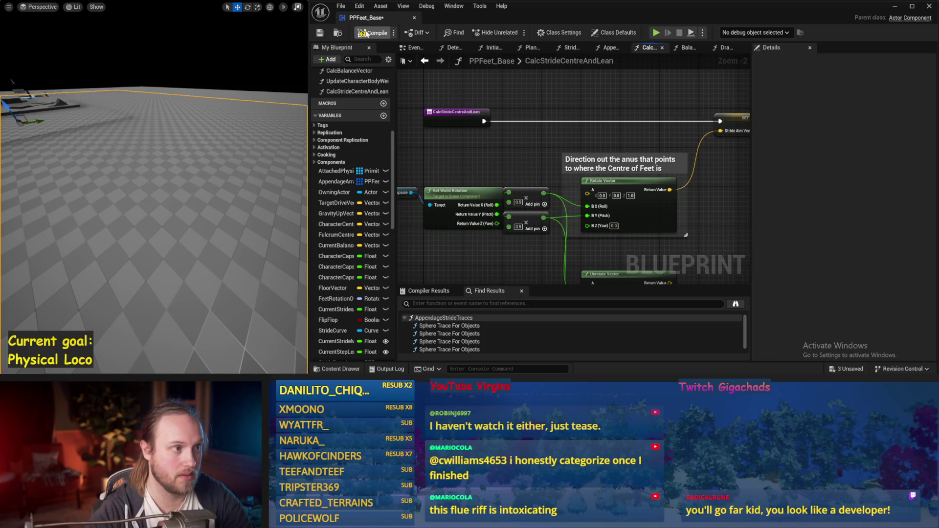
left_click(320, 34)
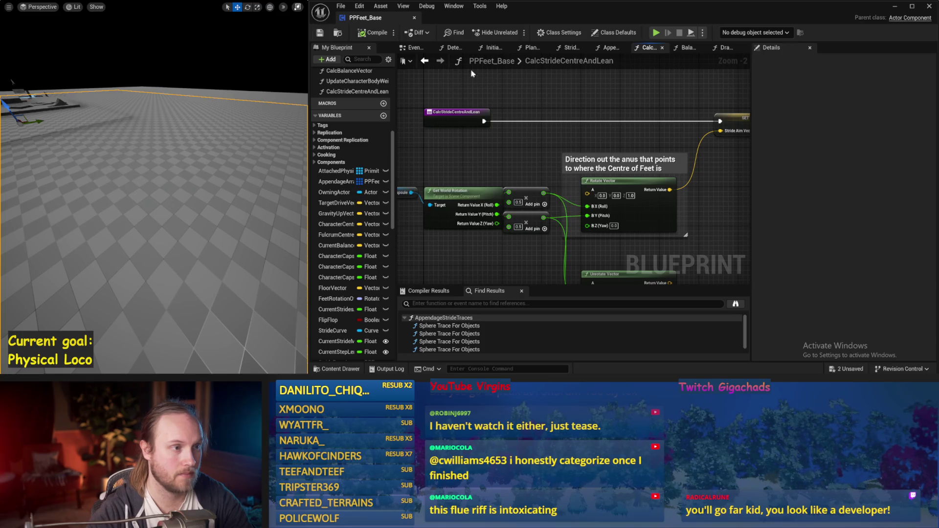
left_click(415, 49)
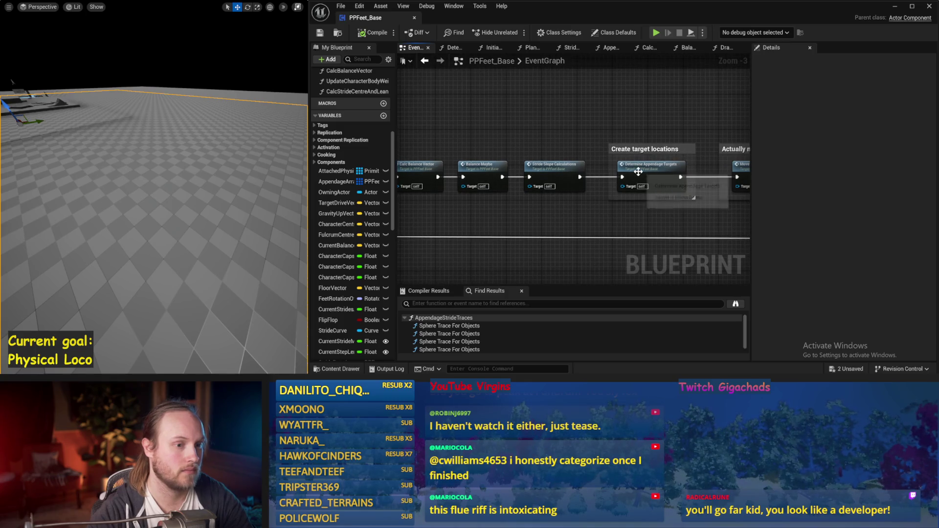
In DetermineAppendageTargets, change the multiply value from 0.75 to 0.5.
double_click(656, 159)
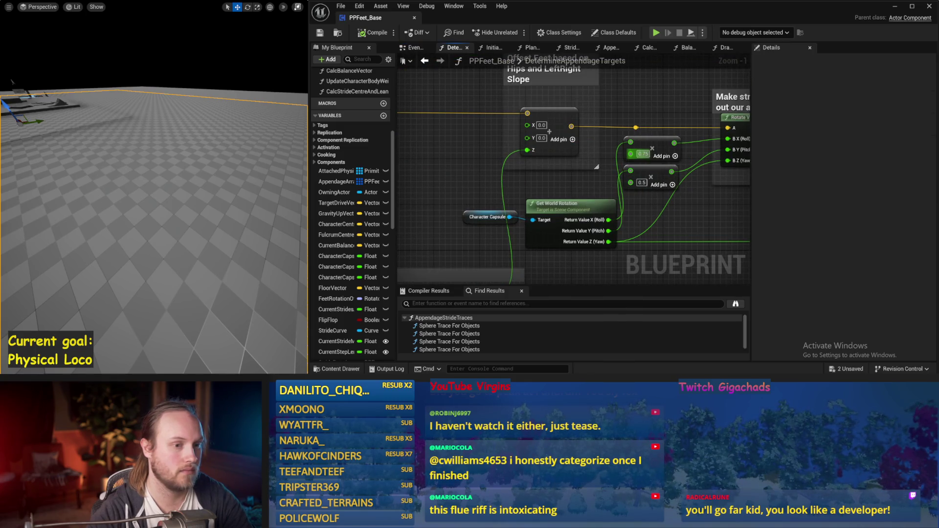
type("0.5")
key("Return")
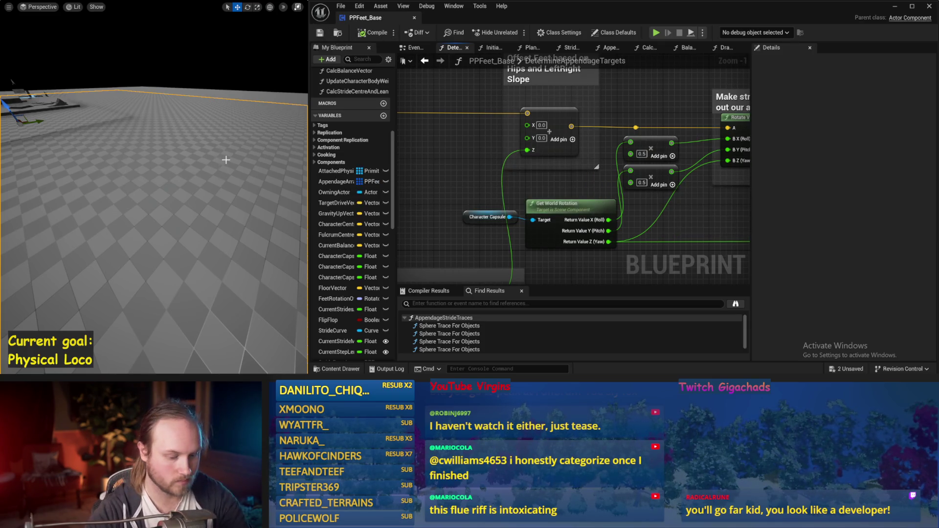
Run and stop the simulation four times to test the 0.5 multiplier.
key("alt+p")
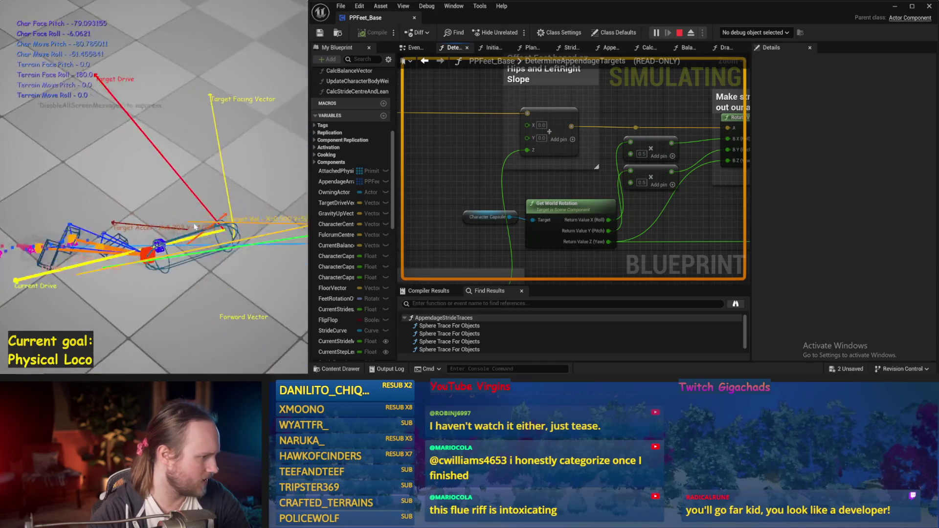
key("Escape")
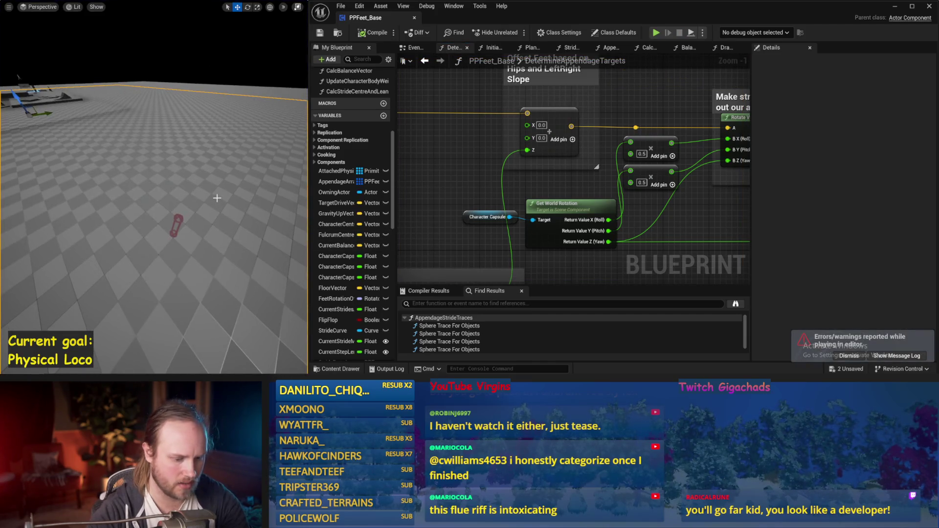
key("alt+p")
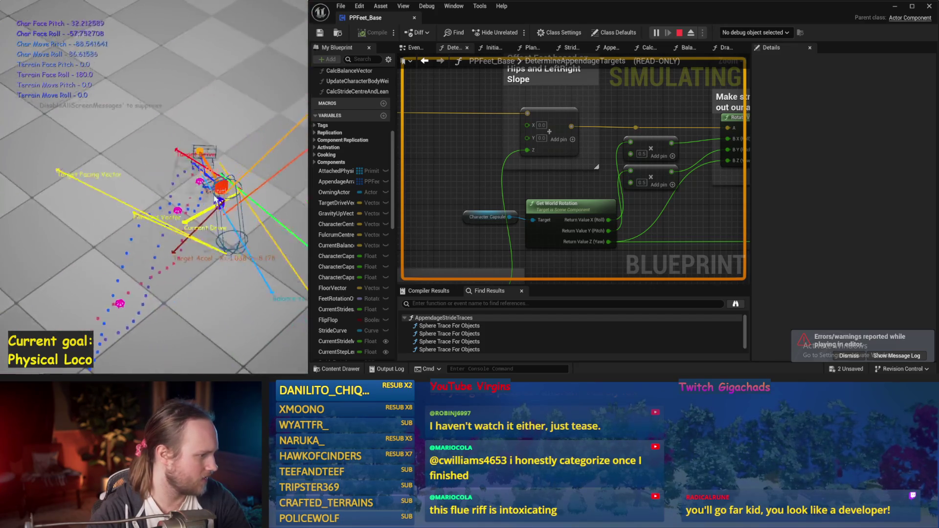
key("Escape")
key("alt+p")
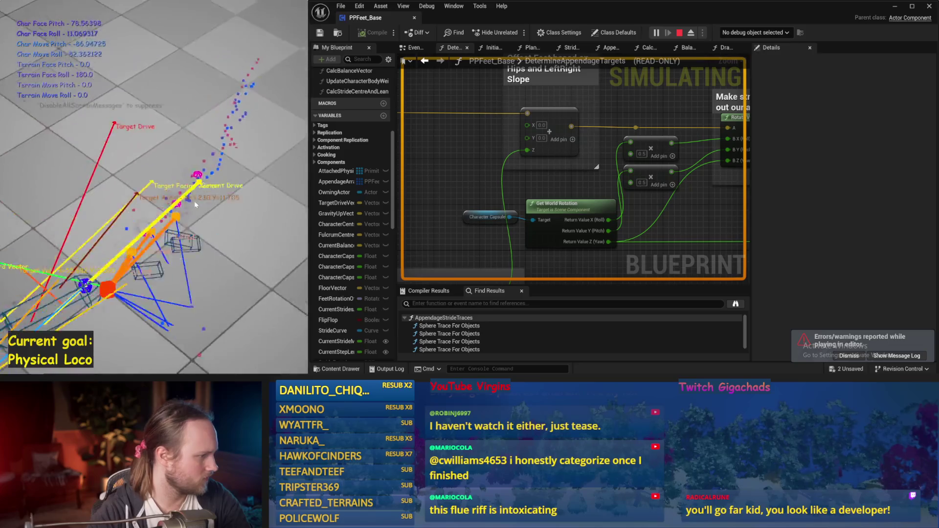
key("Escape")
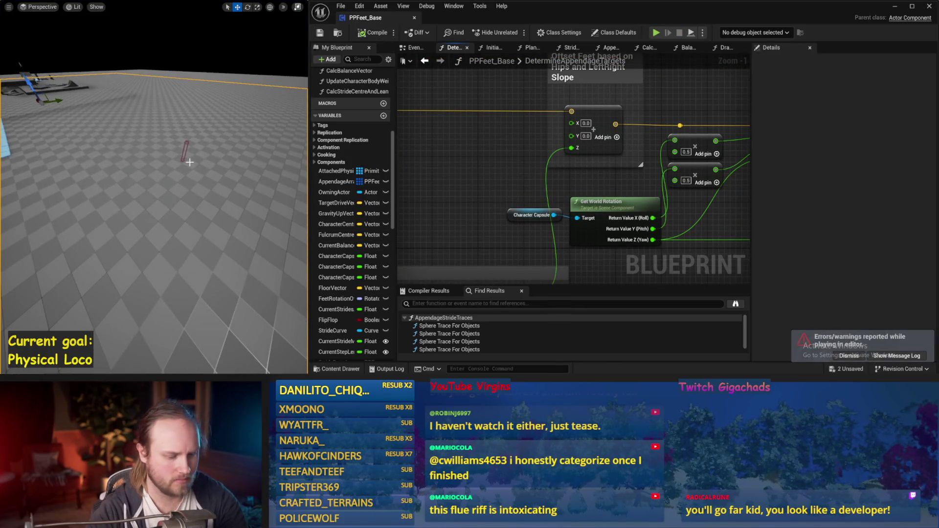
key("alt+s")
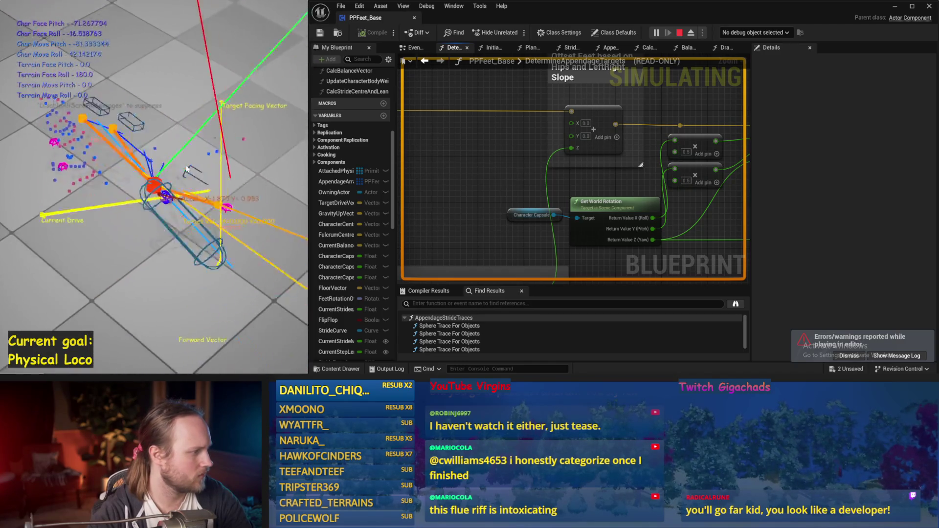
key("Escape")
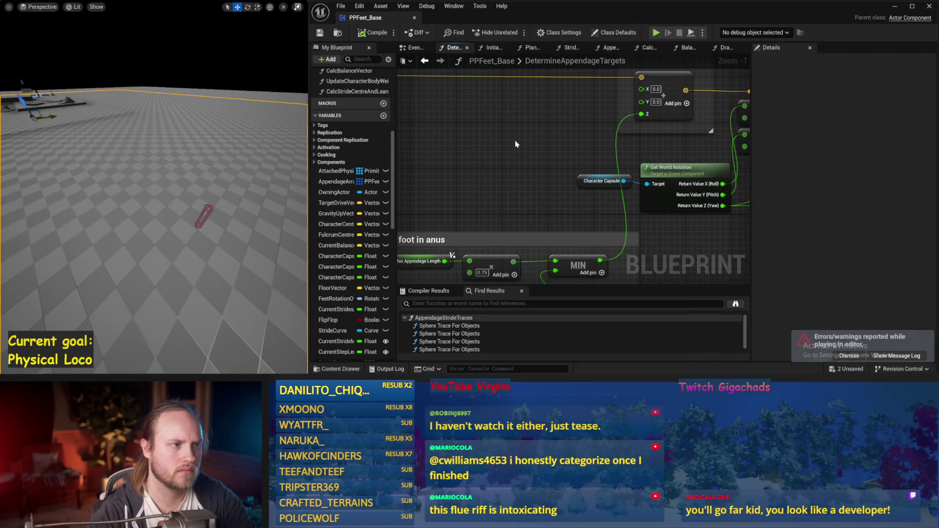
Check the EventGraph, PlantTraceAtLocation and DrawDebugValues graphs, select the red test capsule, and simulate twice.
left_click(414, 47)
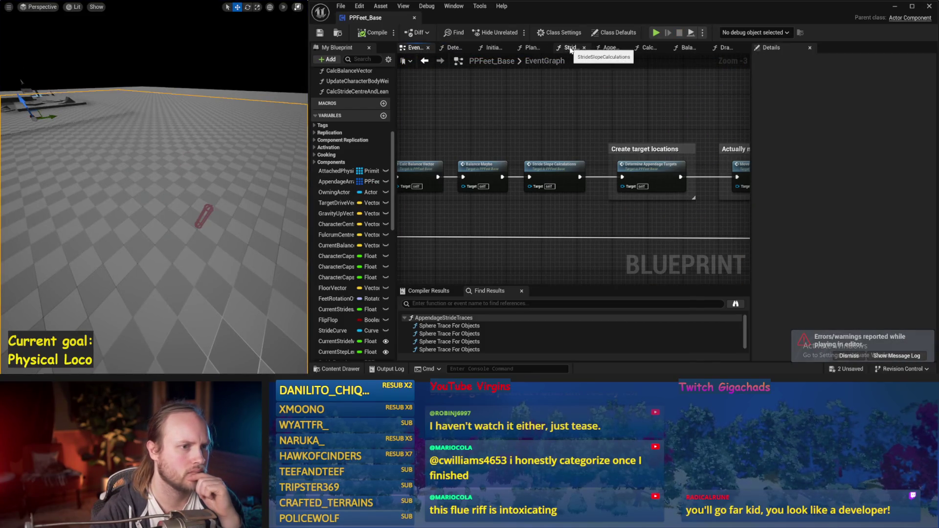
left_click(530, 47)
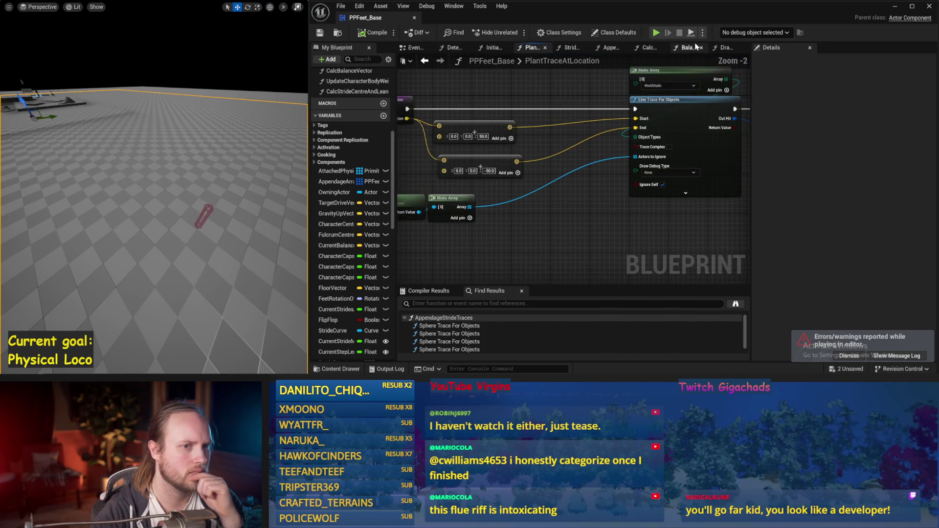
left_click(721, 48)
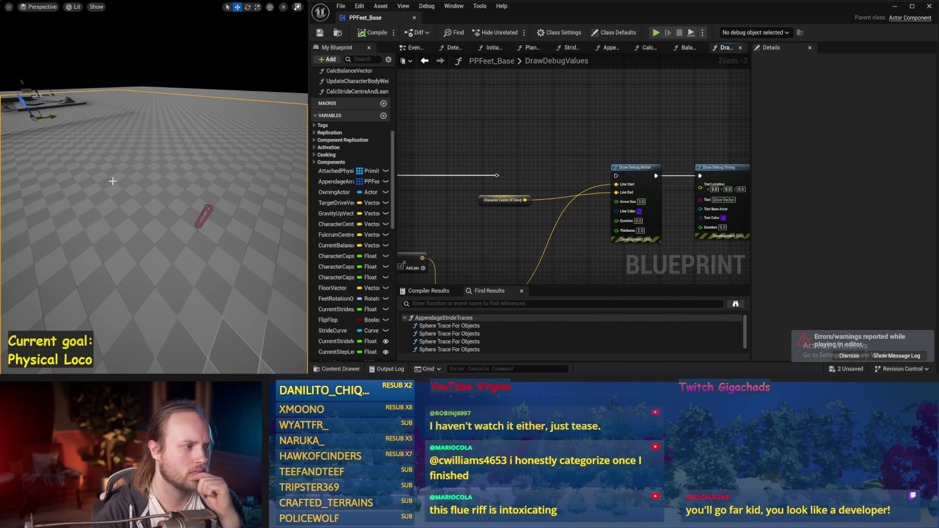
left_click(203, 215)
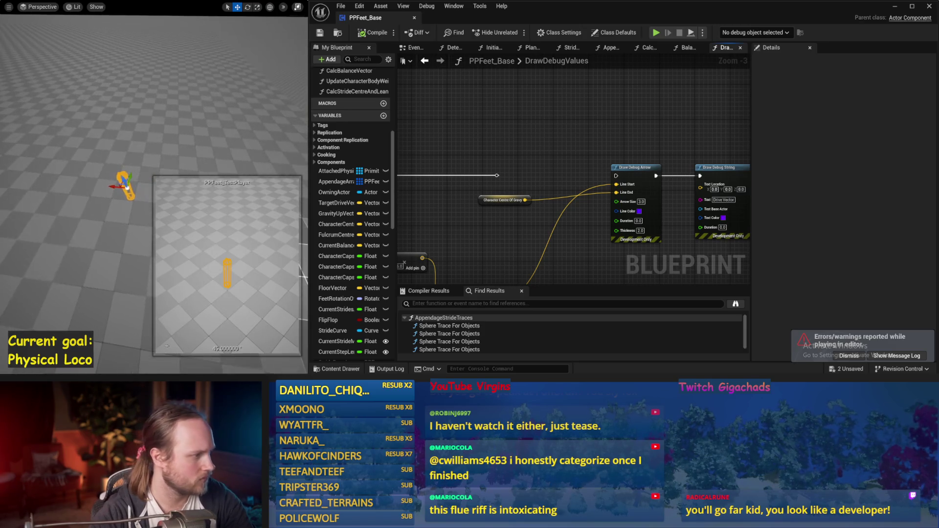
key("alt+s")
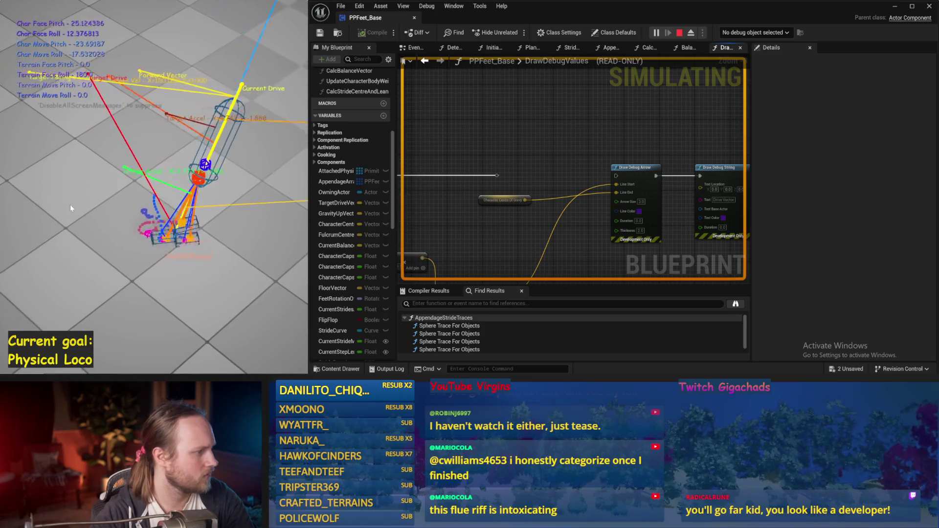
key("Escape")
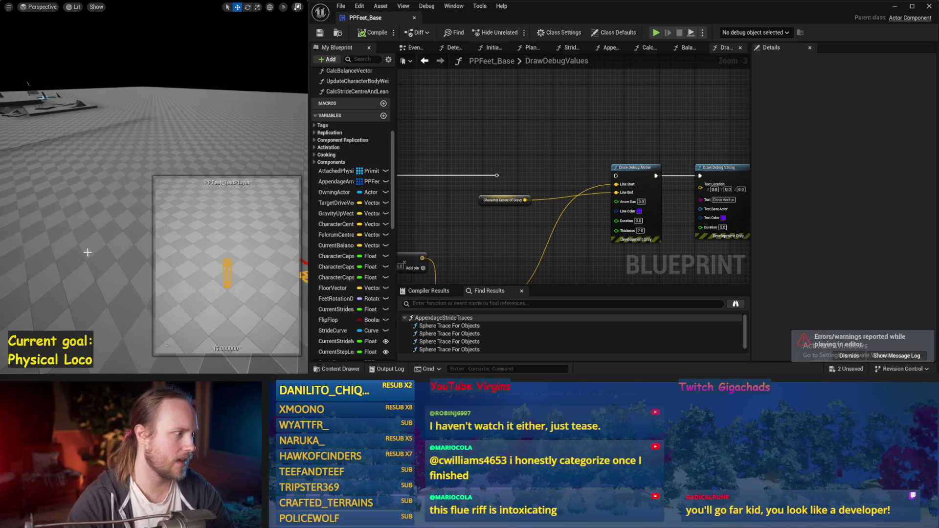
key("alt+s")
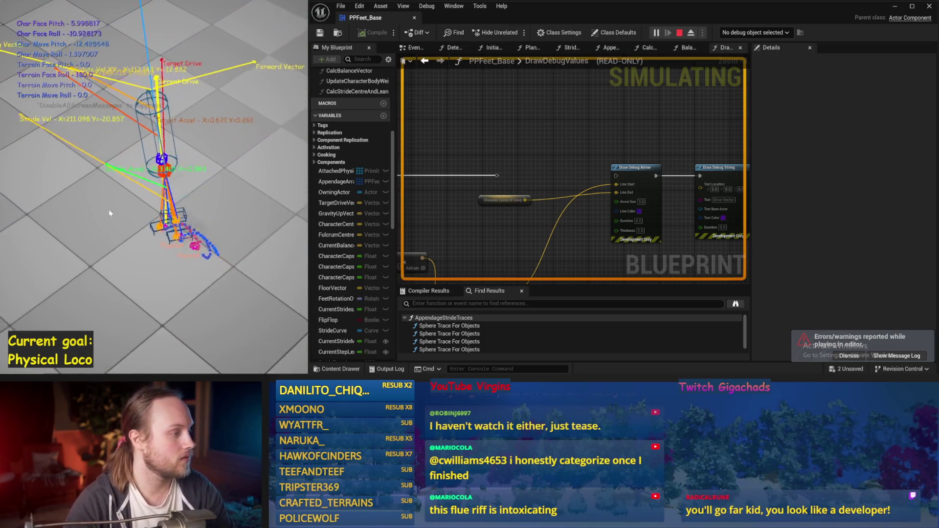
key("Escape")
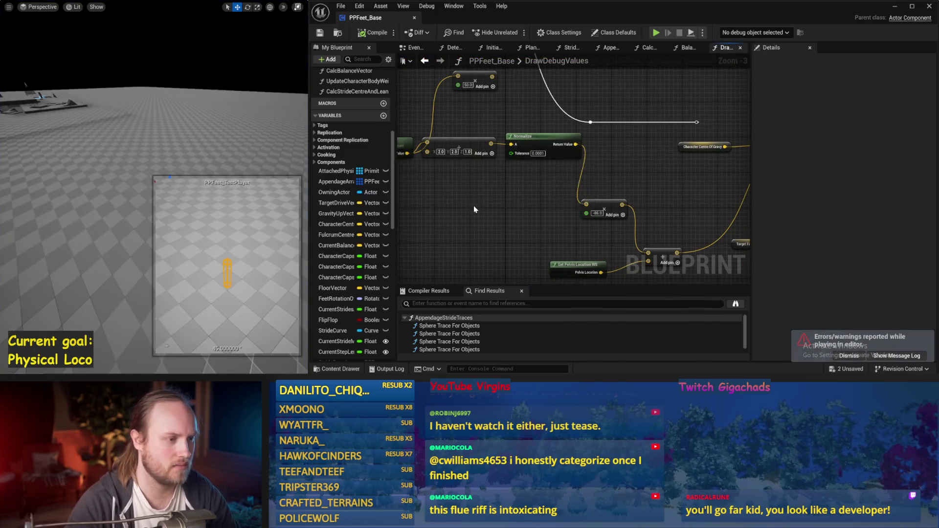
Return to the EventGraph, save the blueprint, and pan to the Sequence and SET nodes.
left_click_drag(473, 209, 619, 211)
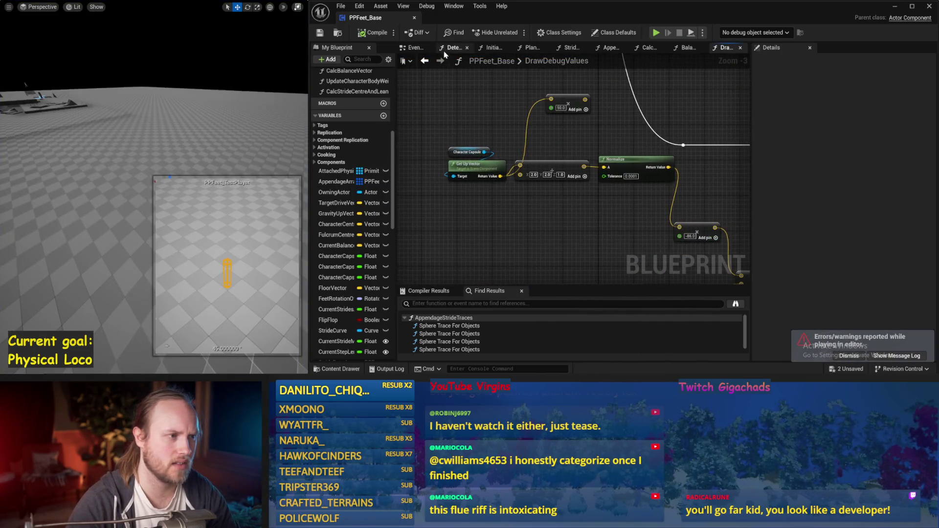
left_click(419, 48)
left_click_drag(505, 162, 602, 146)
key("ctrl+s")
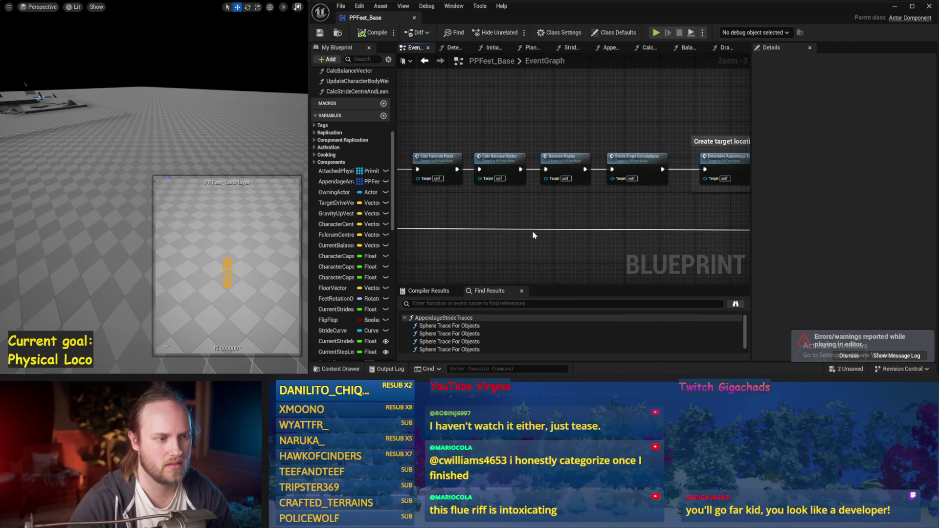
left_click_drag(479, 210, 705, 195)
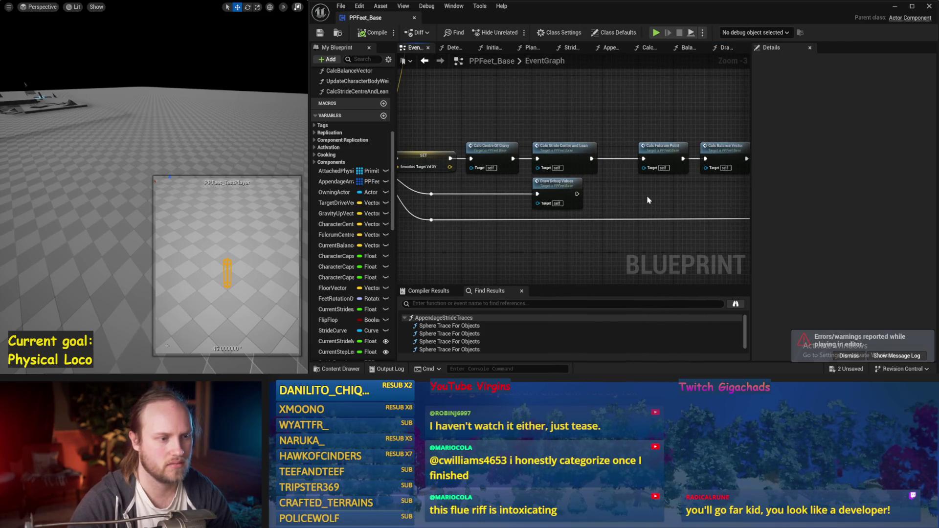
left_click_drag(611, 198, 697, 194)
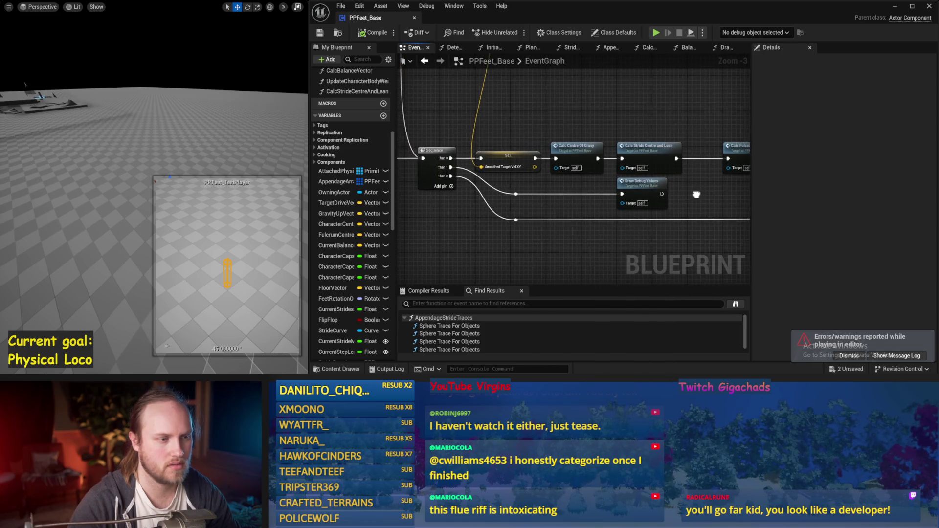
In CalcStrideCentreAndLean, simulate twice while viewing the SET Stride Aim Vector node.
double_click(660, 165)
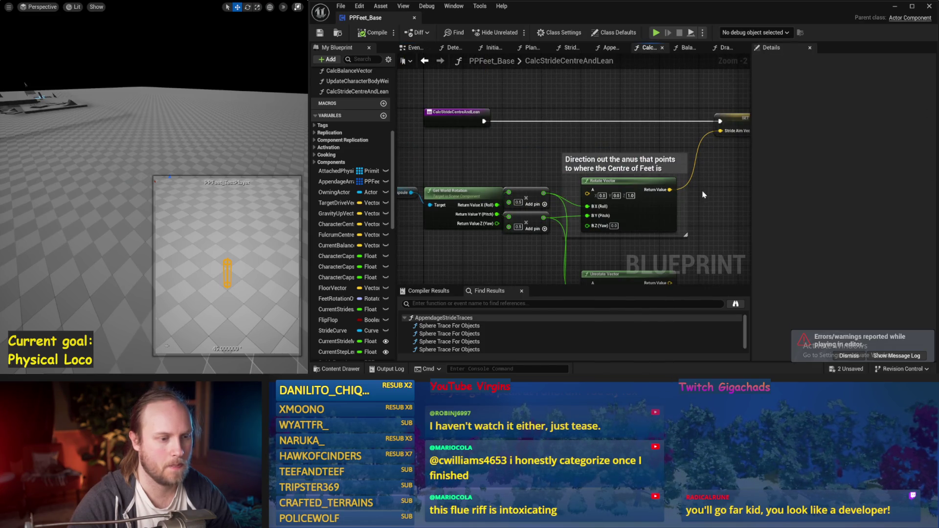
left_click_drag(634, 195, 553, 190)
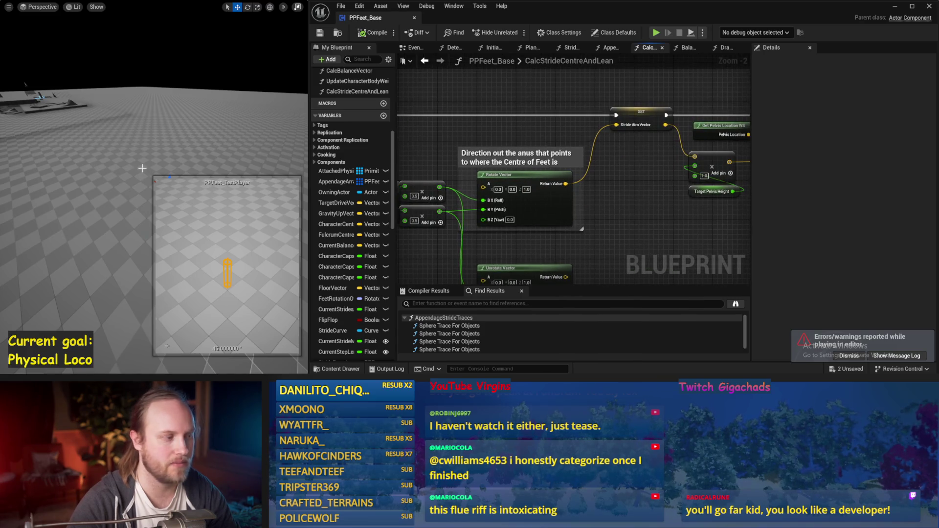
key("alt+s")
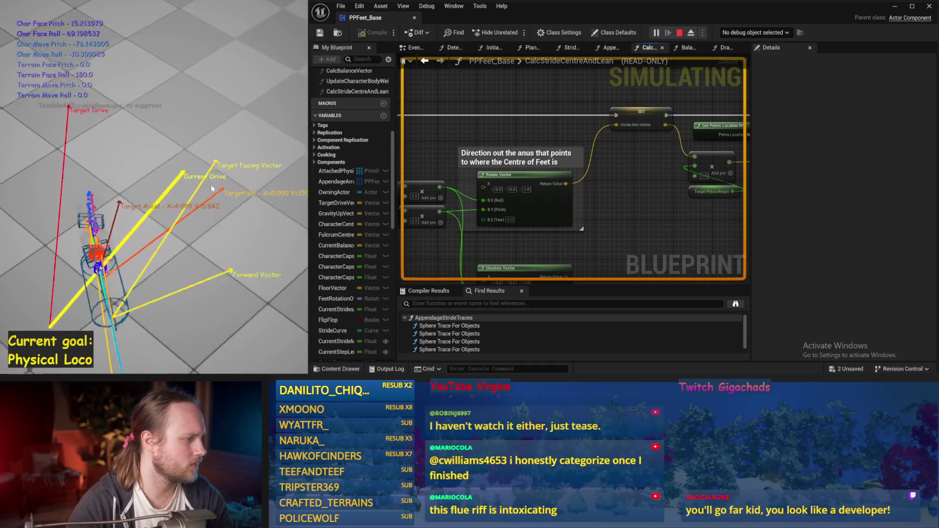
key("Escape")
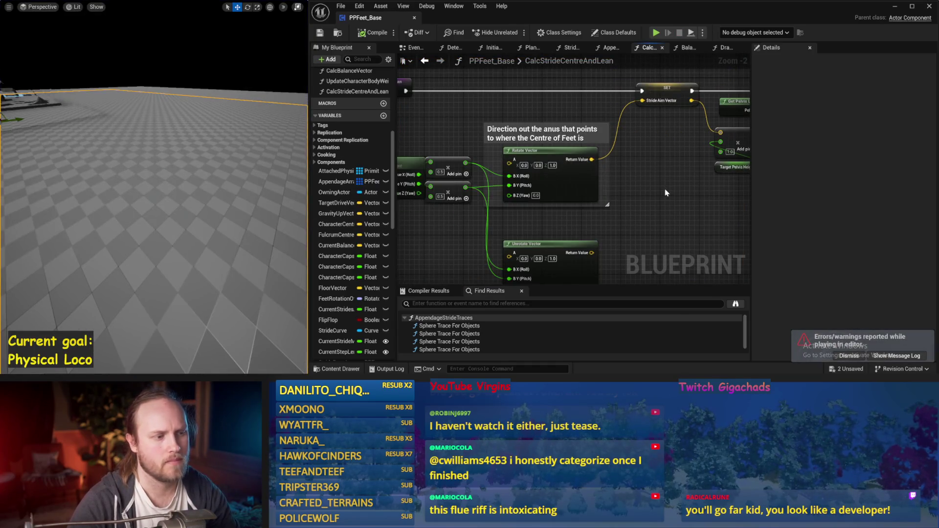
left_click_drag(533, 226, 526, 202)
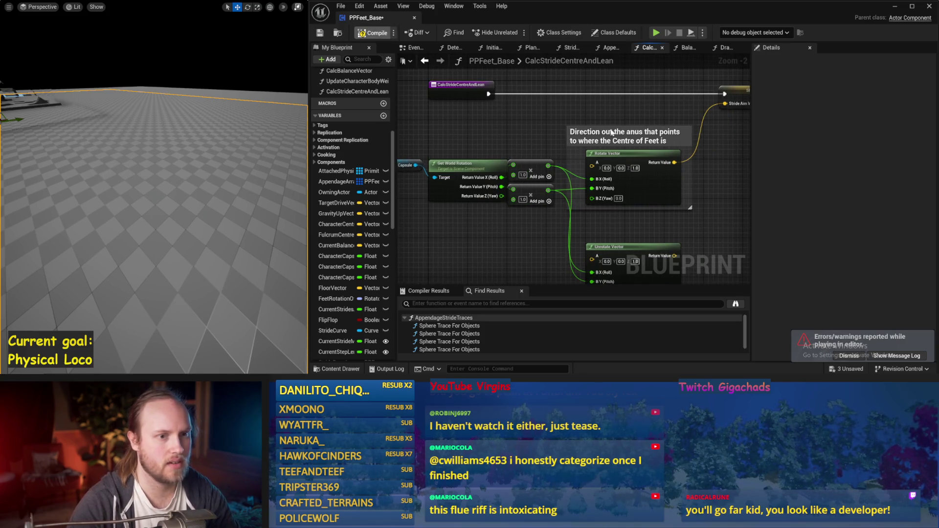
left_click_drag(605, 133, 653, 102)
key("alt+s")
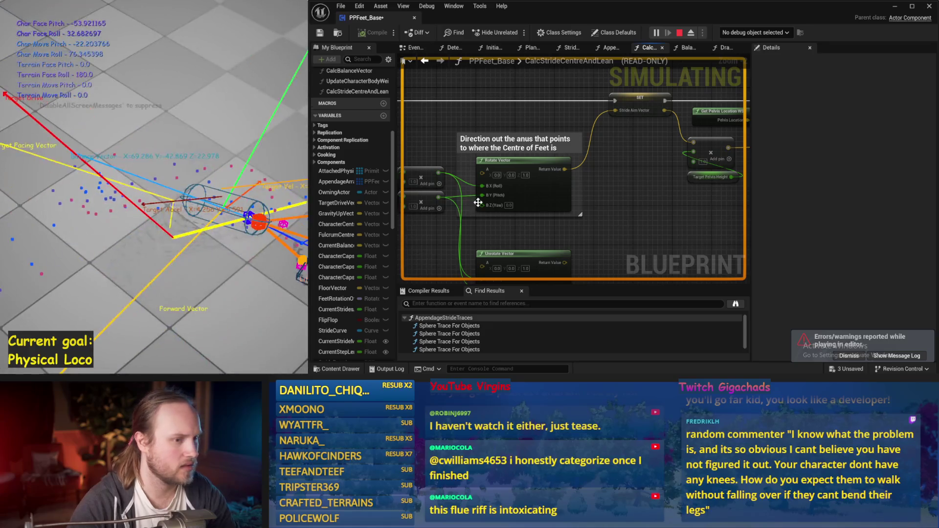
key("Escape")
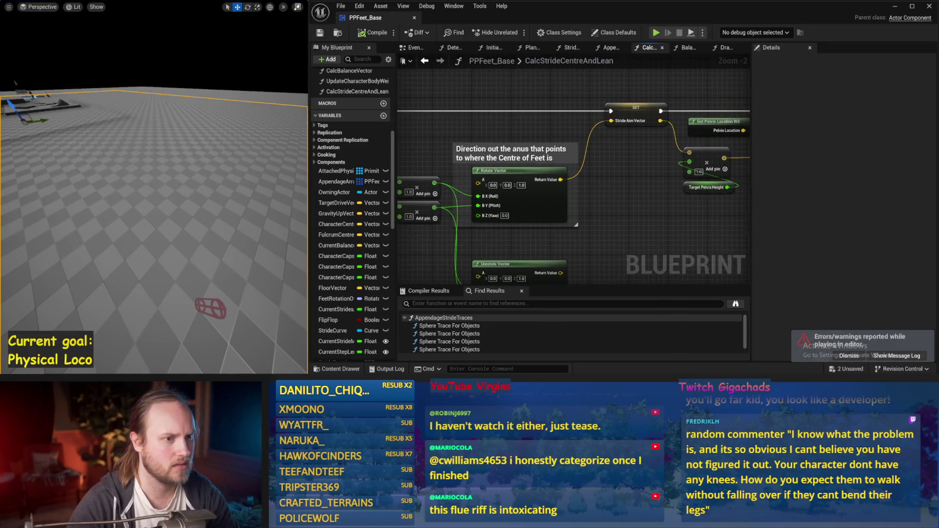
Add a Get Up Vector node fed by the Character Capsule.
scroll(645, 196, "down", 2)
left_click_drag(562, 168, 553, 168)
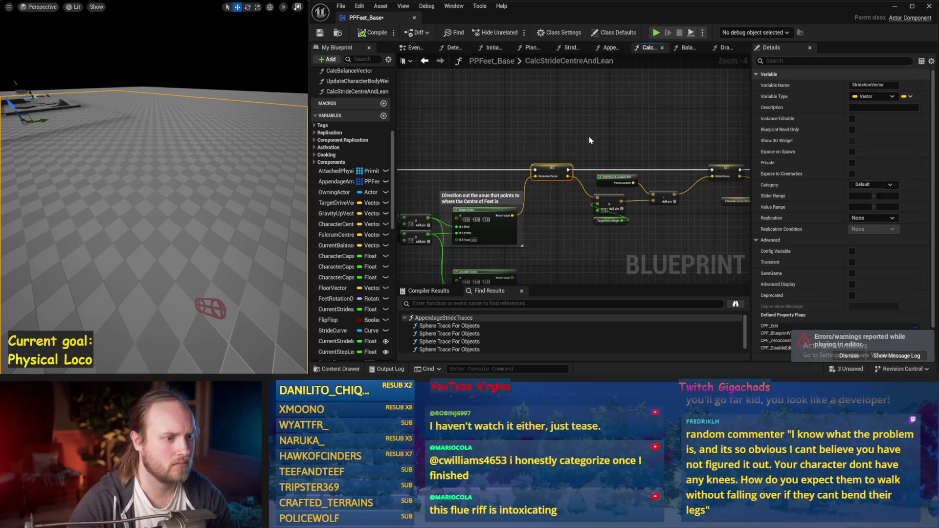
left_click(593, 140)
scroll(593, 140, "up", 1)
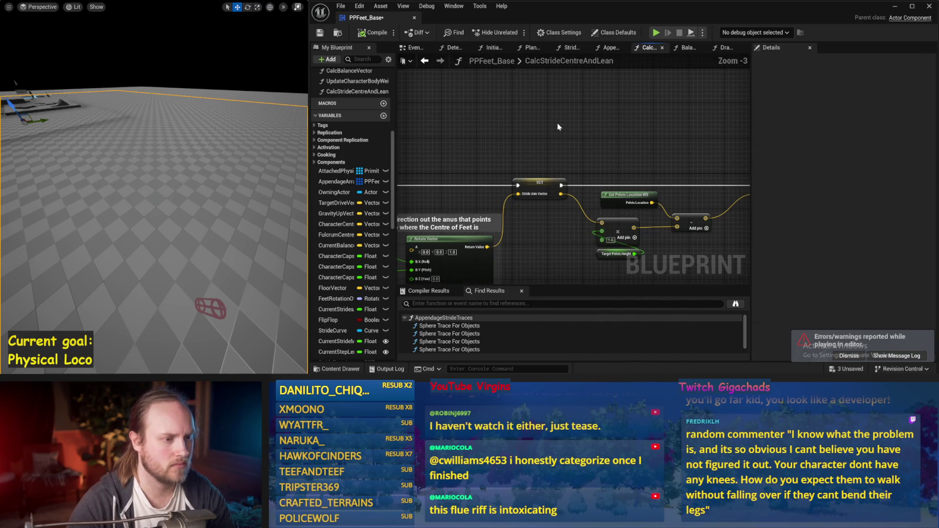
right_click(557, 122)
type("up ve")
key("Escape")
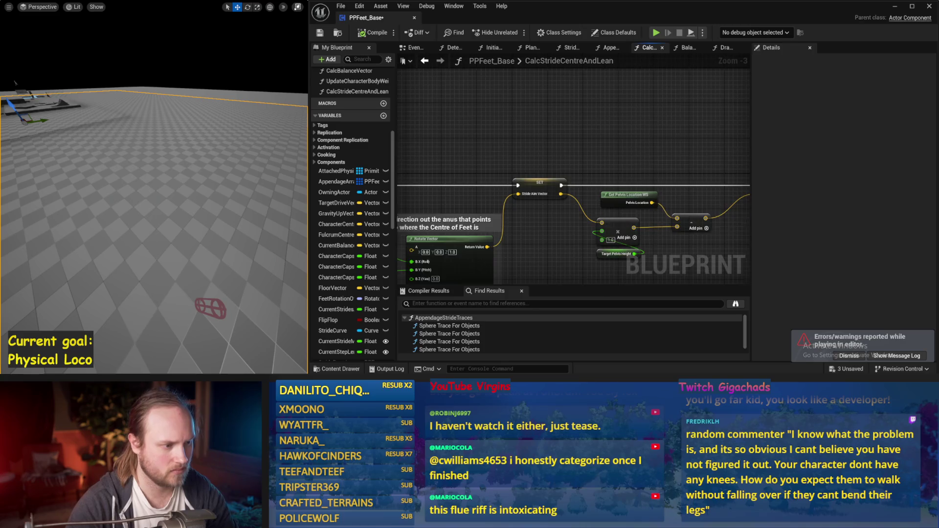
left_click_drag(465, 214, 611, 105)
type("get u")
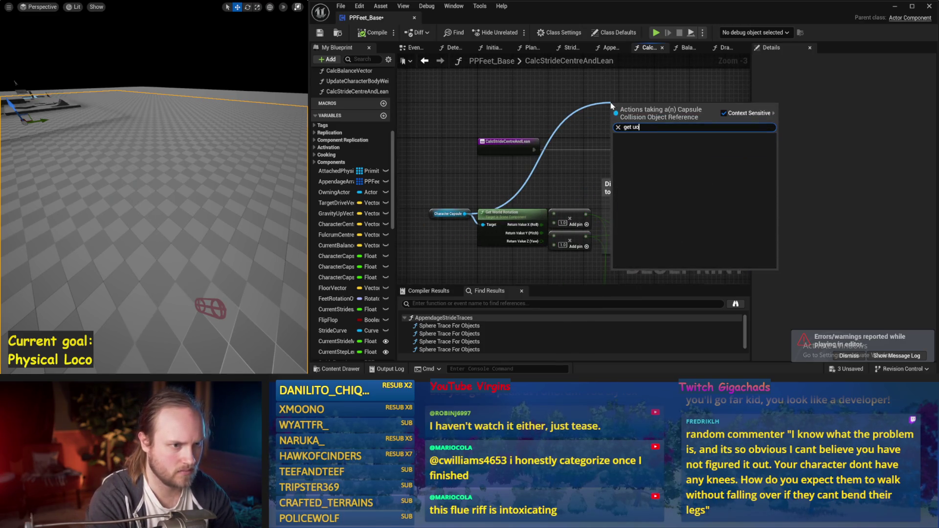
type("p ve")
key("Return")
Multiply the up vector, add a Print String, and route execution SET → Print String → SET.
mouse_move(633, 134)
left_mouse_down()
mouse_move(544, 143)
mouse_move(622, 109)
mouse_move(621, 153)
mouse_move(587, 179)
left_mouse_up()
left_click_drag(538, 117, 655, 123)
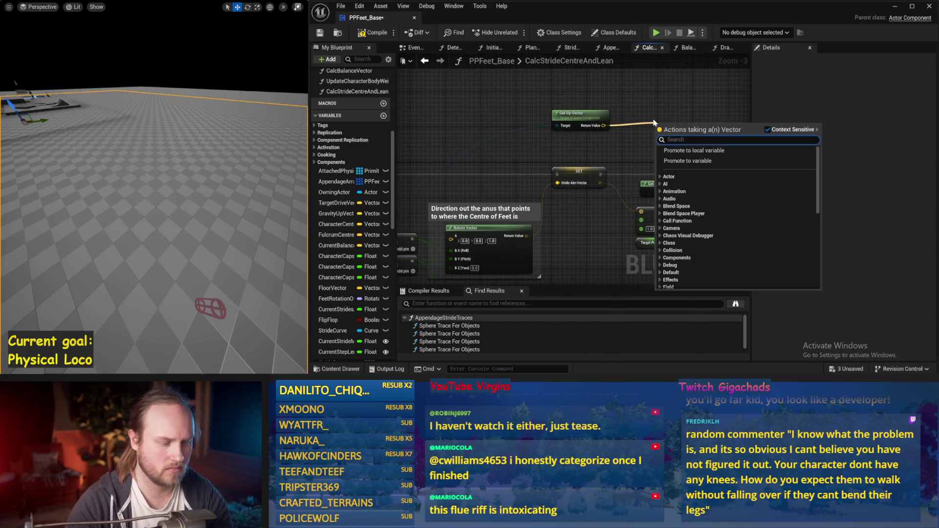
type("*")
key("Return")
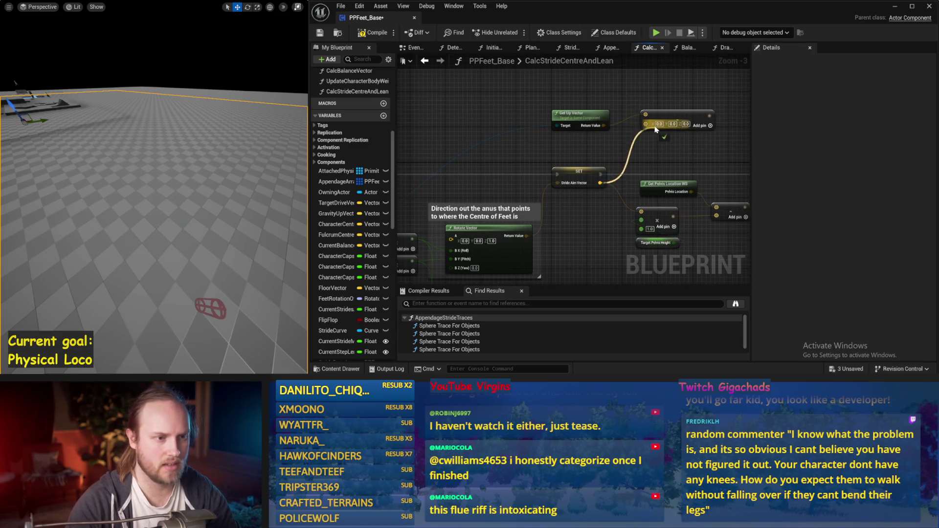
left_click_drag(654, 125, 532, 125)
right_click(655, 145)
type("print")
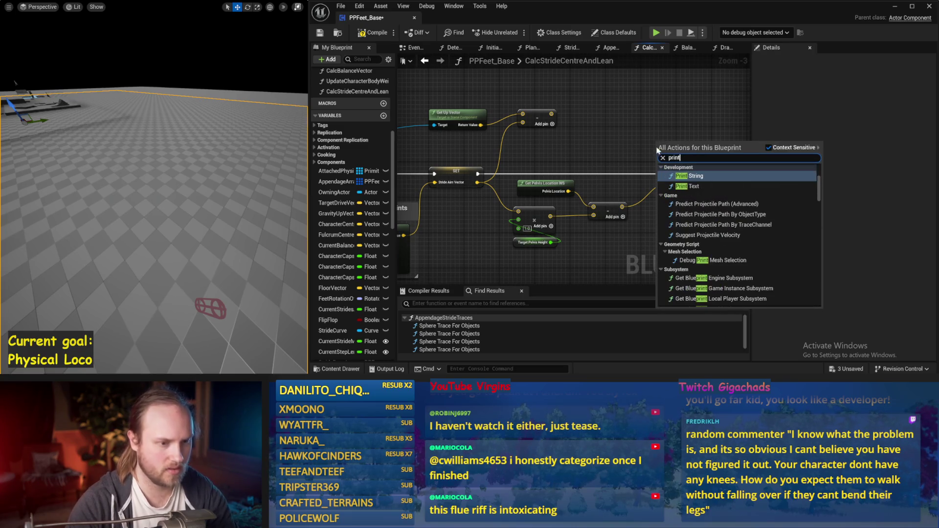
key("Return")
left_click_drag(674, 150, 625, 127)
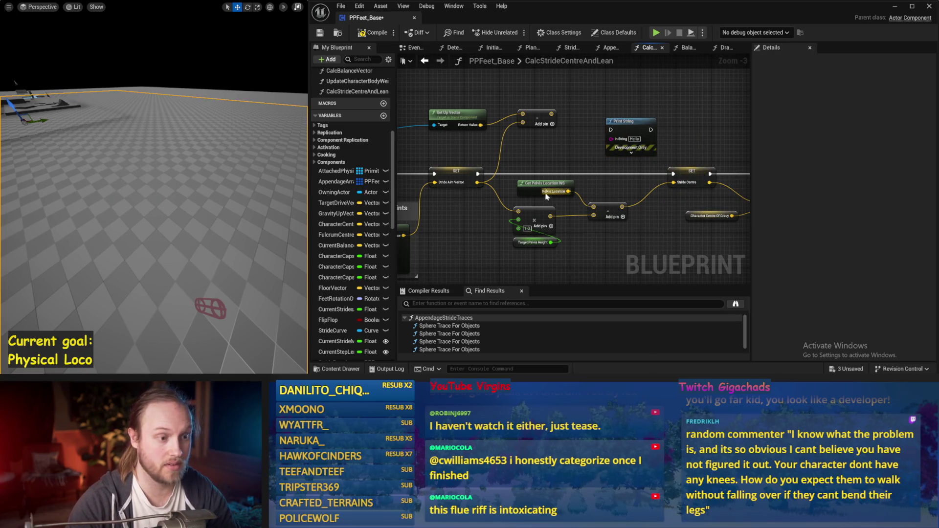
mouse_move(477, 183)
left_mouse_down()
mouse_move(624, 147)
mouse_move(562, 156)
mouse_move(611, 132)
mouse_move(478, 174)
left_mouse_up()
left_click_drag(639, 130, 673, 173)
left_click_drag(163, 172, 168, 175)
Wire Stride Aim Vector into the Multiply, simulating before and after to check the printed values.
key("alt+s")
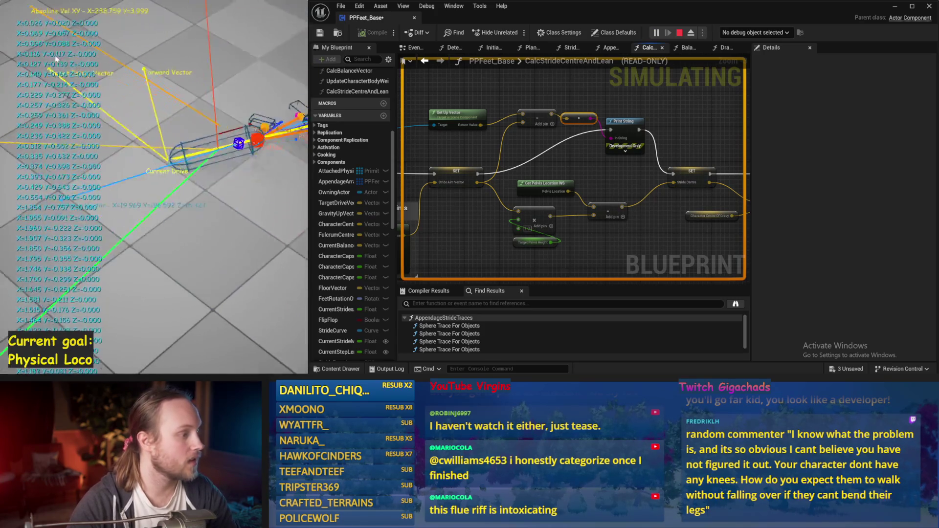
key("Escape")
left_click_drag(569, 165, 615, 97)
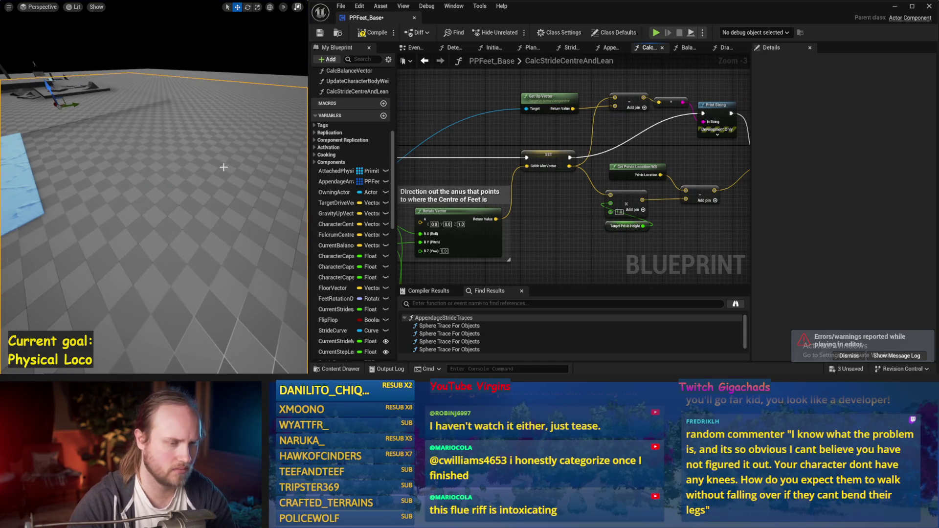
key("alt+s")
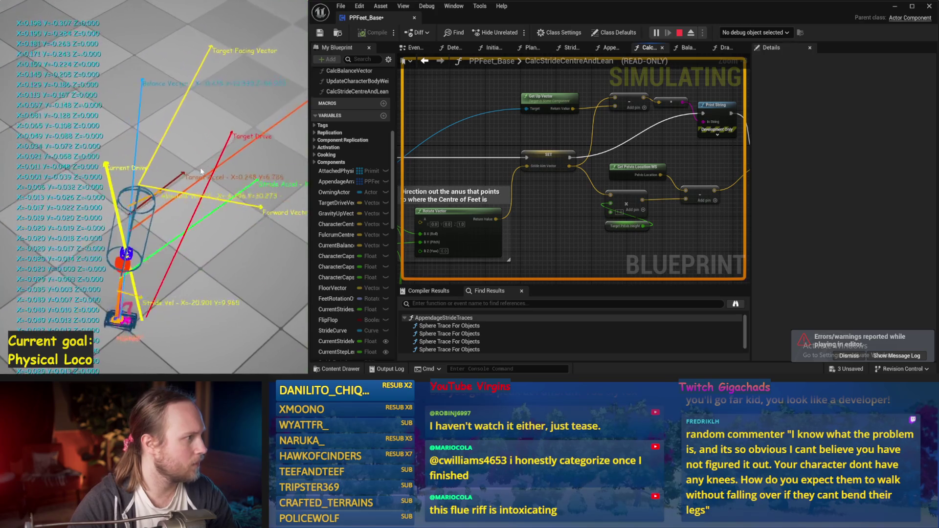
key("Escape")
mouse_move(541, 207)
left_mouse_down()
mouse_move(727, 178)
mouse_move(700, 186)
left_mouse_up()
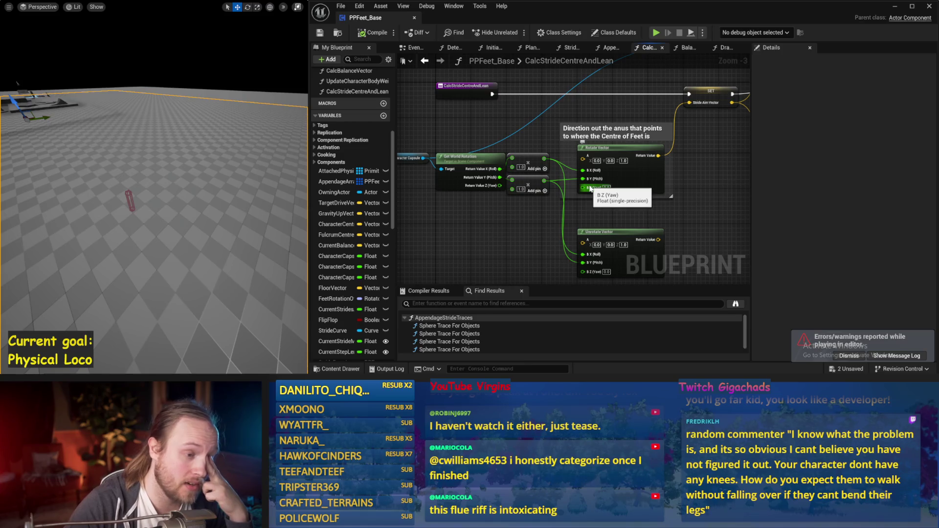
Connect a value to Rotate Vector's Z (Yaw) input, then save, simulate and save again.
scroll(602, 190, "up", 1)
left_click_drag(602, 190, 521, 188)
left_click(320, 33)
key("alt+s")
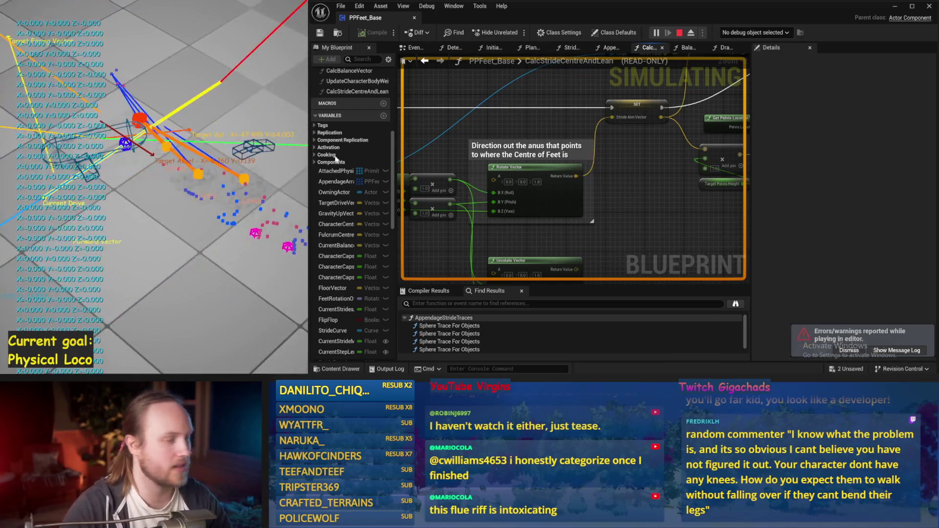
key("Escape")
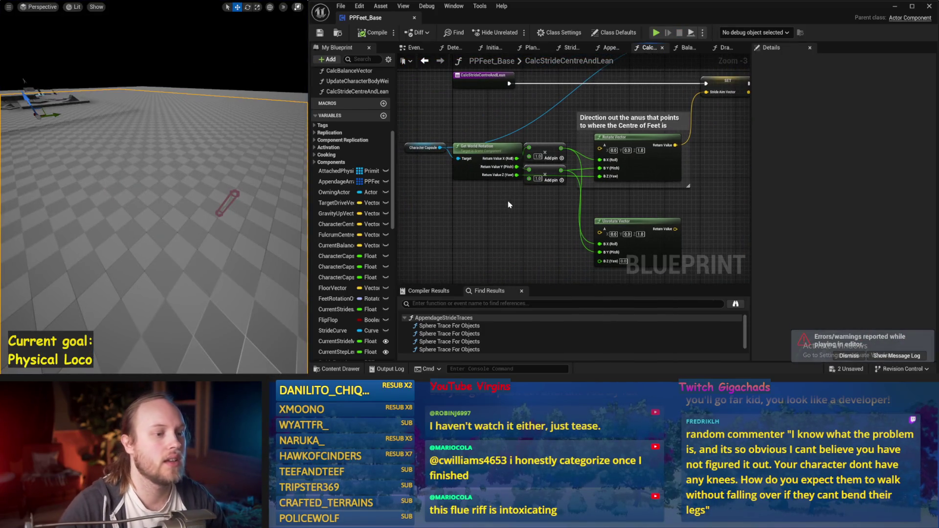
left_click(319, 33)
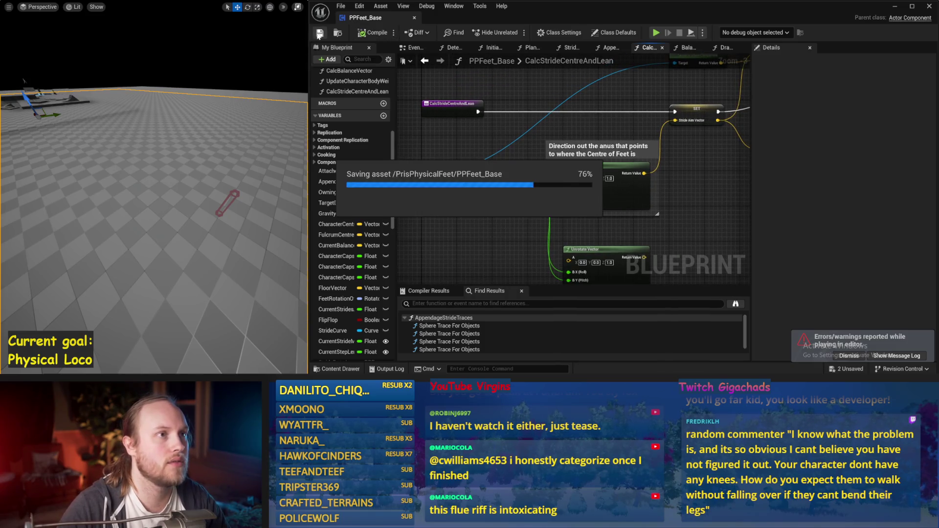
Widen the graph area and go to the EventGraph's stride function calls.
scroll(641, 198, "down", 2)
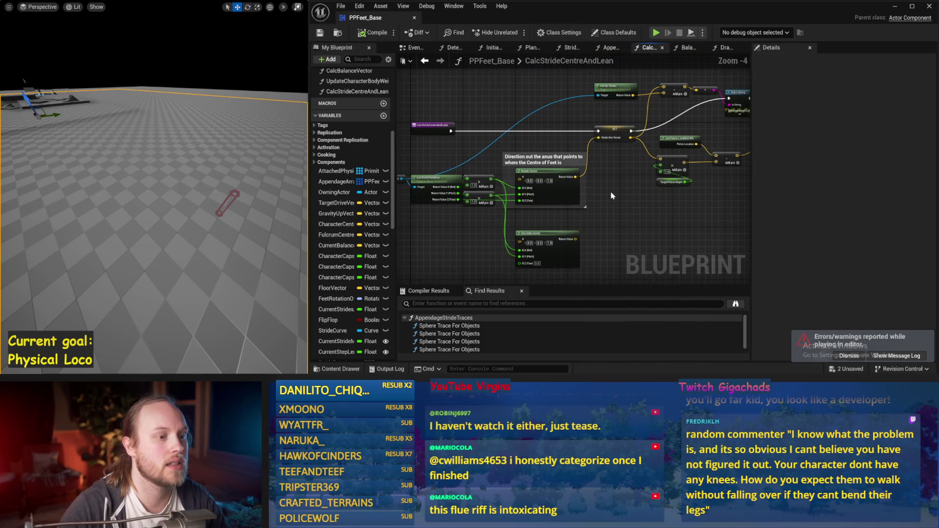
left_click_drag(751, 201, 824, 205)
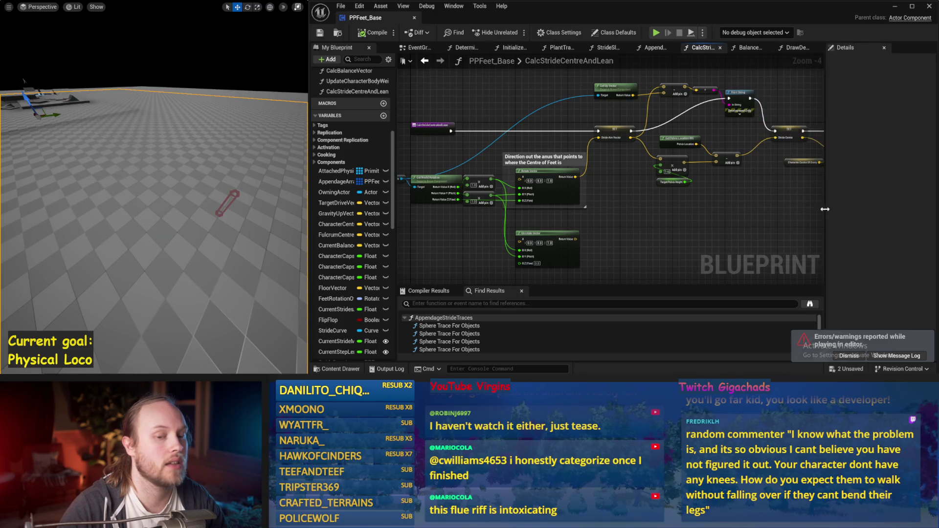
left_click_drag(732, 176, 614, 175)
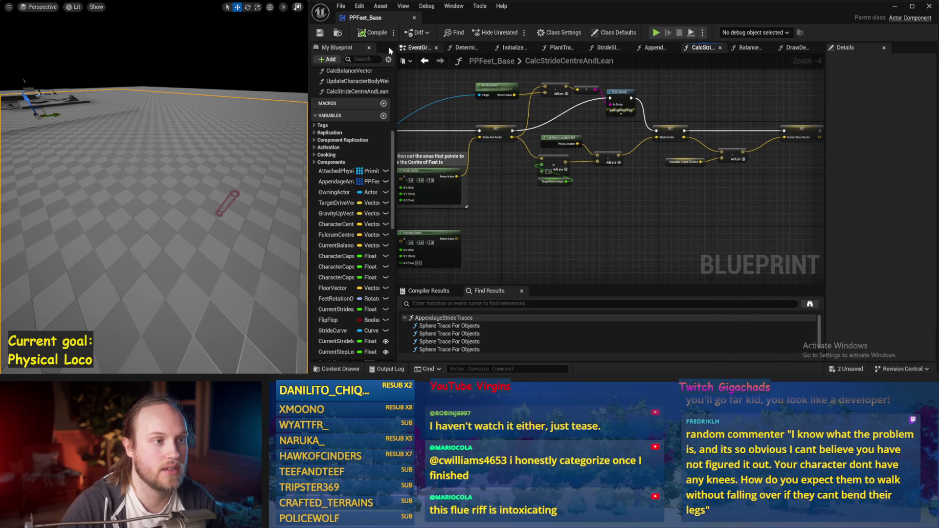
left_click(417, 49)
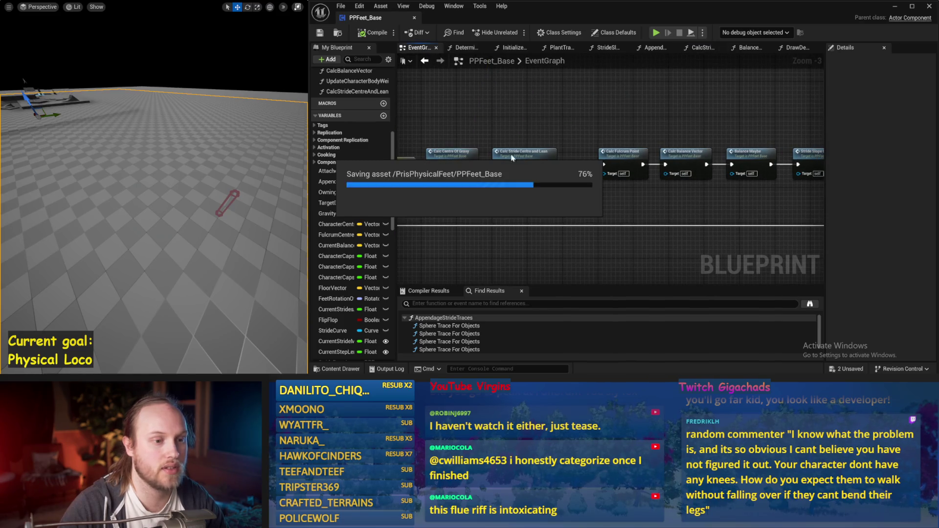
mouse_move(652, 121)
left_mouse_down()
mouse_move(470, 122)
mouse_move(418, 104)
left_mouse_up()
In StrideSlopeCalculations, align the Terrain Facing Roll and Terrain Movement Pitch setters on one row.
double_click(582, 145)
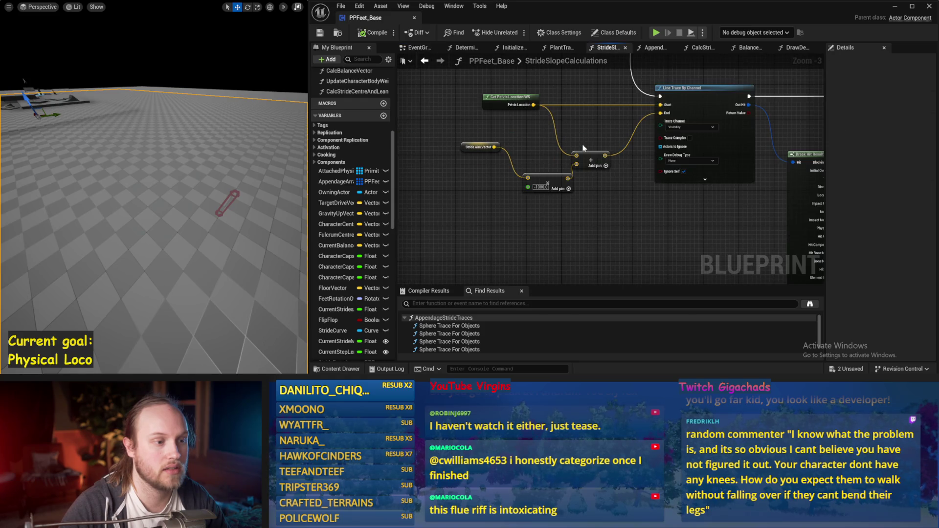
scroll(636, 196, "down", 1)
mouse_move(612, 172)
left_mouse_down()
mouse_move(674, 227)
mouse_move(645, 191)
mouse_move(406, 211)
left_mouse_up()
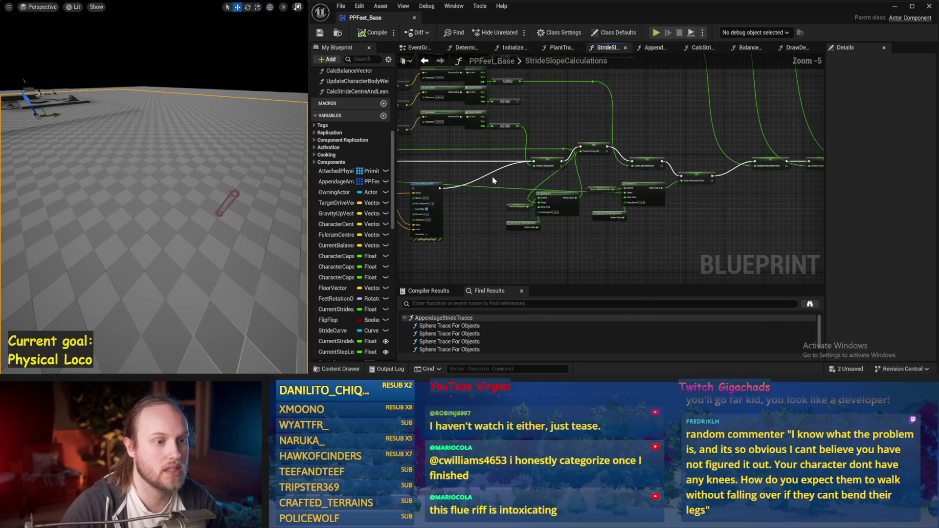
scroll(633, 180, "up", 1)
mouse_move(565, 133)
left_mouse_down()
mouse_move(562, 160)
mouse_move(543, 160)
mouse_move(565, 160)
left_mouse_up()
mouse_move(747, 172)
left_mouse_down()
mouse_move(620, 170)
mouse_move(624, 143)
left_mouse_up()
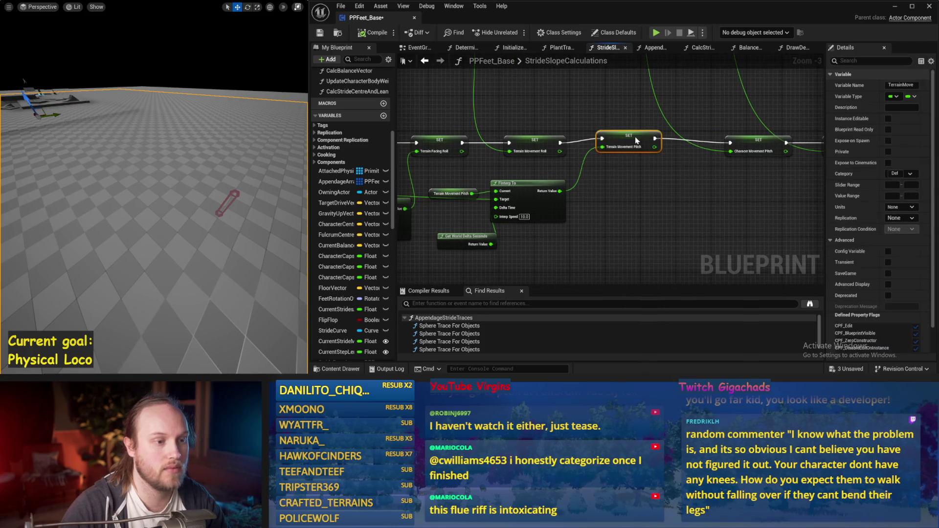
Review the Forward/Right/Up vector getters with their cross and ASINd nodes, and save the blueprint.
mouse_move(707, 179)
left_mouse_down()
mouse_move(582, 201)
mouse_move(608, 210)
mouse_move(559, 147)
mouse_move(674, 192)
mouse_move(783, 176)
left_mouse_up()
scroll(559, 147, "down", 1)
left_click_drag(522, 208, 586, 196)
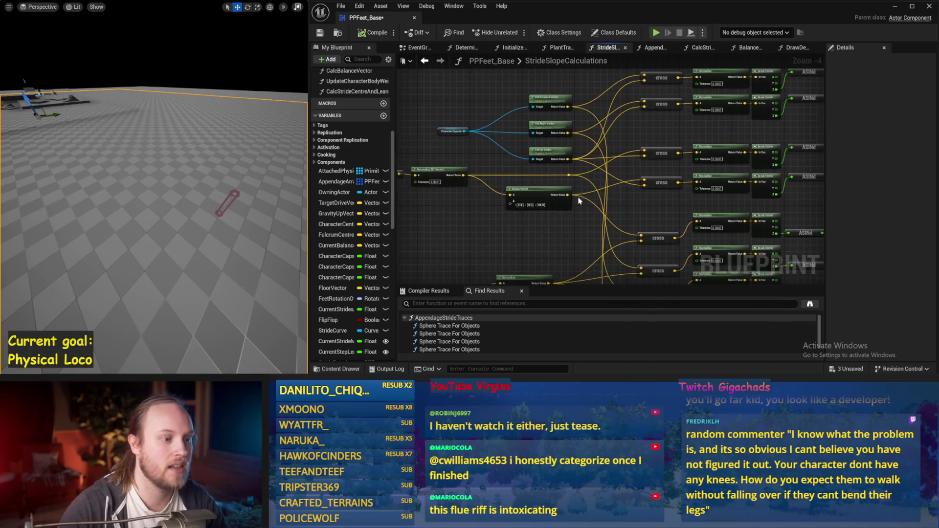
left_click_drag(473, 224, 485, 224)
scroll(547, 221, "up", 1)
mouse_move(449, 176)
left_mouse_down()
mouse_move(453, 186)
mouse_move(342, 210)
mouse_move(471, 180)
left_mouse_up()
scroll(541, 214, "down", 1)
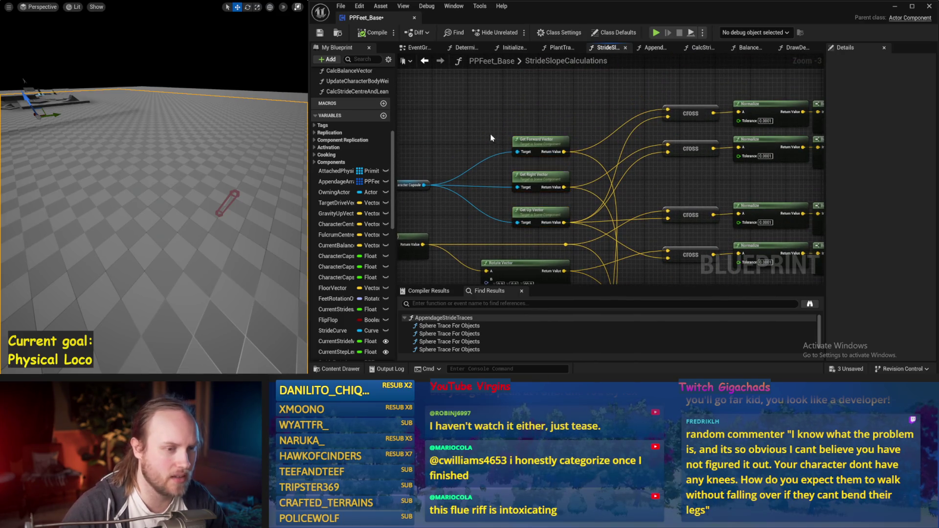
left_click_drag(489, 133, 504, 101)
scroll(500, 103, "up", 1)
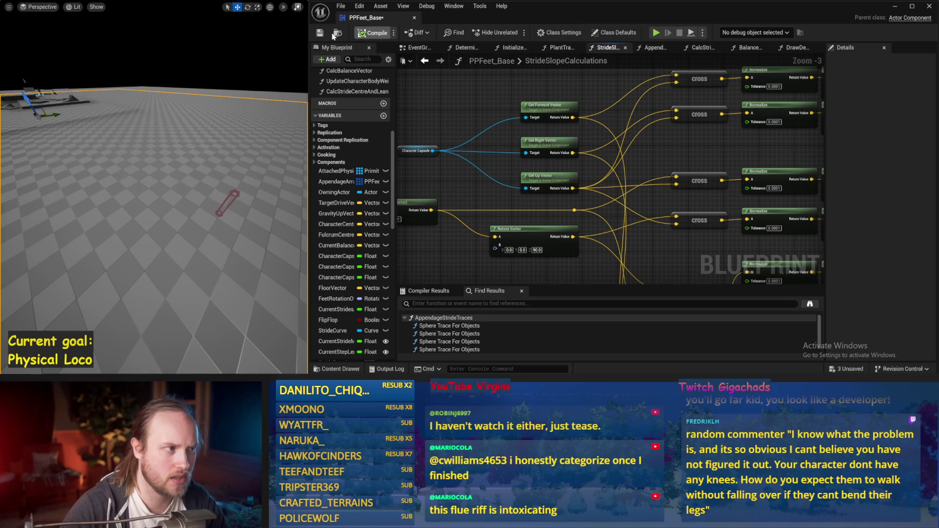
left_click(320, 34)
mouse_move(635, 180)
left_mouse_down()
mouse_move(572, 130)
mouse_move(764, 145)
left_mouse_up()
scroll(571, 130, "down", 1)
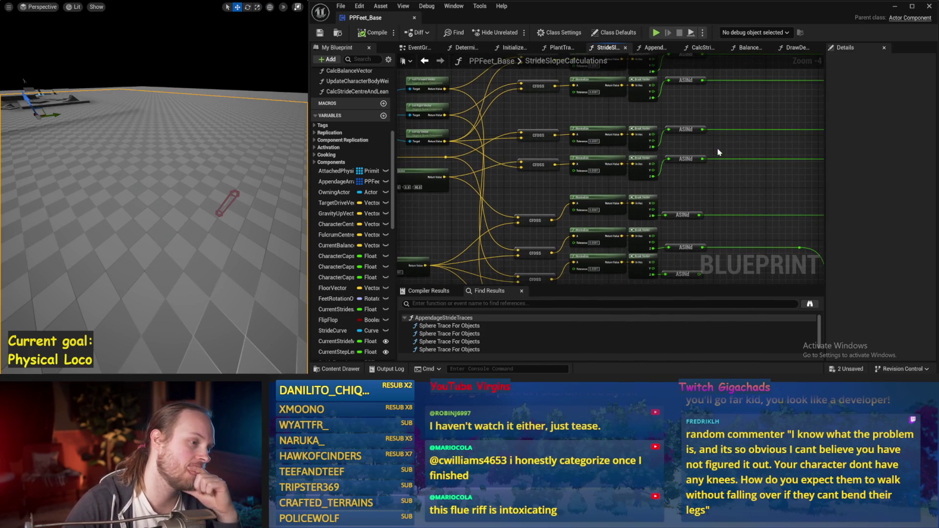
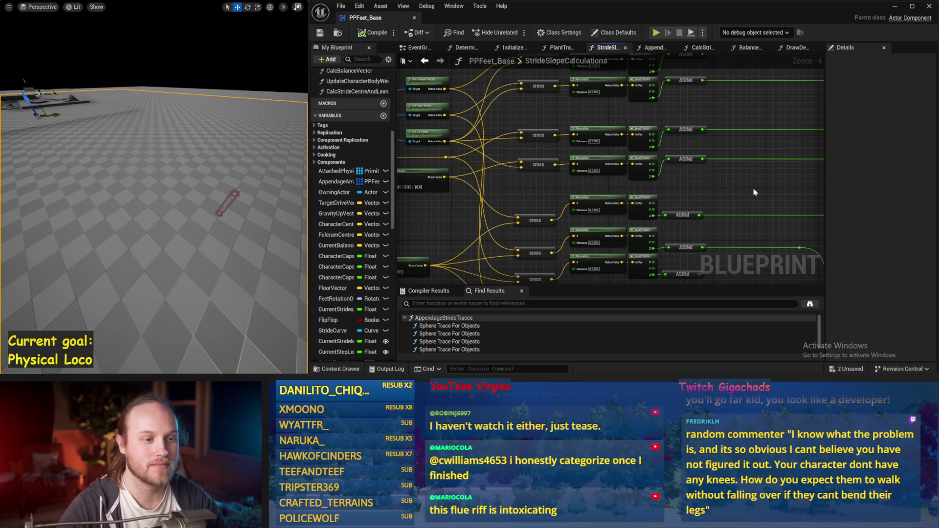
Review the ASINd and SET rows and nudge the Terrain Facing Roll node slightly.
left_click_drag(754, 193, 718, 174)
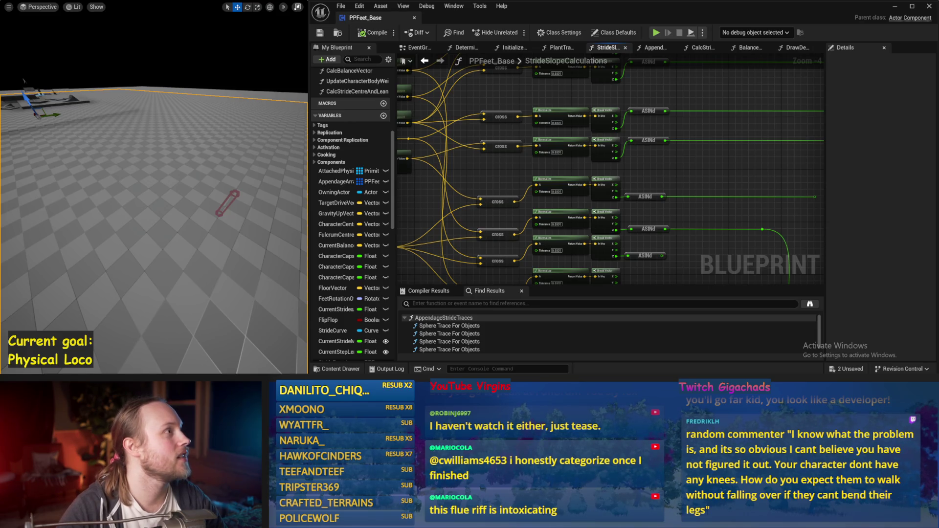
mouse_move(568, 115)
left_mouse_down()
mouse_move(643, 157)
mouse_move(748, 135)
mouse_move(496, 122)
left_mouse_up()
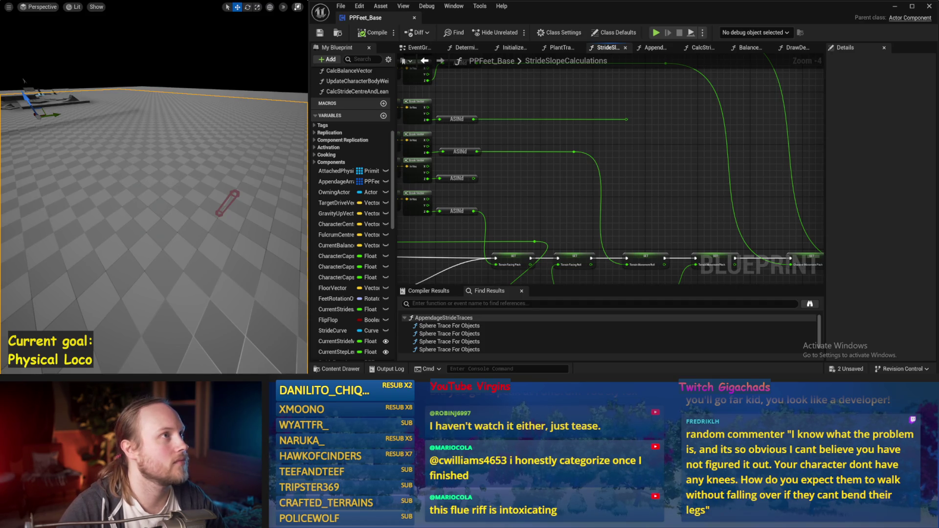
mouse_move(734, 278)
left_mouse_down()
mouse_move(640, 181)
mouse_move(637, 107)
left_mouse_up()
left_click_drag(527, 195, 526, 192)
left_click(582, 223)
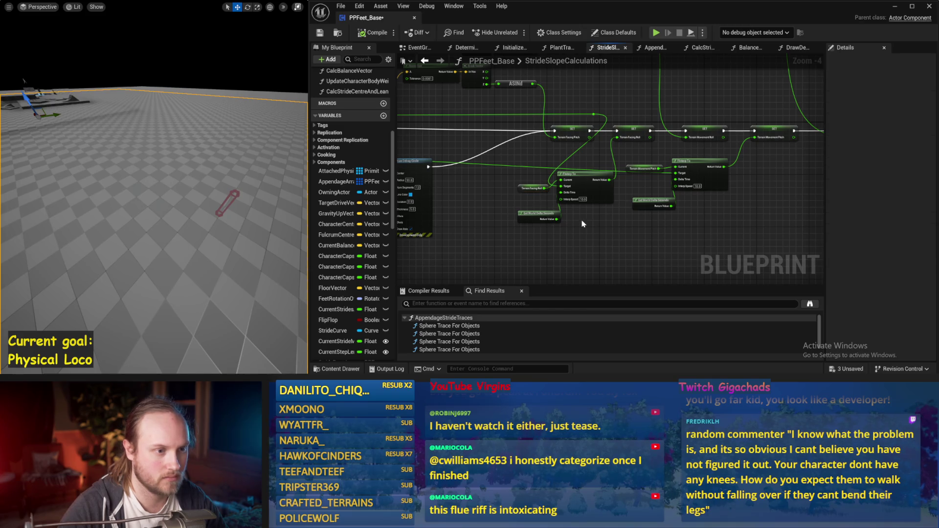
Shift the green wire's reroute knot left and save PPFeet_Base.
left_click_drag(598, 113, 530, 114)
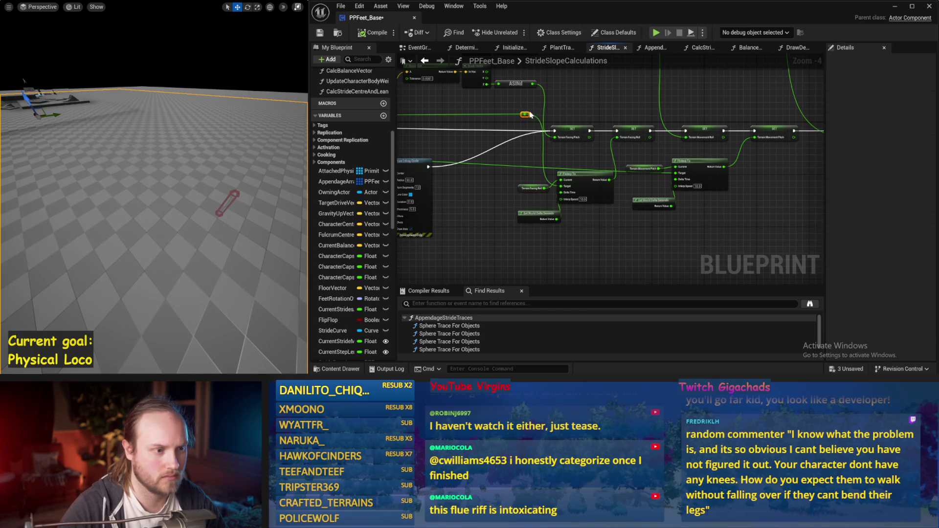
key("ctrl+s")
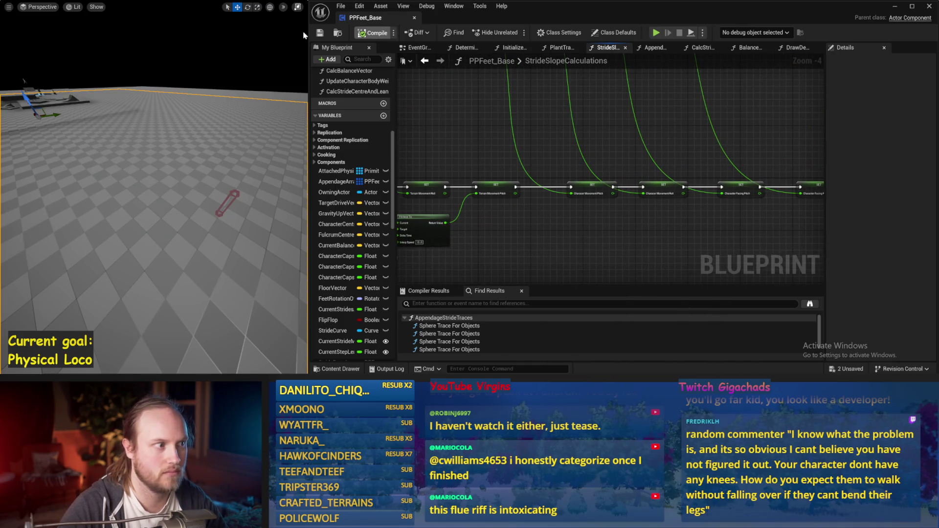
mouse_move(692, 134)
left_mouse_down()
mouse_move(576, 177)
mouse_move(563, 169)
mouse_move(694, 176)
left_mouse_up()
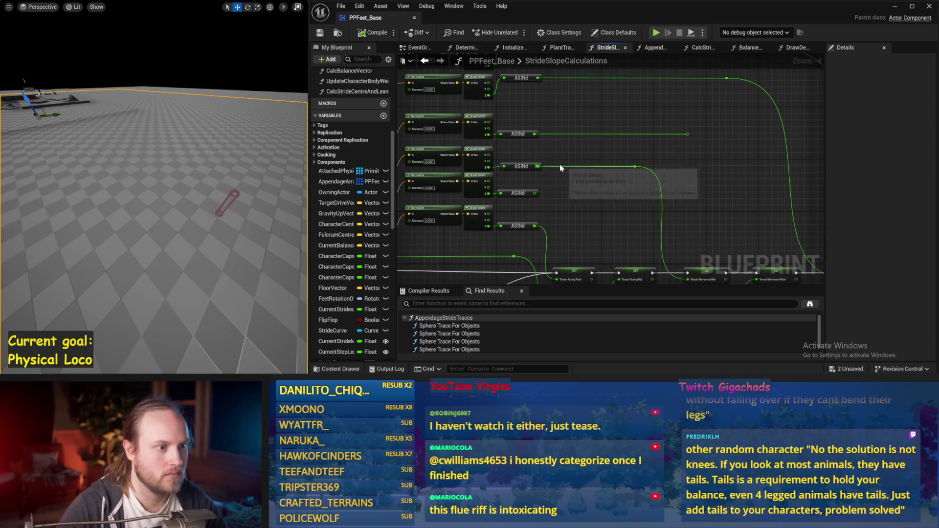
left_click_drag(738, 216, 469, 139)
Pan back through FInterp To, Line Trace, Break Hit Result and Draw Debug Circle nodes.
scroll(629, 224, "up", 1)
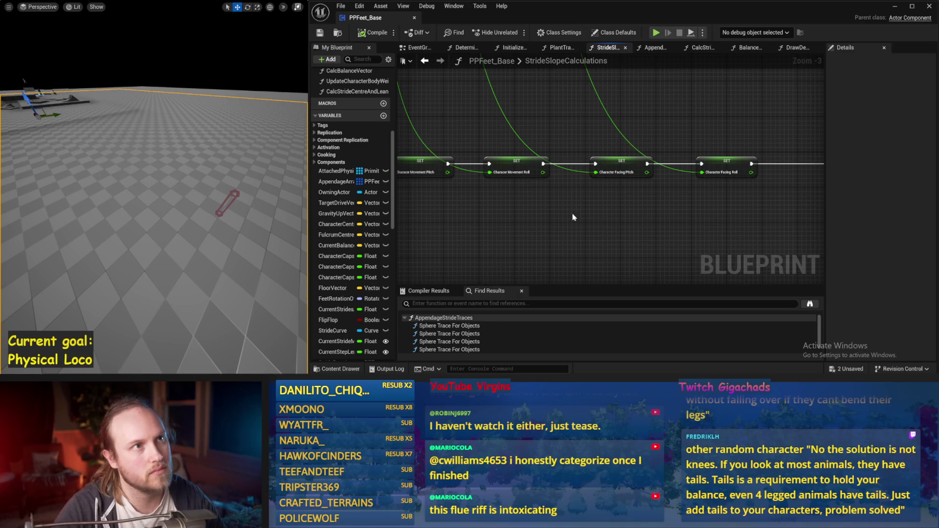
scroll(482, 208, "down", 1)
left_click_drag(482, 208, 601, 209)
mouse_move(482, 133)
left_mouse_down()
mouse_move(580, 162)
mouse_move(654, 145)
left_mouse_up()
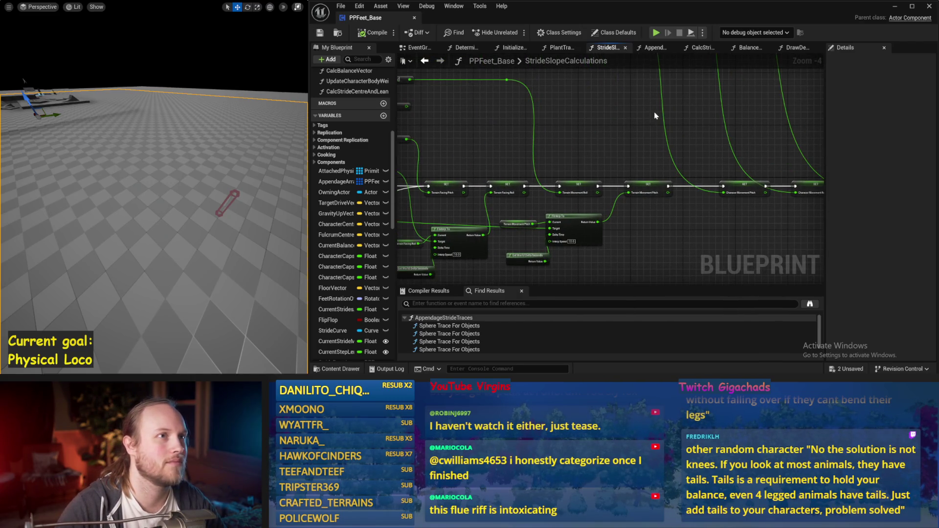
mouse_move(568, 138)
left_mouse_down()
mouse_move(644, 141)
mouse_move(649, 177)
left_mouse_up()
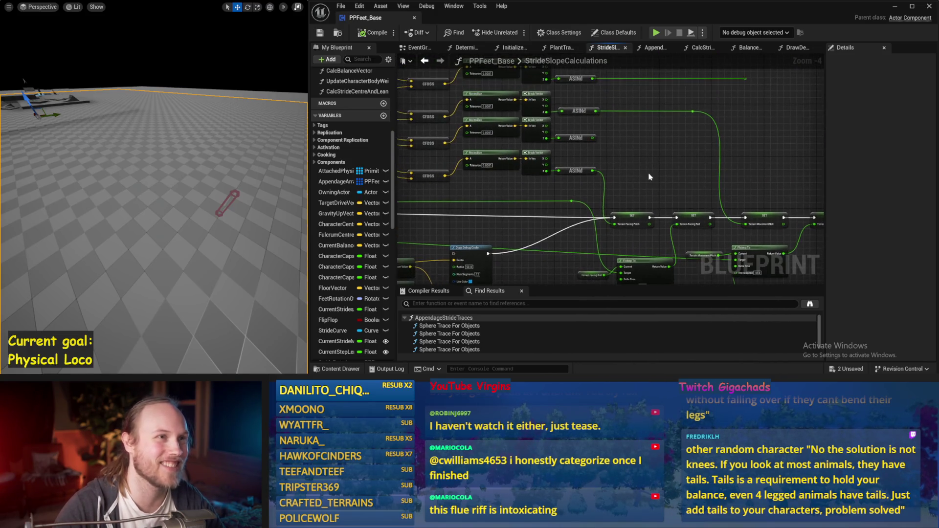
mouse_move(605, 206)
left_mouse_down()
mouse_move(655, 194)
mouse_move(650, 205)
left_mouse_up()
left_click_drag(405, 191, 546, 186)
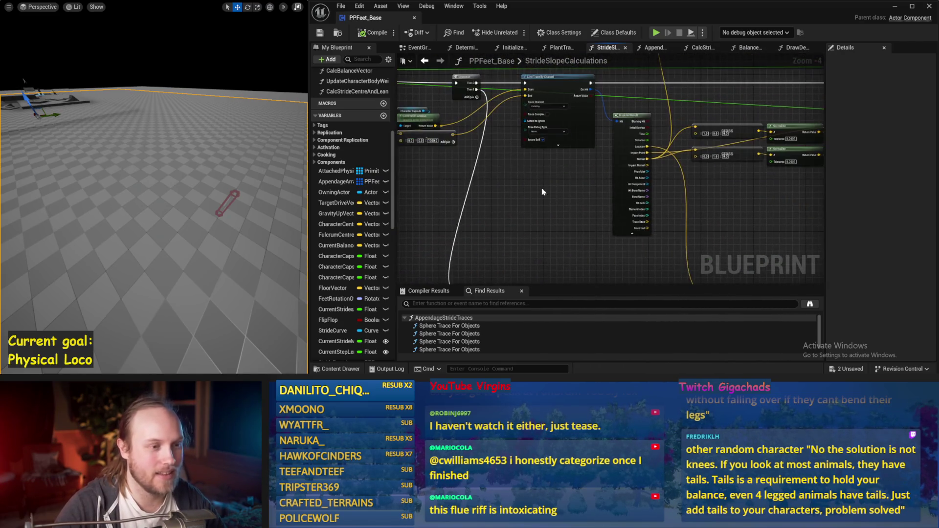
mouse_move(521, 145)
left_mouse_down()
mouse_move(673, 188)
mouse_move(675, 229)
left_mouse_up()
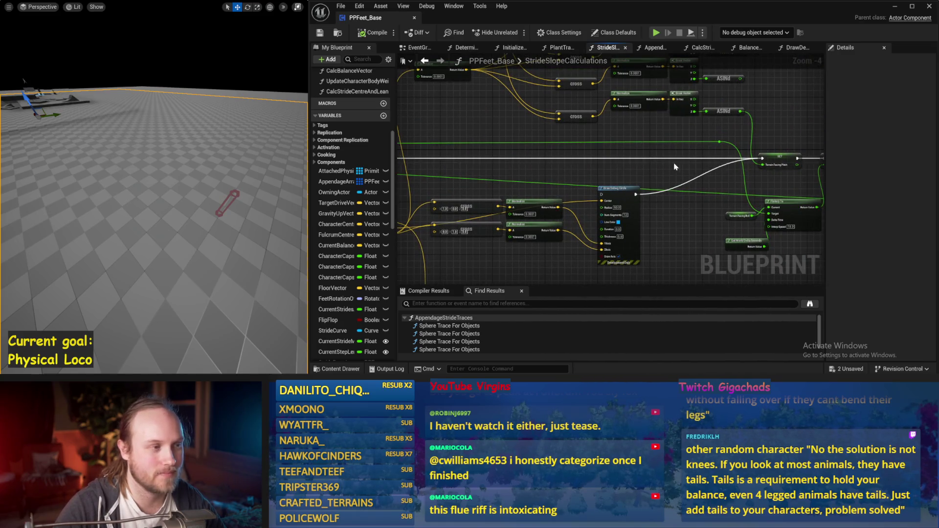
Simulate briefly to test the stride slope changes, then stop and save.
key("alt+s")
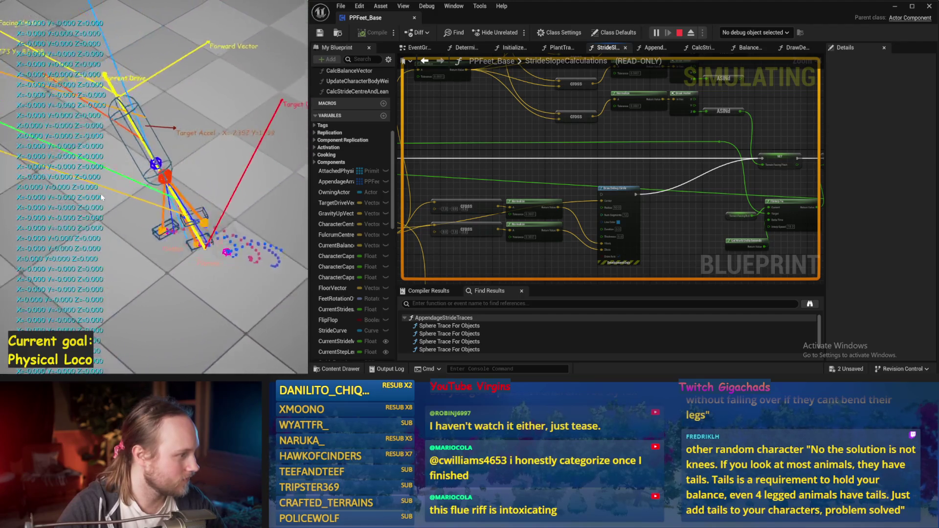
key("Escape")
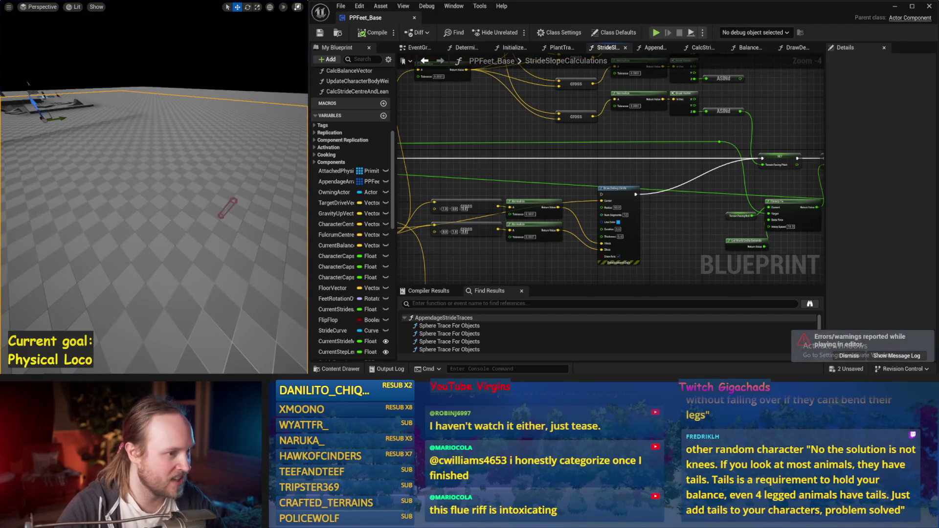
mouse_move(483, 144)
left_mouse_down()
mouse_move(520, 136)
mouse_move(662, 149)
mouse_move(512, 141)
mouse_move(554, 146)
left_mouse_up()
key("ctrl+s")
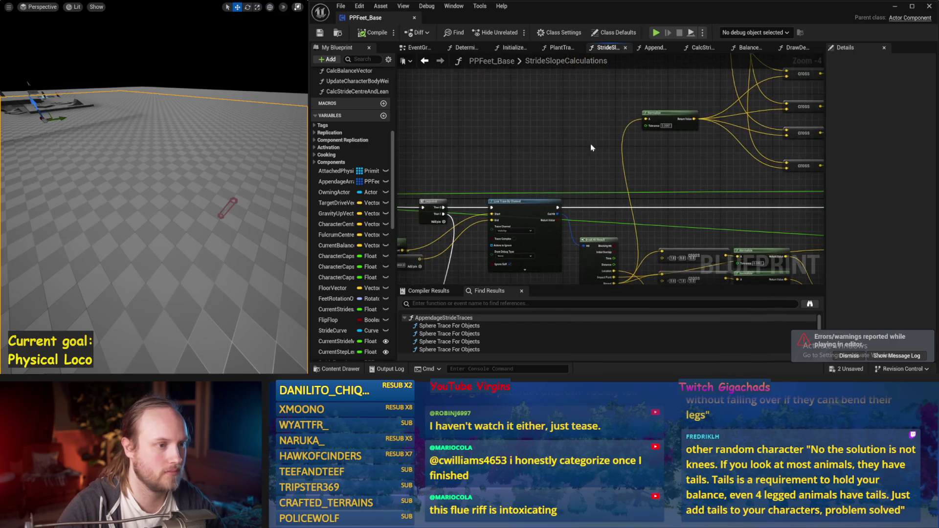
Return to the EventGraph and view its Event Tick, Sequence and VInterp To chain.
left_click(424, 61)
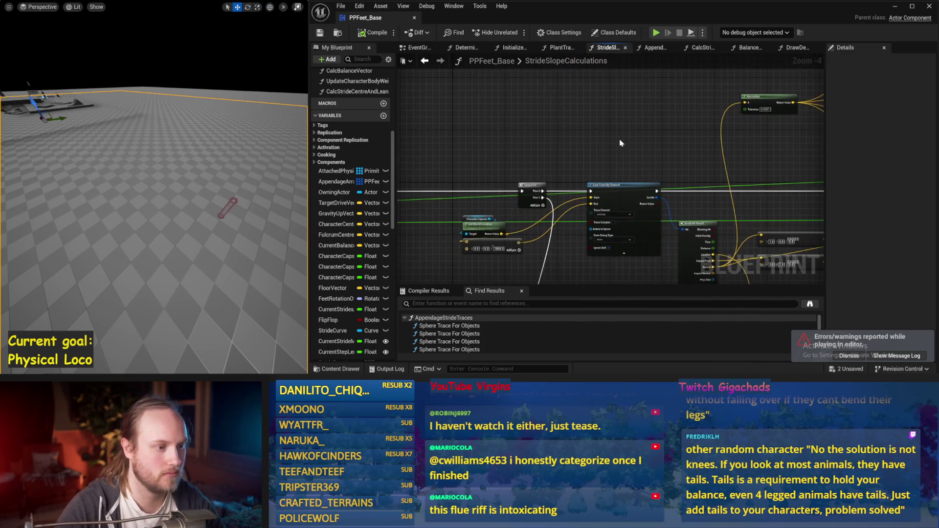
left_click(425, 61)
left_click_drag(541, 187, 618, 186)
scroll(505, 197, "down", 1)
left_click_drag(505, 197, 660, 180)
left_click_drag(601, 176, 646, 177)
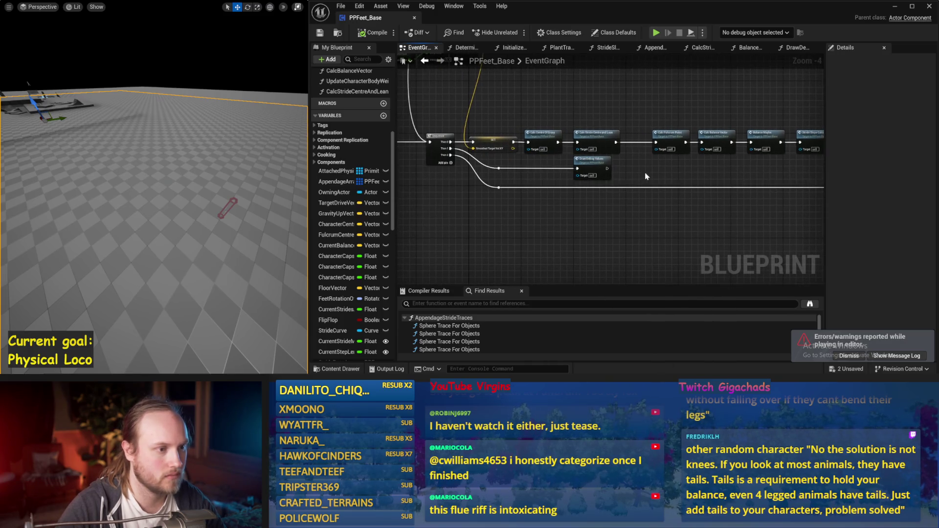
left_click_drag(541, 190, 624, 222)
left_click_drag(594, 223, 498, 224)
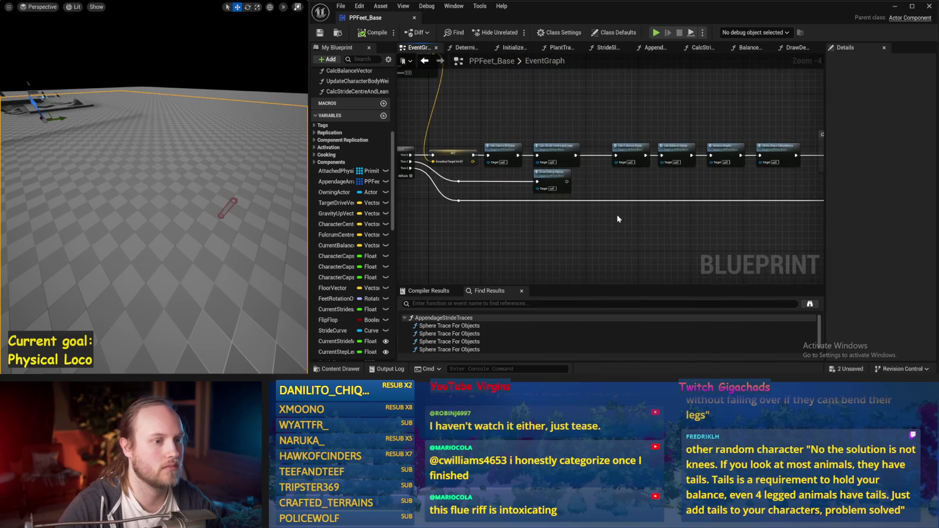
left_click_drag(590, 113, 678, 159)
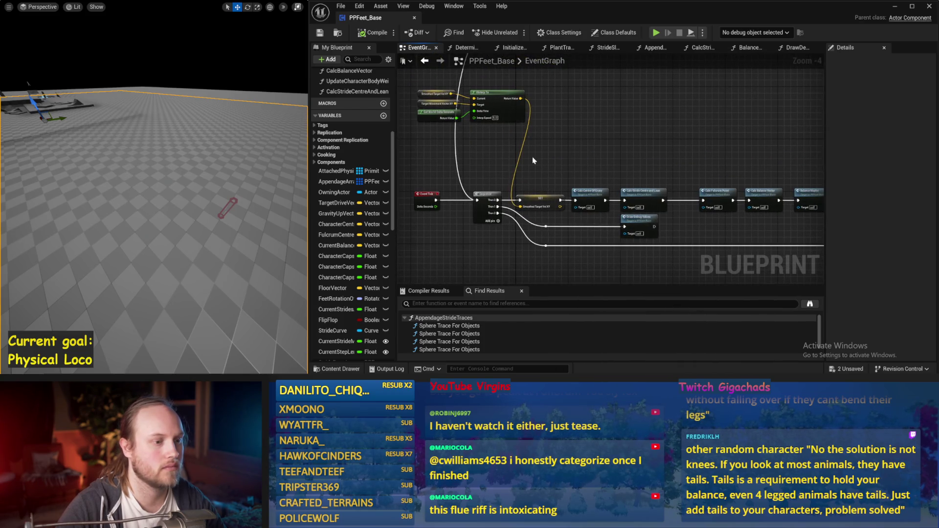
Simulate the locomotion again, save, and dismiss the errors notification.
key("alt+s")
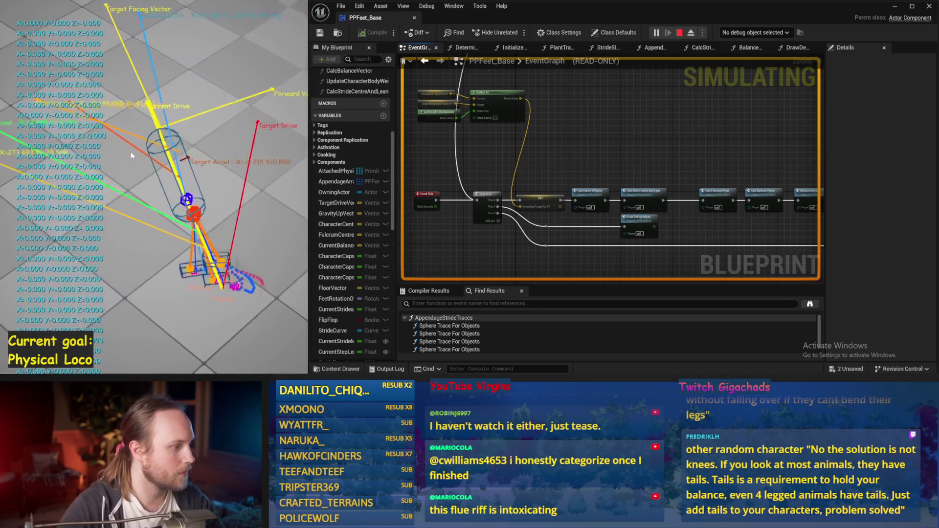
key("Escape")
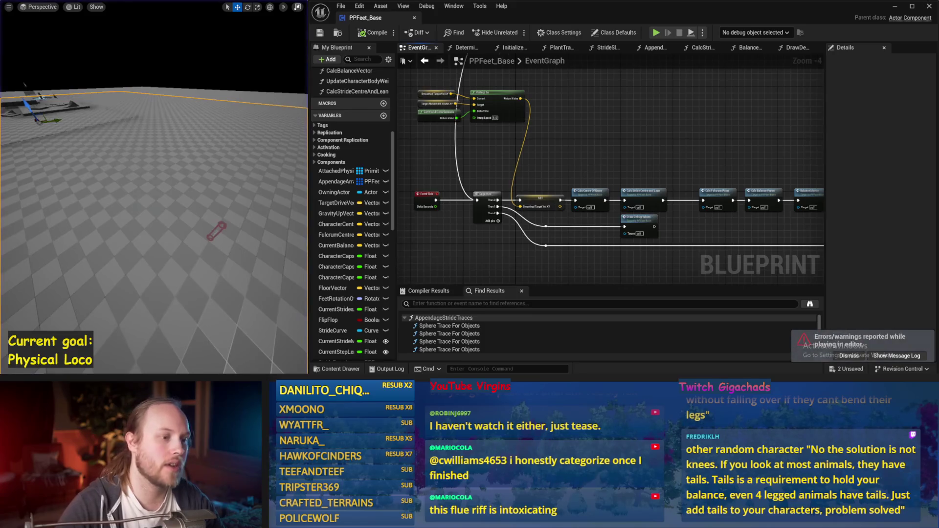
key("ctrl+s")
left_click(851, 356)
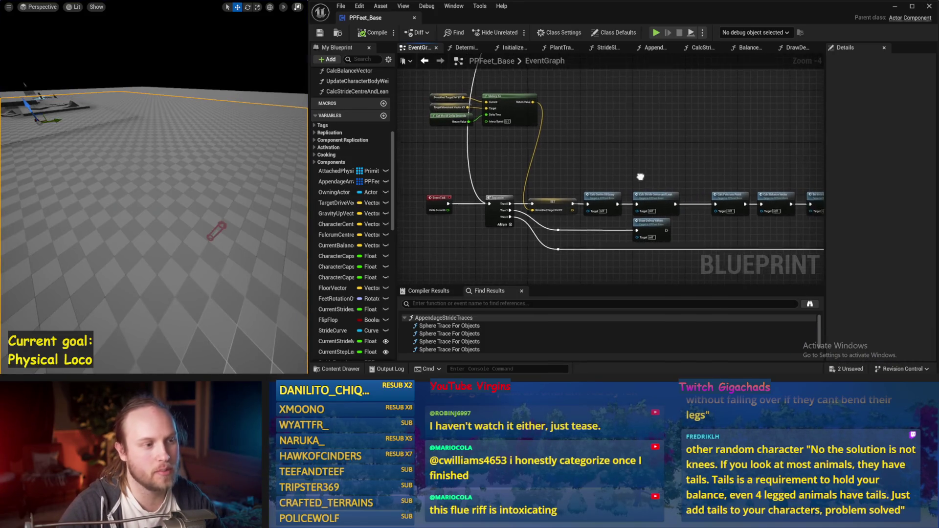
key("ctrl+s")
Run one more simulation test, then open the CalcStrideCentreAndLean function graph.
left_click_drag(573, 172, 569, 146)
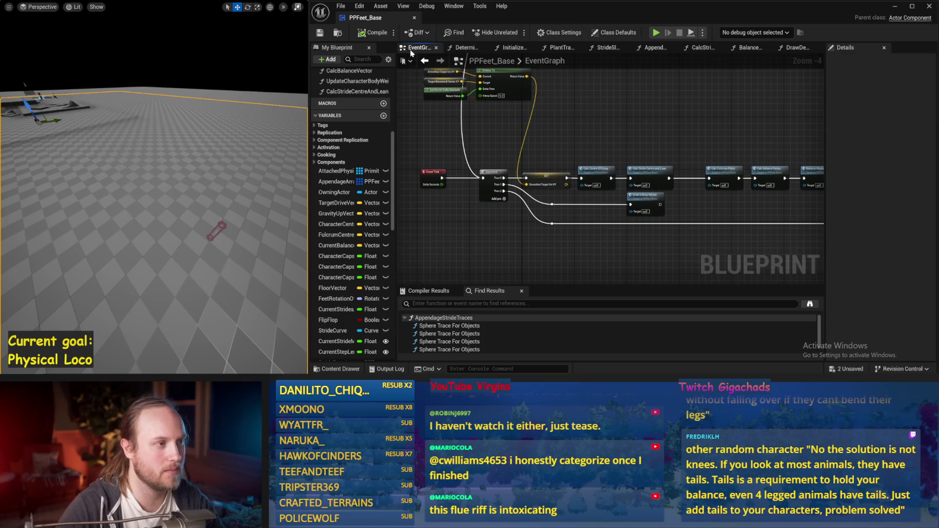
left_click(320, 33)
left_click_drag(670, 114, 648, 144)
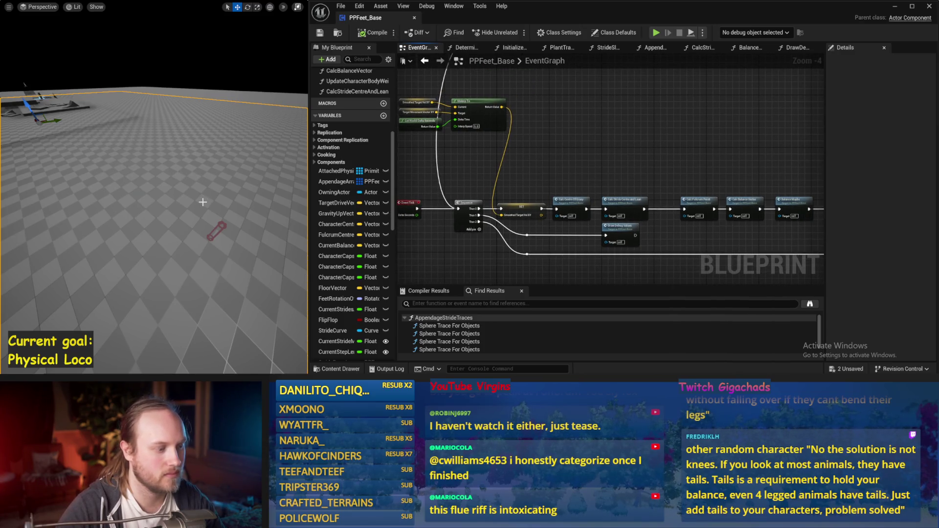
key("alt+s")
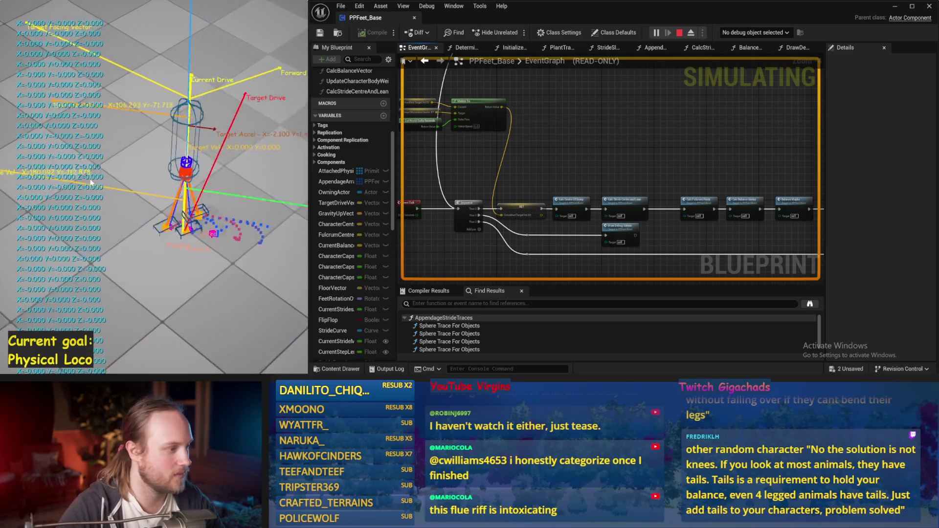
key("Escape")
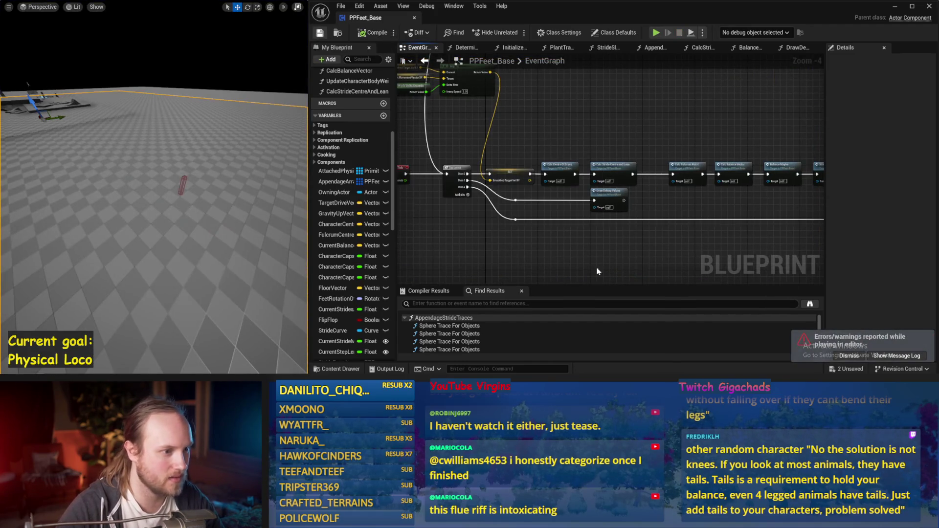
scroll(685, 173, "up", 1)
double_click(601, 177)
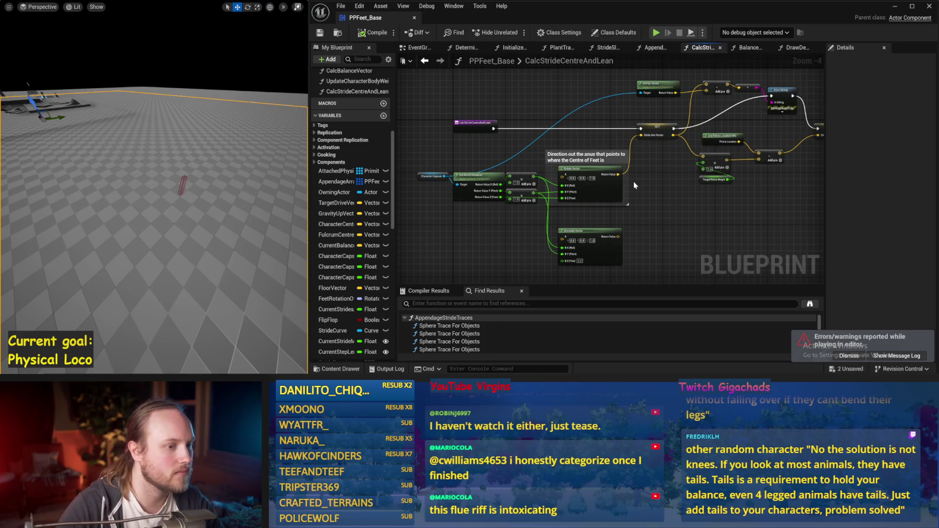
Move the Character Capsule nodes left, disconnect Rotate Vector's yaw input, and save.
scroll(634, 185, "up", 1)
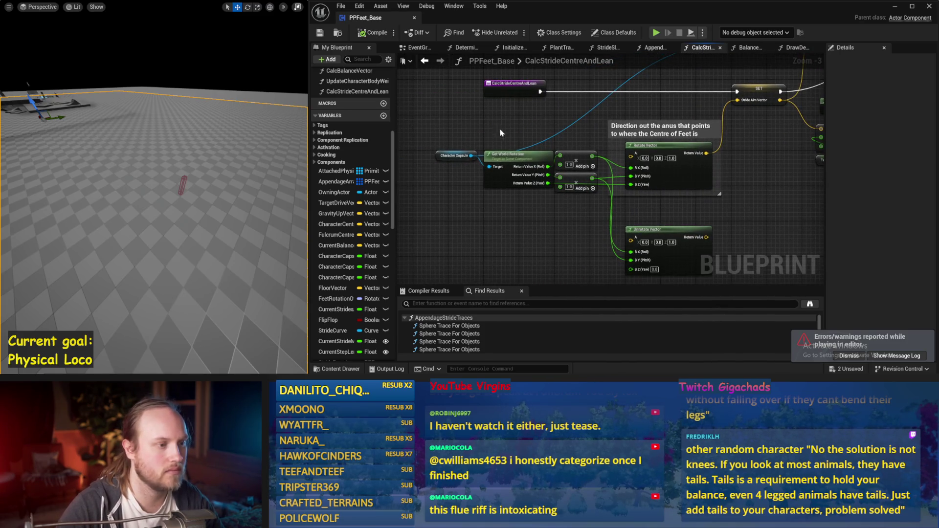
left_click_drag(511, 156, 440, 143)
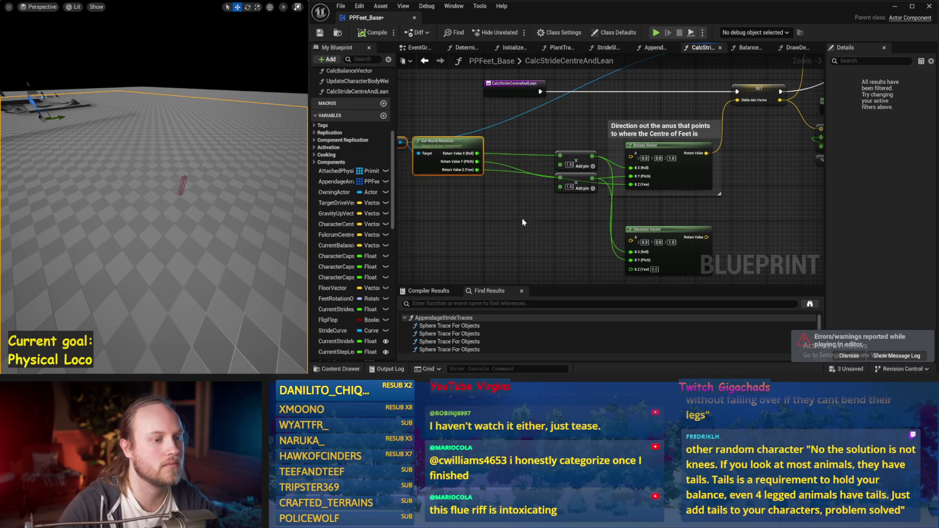
left_click(632, 185, "alt")
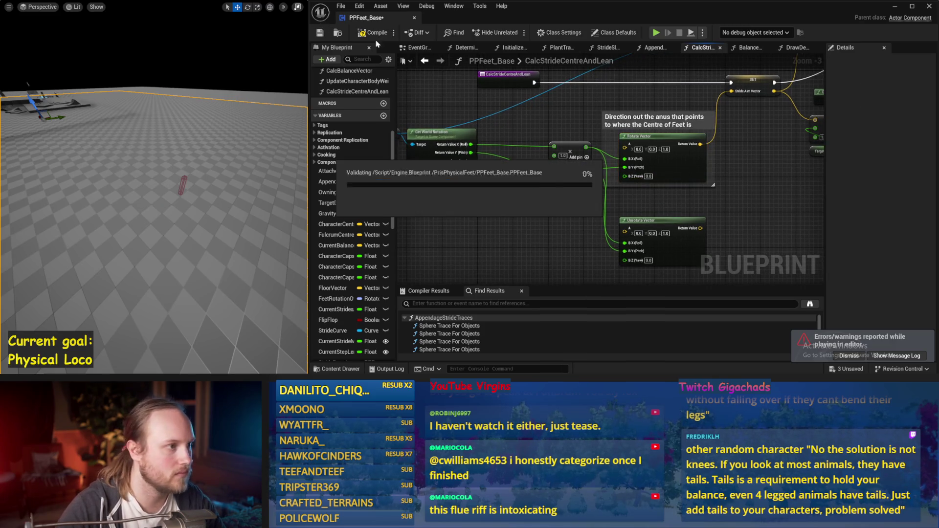
left_click(319, 32)
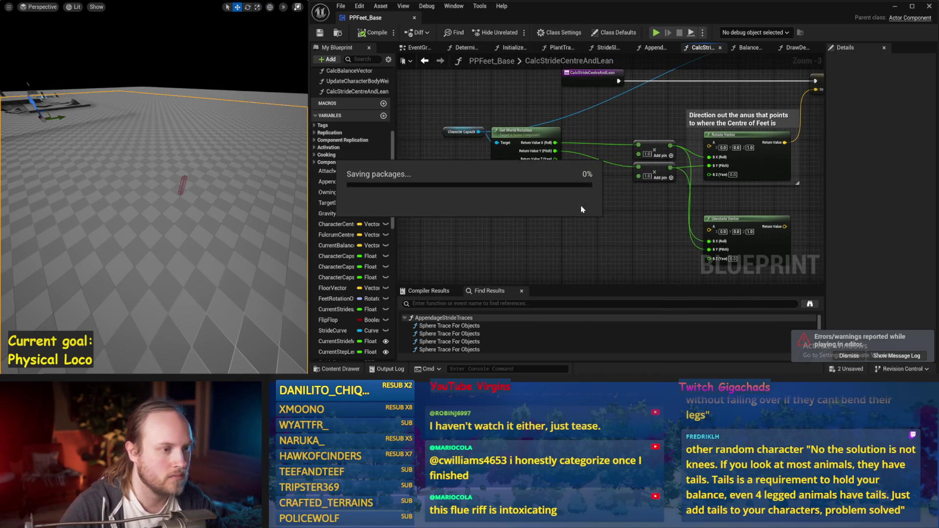
Pan around the capsule nodes to bring the Stride Aim Vector SET node into view.
right_click(493, 195)
key("Escape")
mouse_move(549, 204)
left_mouse_down()
mouse_move(506, 225)
mouse_move(558, 223)
left_mouse_up()
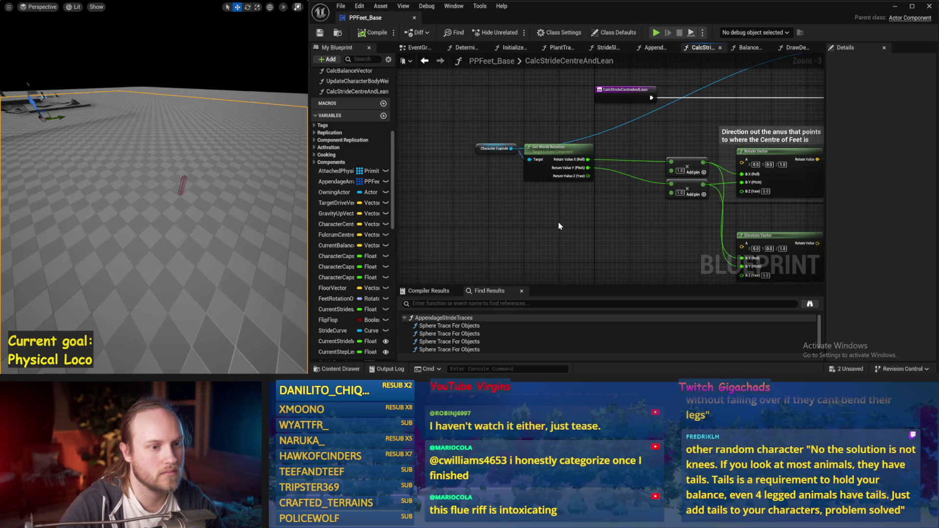
left_click_drag(558, 222, 566, 205)
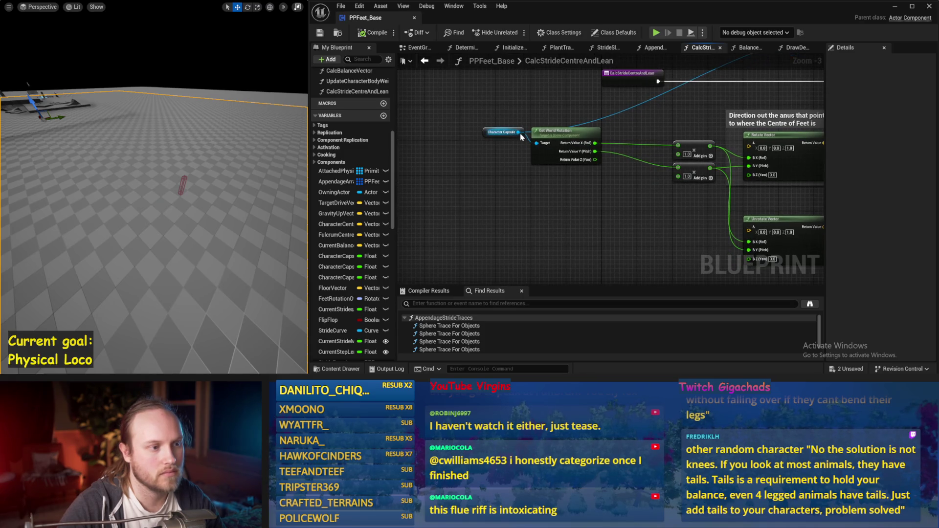
mouse_move(519, 132)
left_mouse_down()
mouse_move(539, 194)
mouse_move(537, 272)
left_mouse_up()
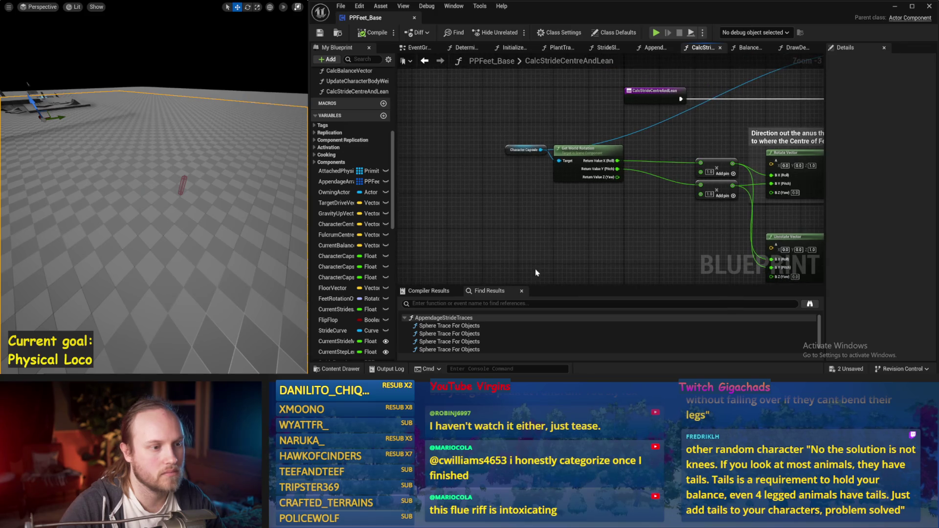
left_click_drag(563, 230, 519, 217)
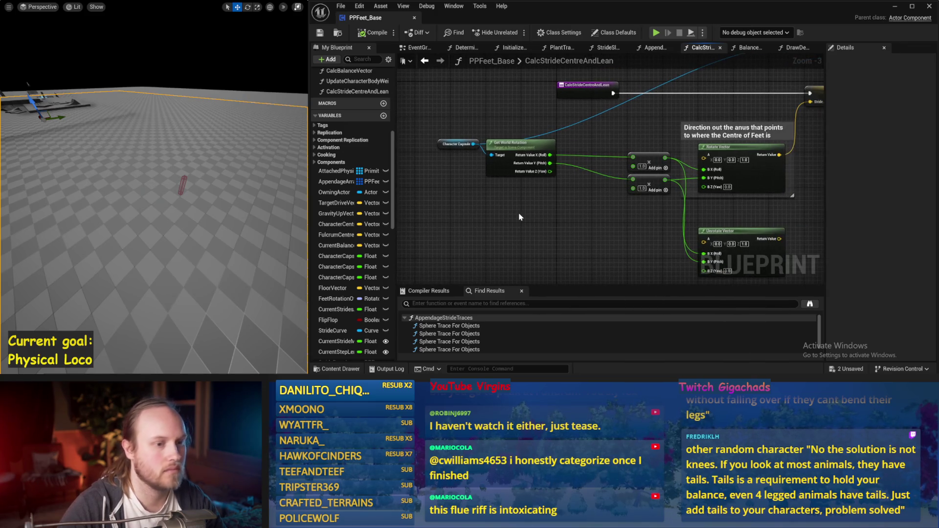
mouse_move(615, 217)
left_mouse_down()
mouse_move(521, 212)
mouse_move(582, 177)
left_mouse_up()
Add a Get World Rotation node from Character Capsule, undoing an accidental local variable.
right_click(456, 129)
left_click(452, 160)
left_click_drag(448, 96, 499, 96)
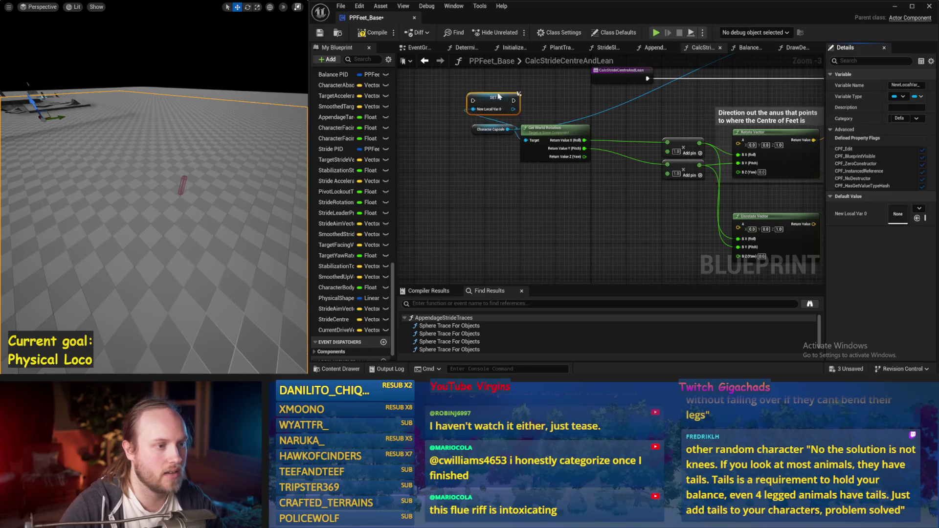
key("ctrl+z")
key("ctrl+z")
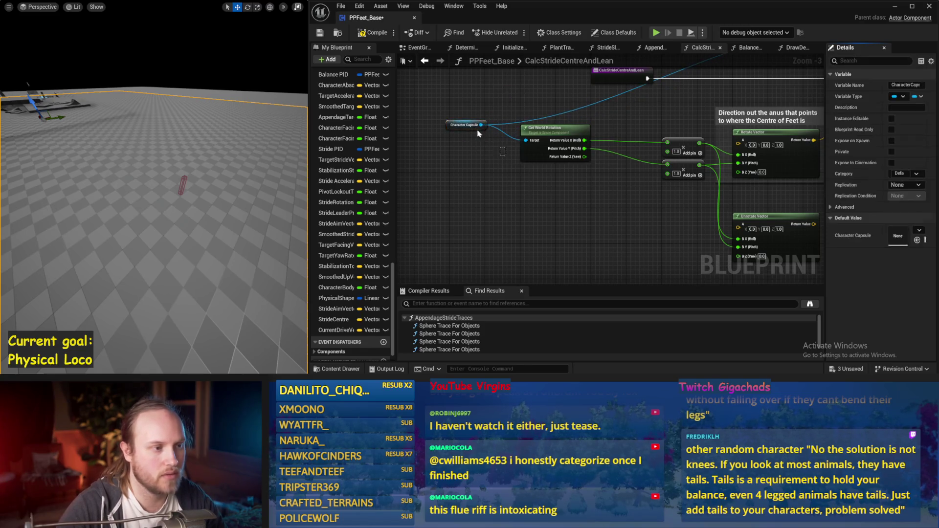
mouse_move(482, 125)
left_mouse_down()
mouse_move(509, 186)
mouse_move(576, 177)
mouse_move(539, 186)
left_mouse_up()
type("get world rot")
key("Return")
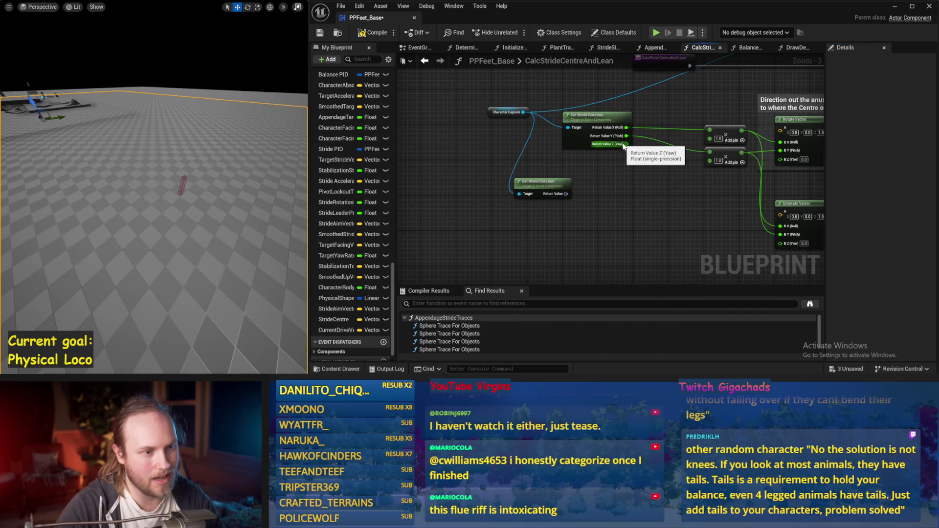
Connect a Delta (Rotator) node to the Get World Rotation output.
left_click_drag(566, 194, 609, 194)
type("unr")
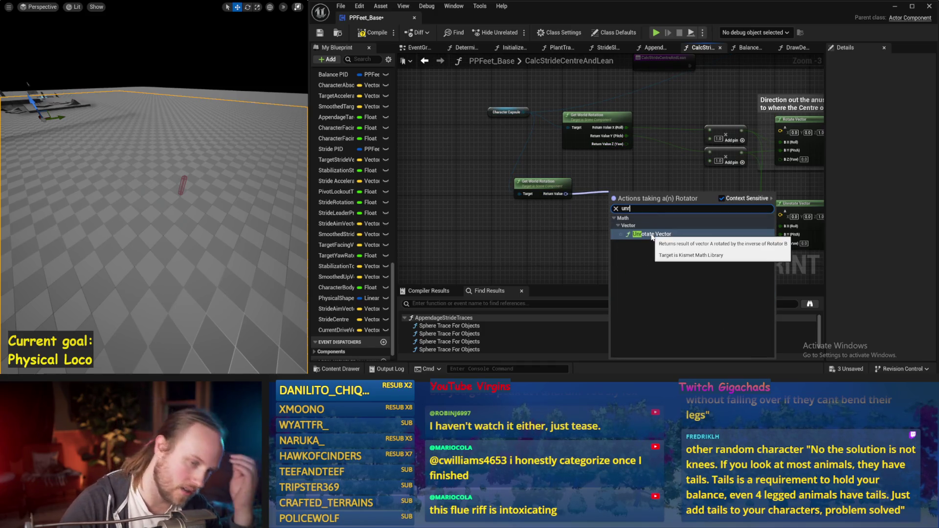
key("BackSpace")
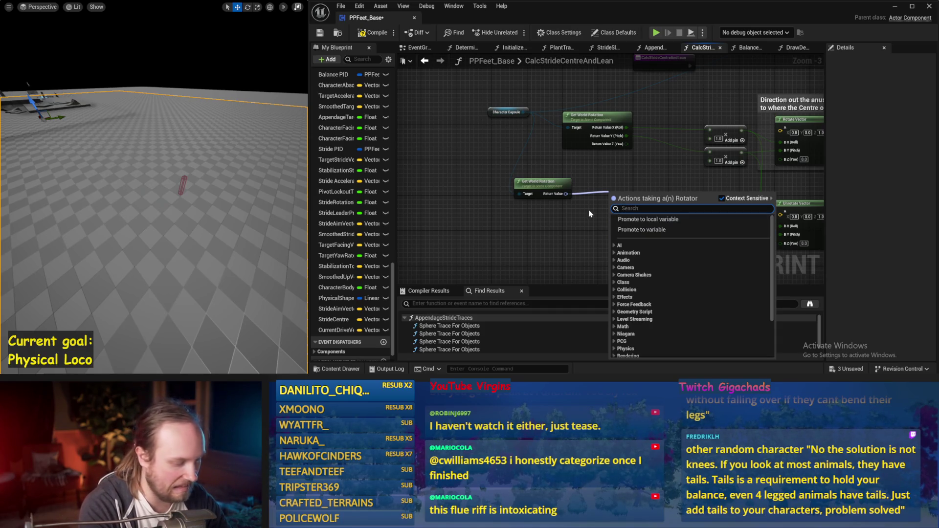
type("delta")
key("Return")
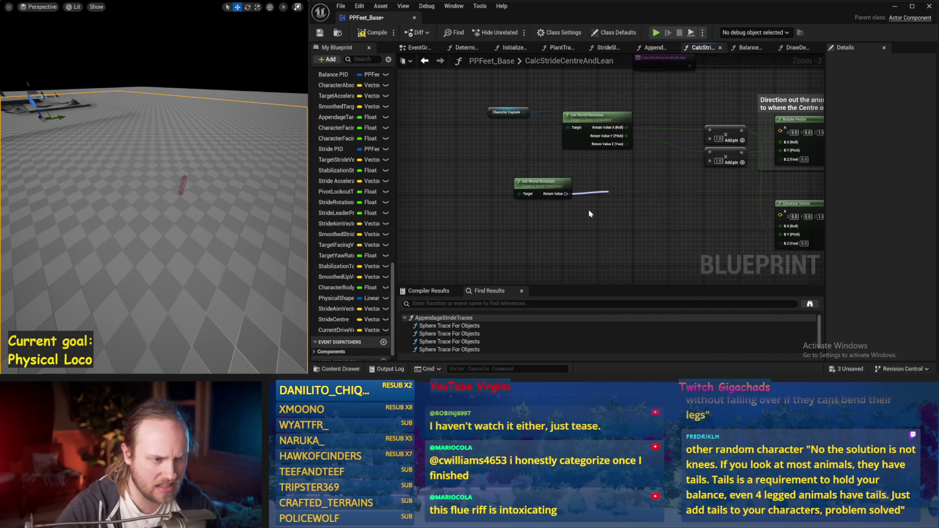
left_click_drag(635, 195, 631, 177)
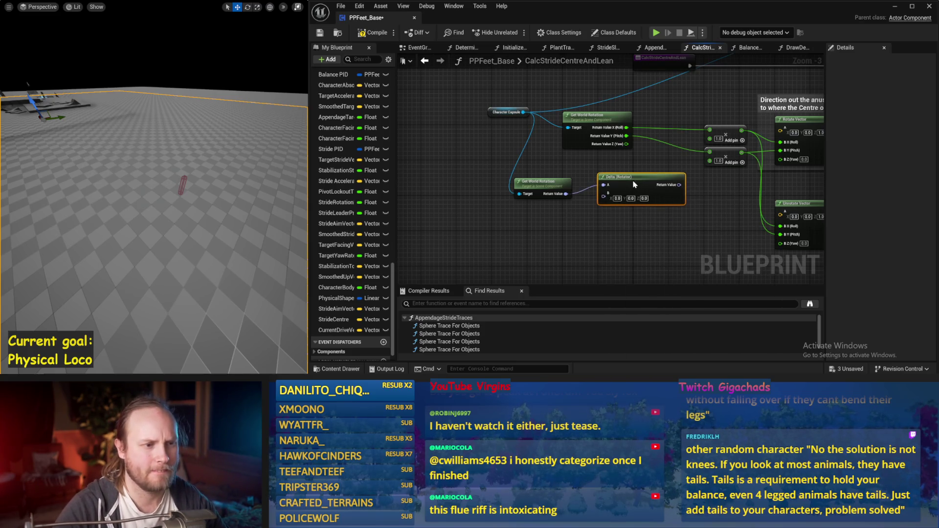
left_click_drag(653, 230, 626, 208)
left_click(617, 197)
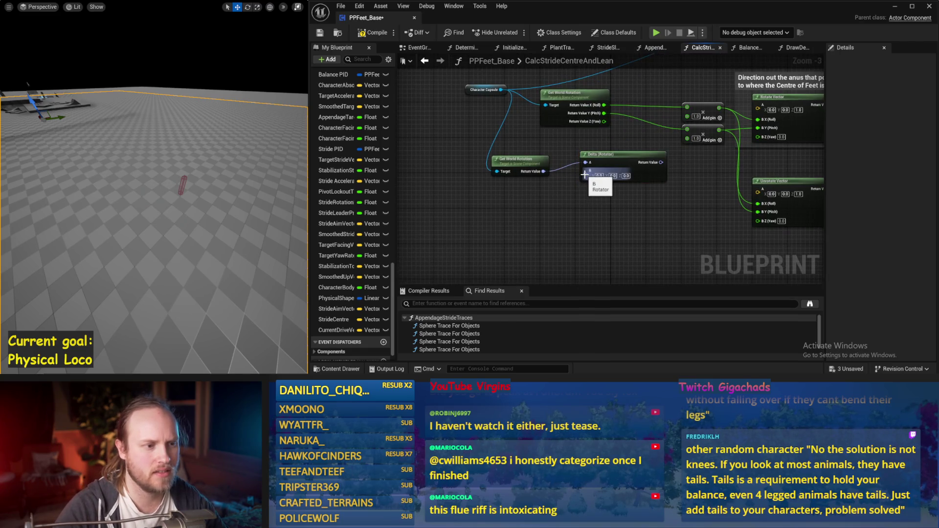
Split the Delta (Rotator) B pin into components and tidy the node layout.
right_click(584, 175)
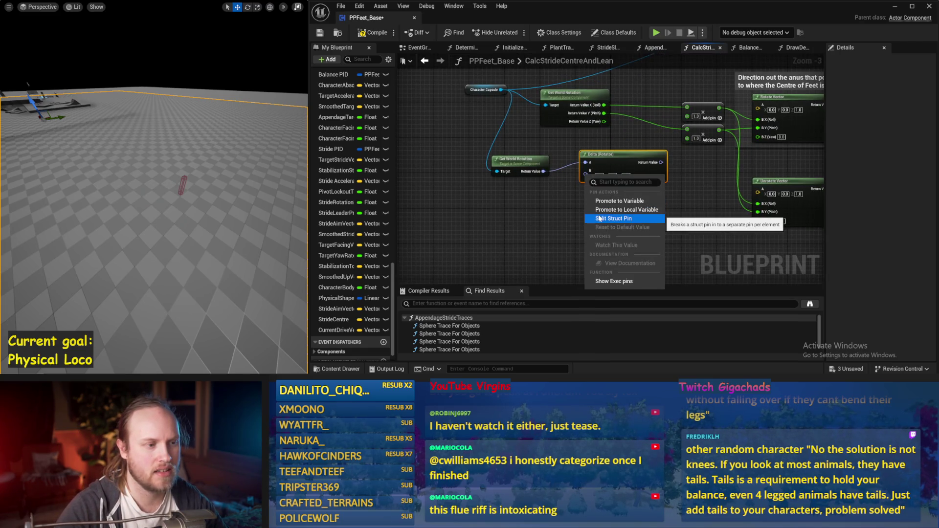
left_click(599, 219)
left_click_drag(521, 188, 525, 173)
left_click_drag(631, 209, 648, 204)
left_click(533, 211)
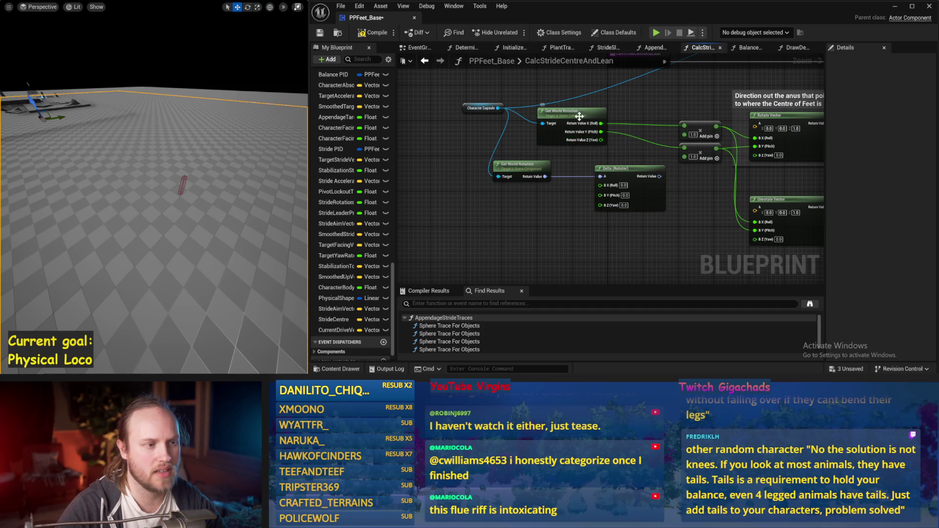